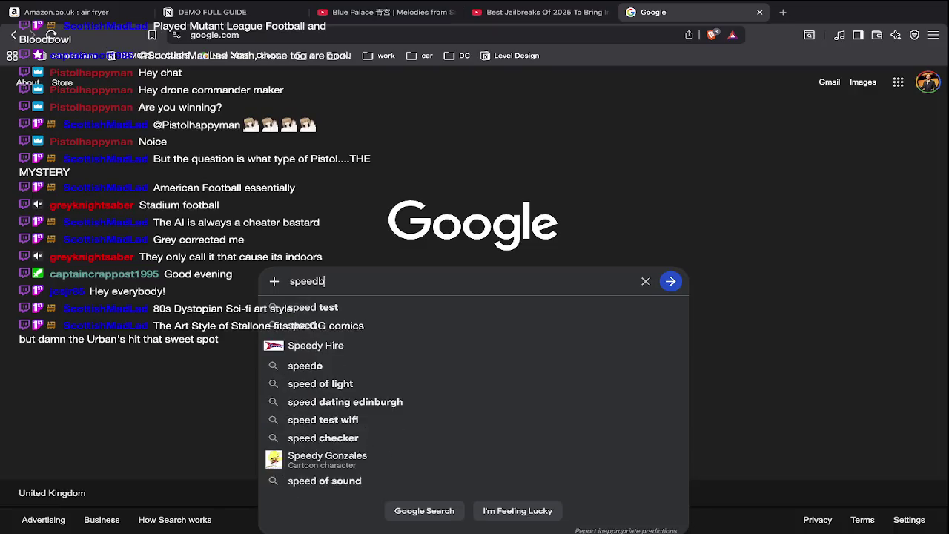
Search Google for 'speedball 2', then scrub through the Blue Palace music video
type("all 2")
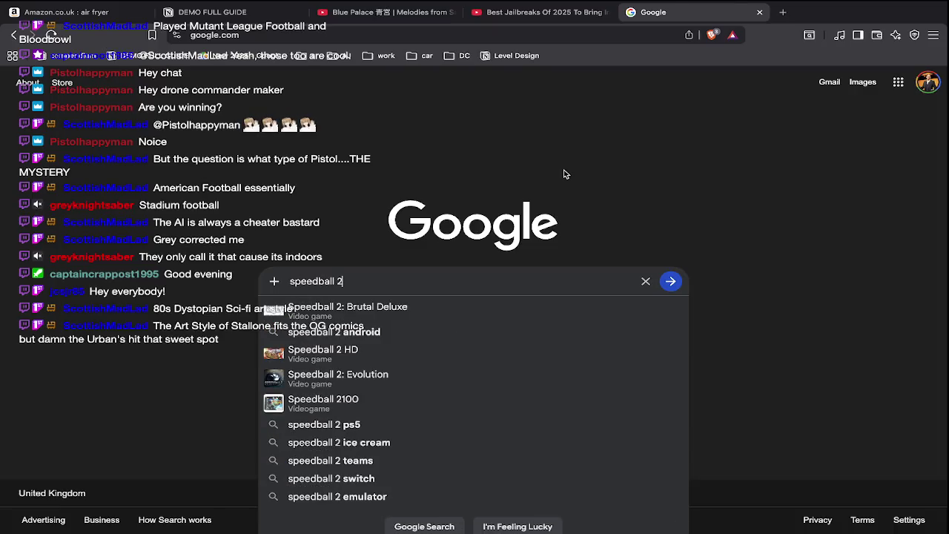
key("Return")
key("ctrl+shift+Tab")
key("ctrl+shift+Tab")
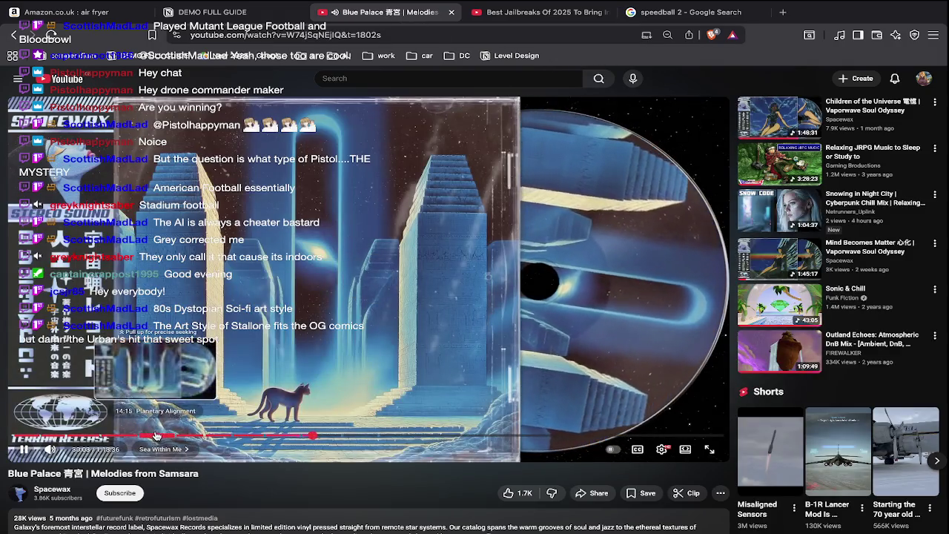
left_click_drag(311, 436, 2, 413)
Show Speedball 2 image results and preview the Brutal Deluxe cover art
left_click(717, 15)
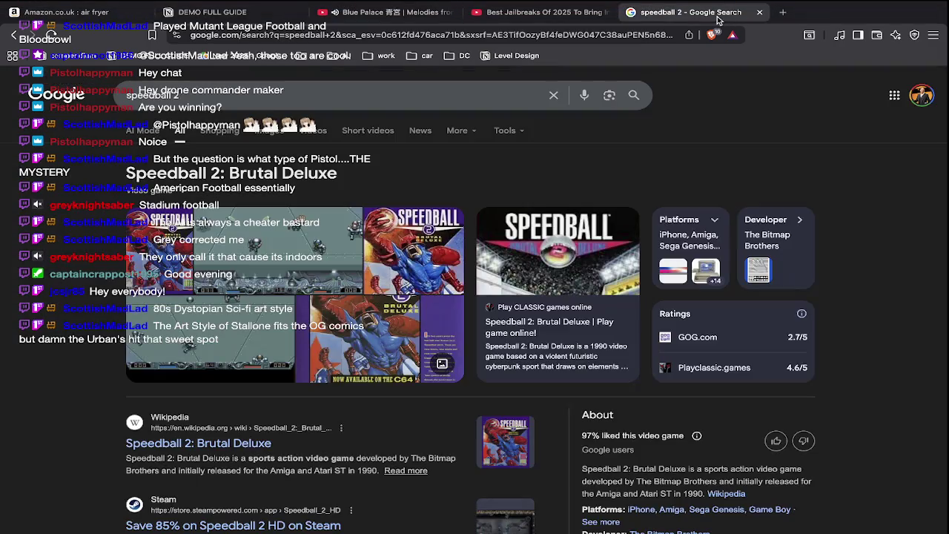
left_click(268, 131)
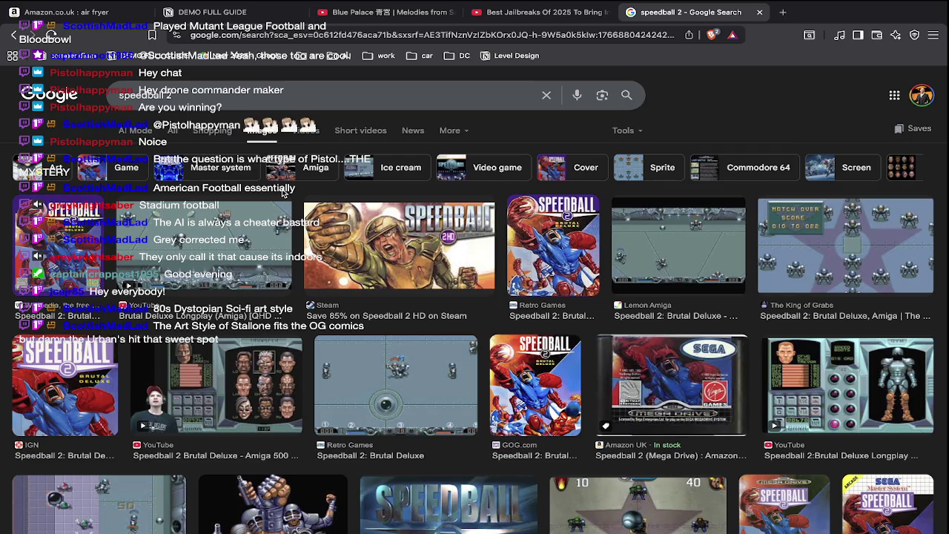
scroll(282, 193, "down", 1)
left_click(561, 229)
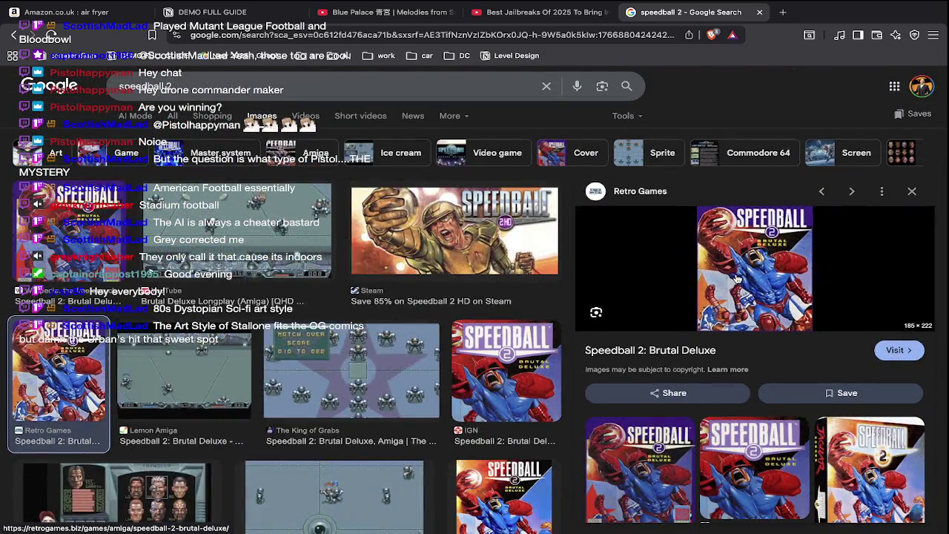
key("Escape")
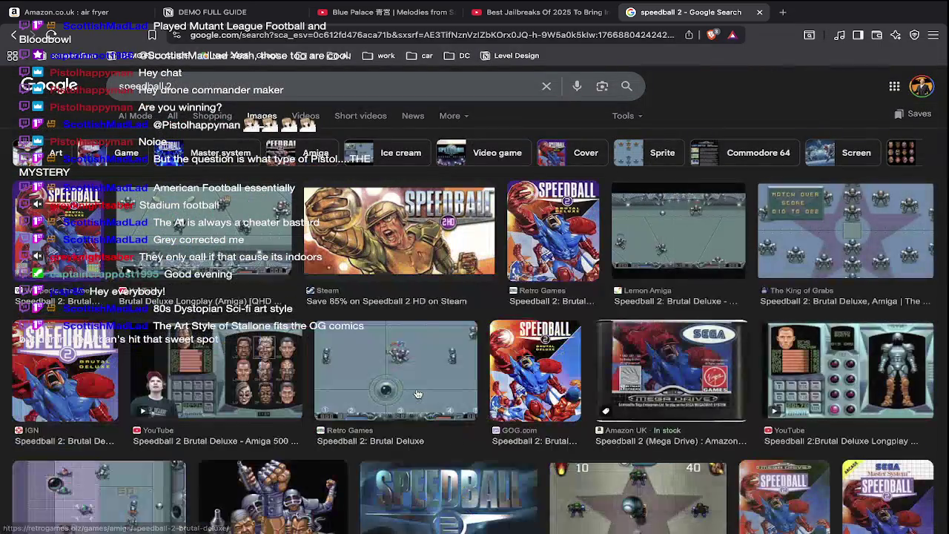
scroll(418, 393, "down", 1)
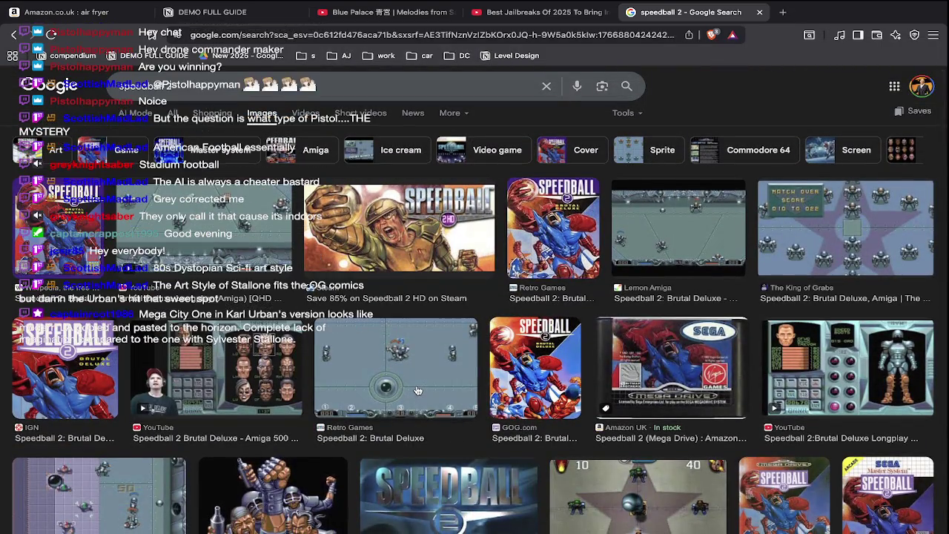
scroll(419, 391, "down", 2)
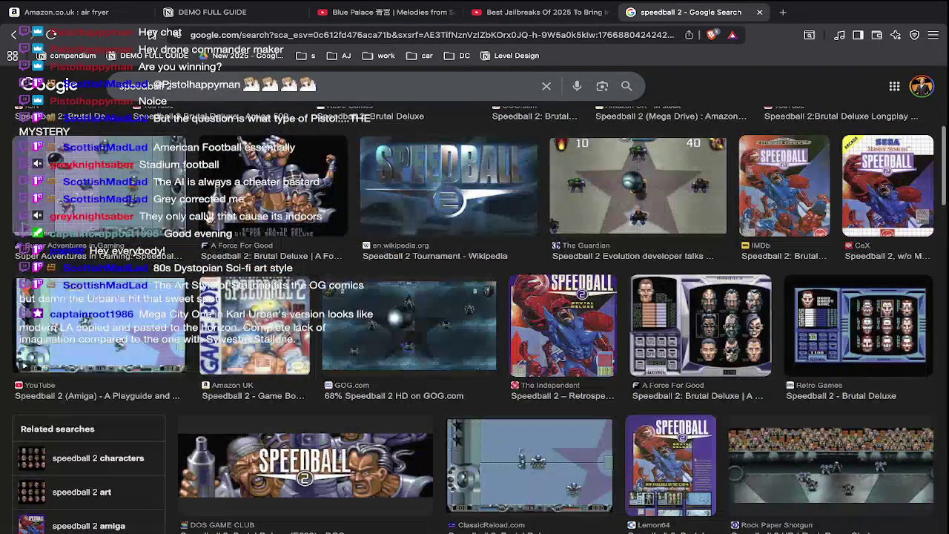
left_click(297, 459)
scroll(622, 339, "up", 3)
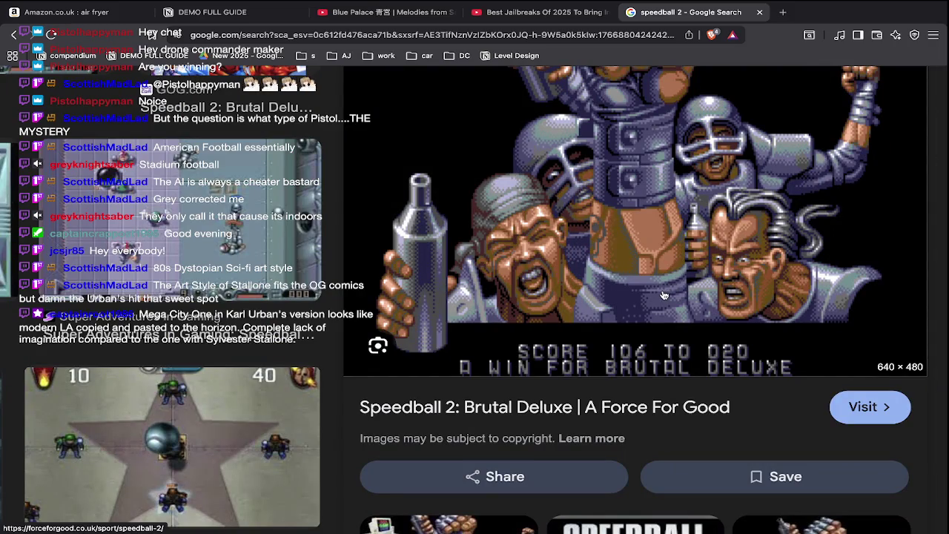
scroll(664, 295, "down", 3)
scroll(664, 295, "down", 5)
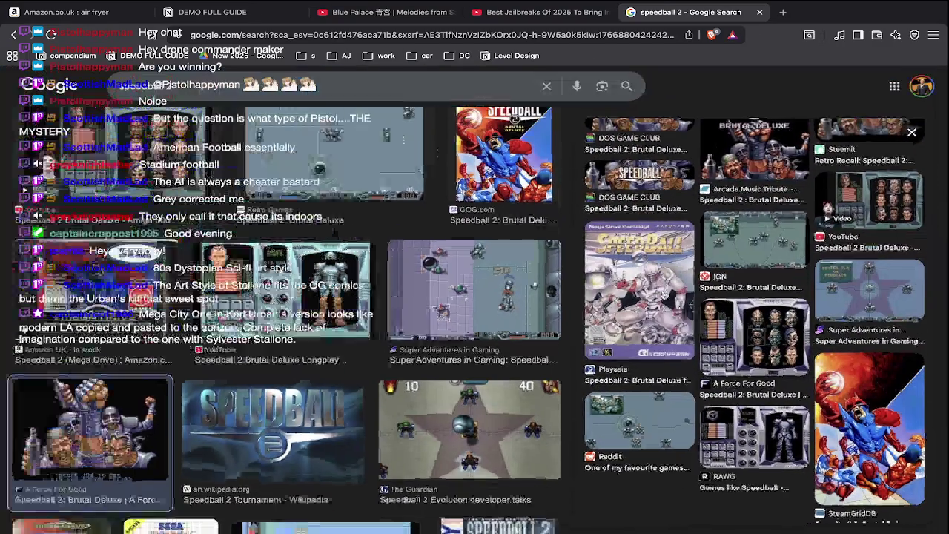
key("Escape")
scroll(418, 309, "down", 3)
scroll(419, 308, "down", 3)
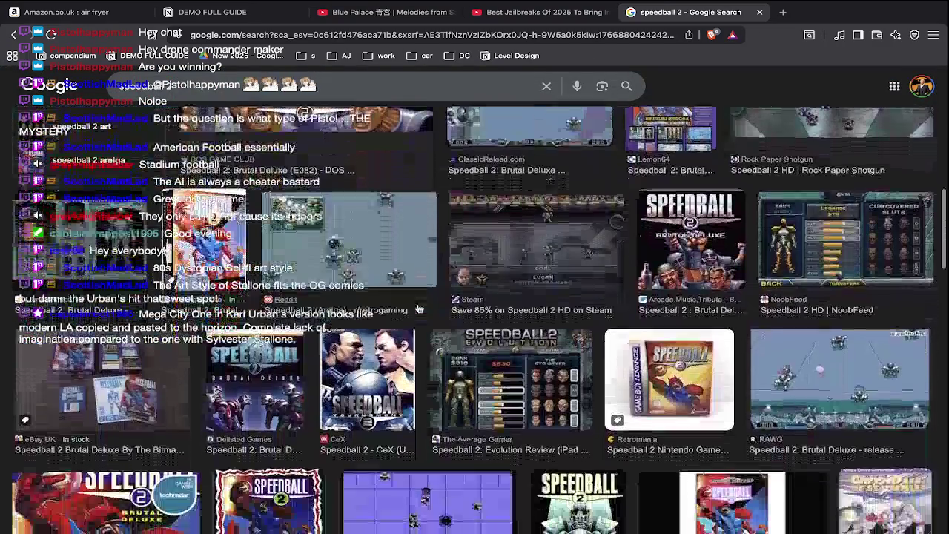
scroll(419, 309, "down", 1)
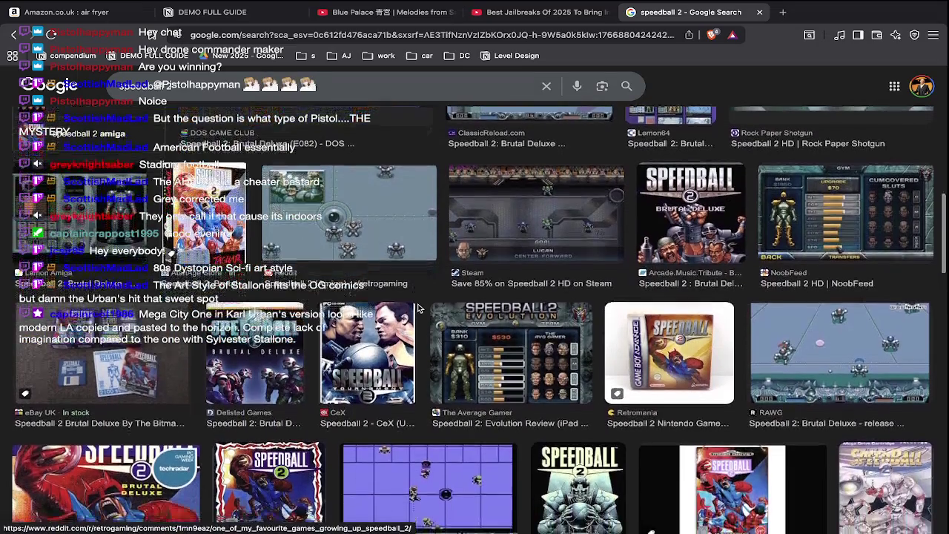
scroll(419, 308, "down", 4)
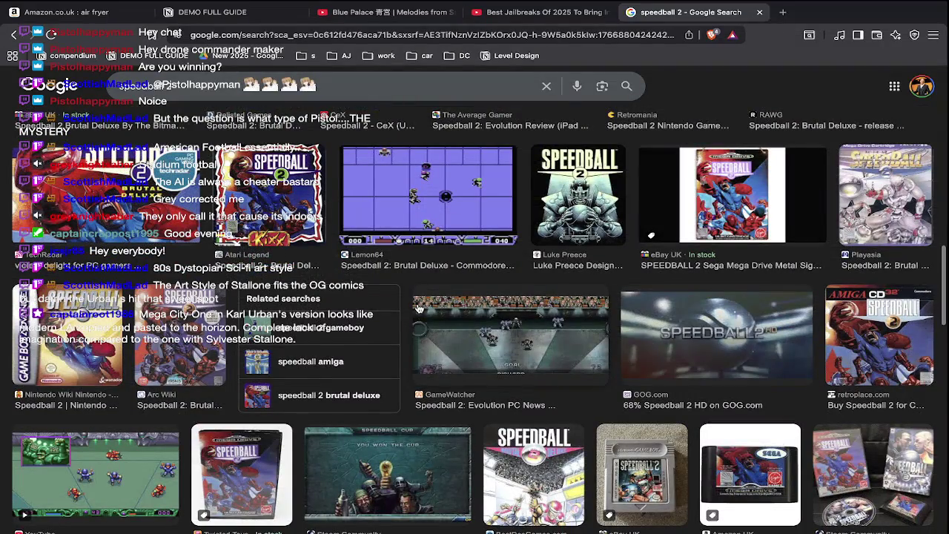
scroll(419, 308, "down", 3)
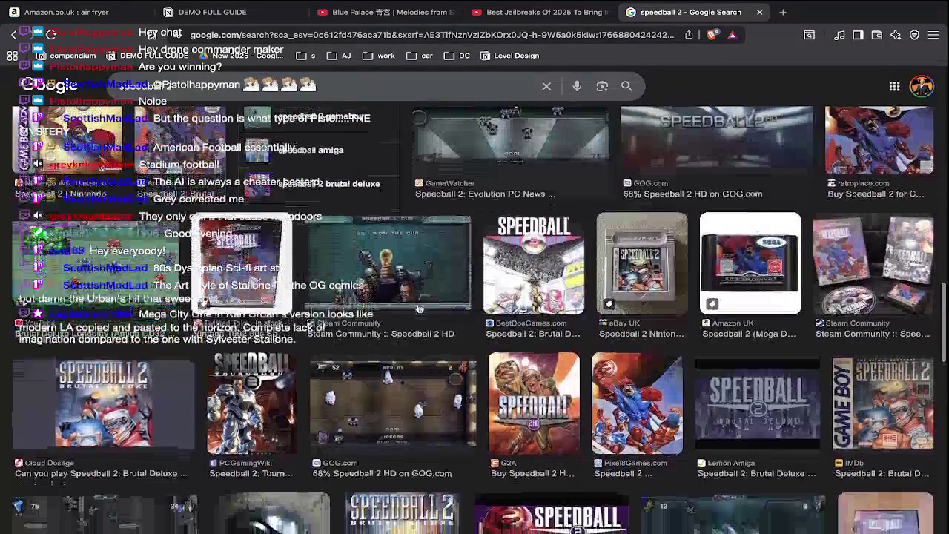
scroll(419, 309, "down", 4)
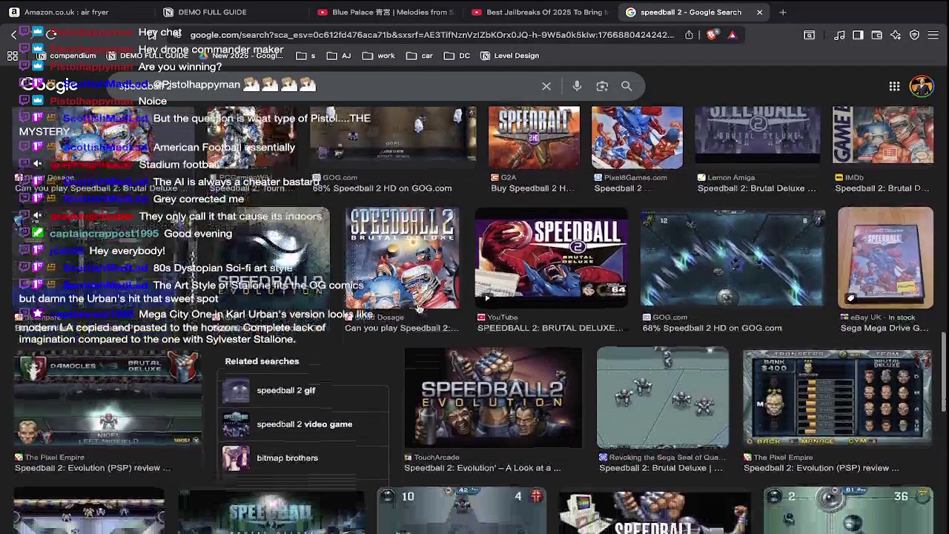
scroll(419, 309, "down", 1)
scroll(419, 308, "down", 1)
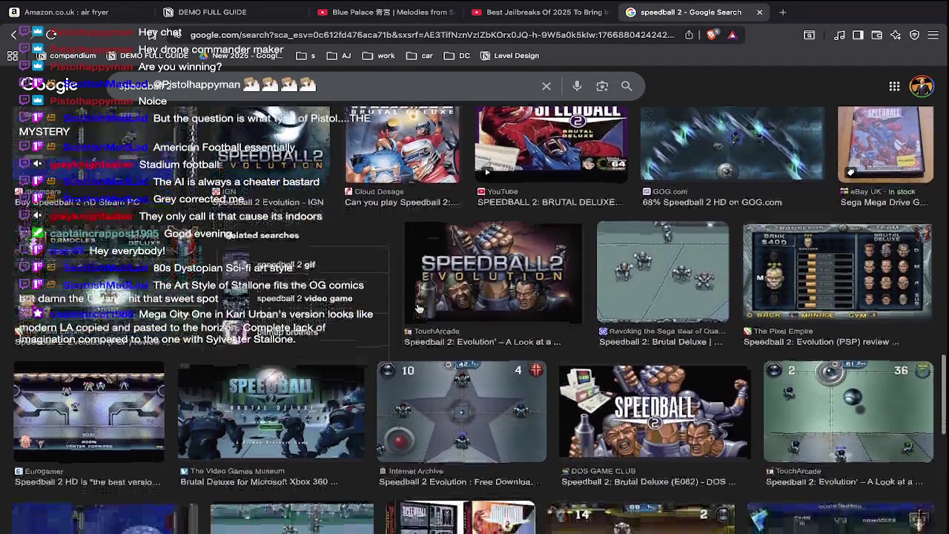
scroll(419, 308, "down", 3)
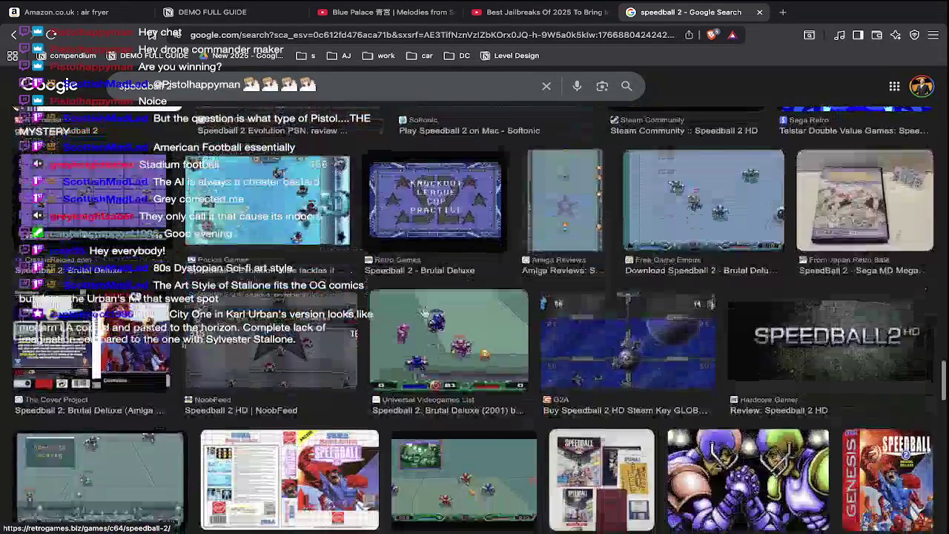
scroll(424, 312, "down", 1)
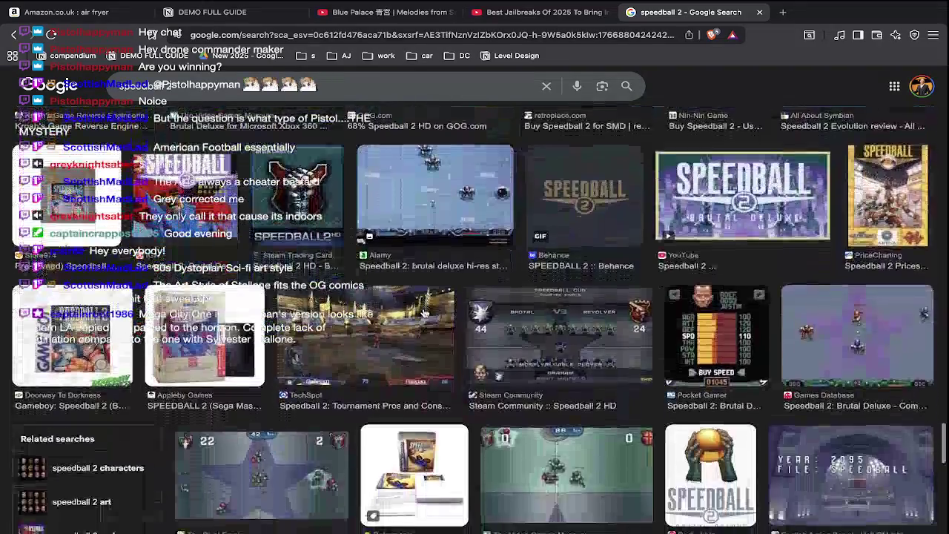
scroll(424, 312, "down", 2)
scroll(424, 312, "down", 3)
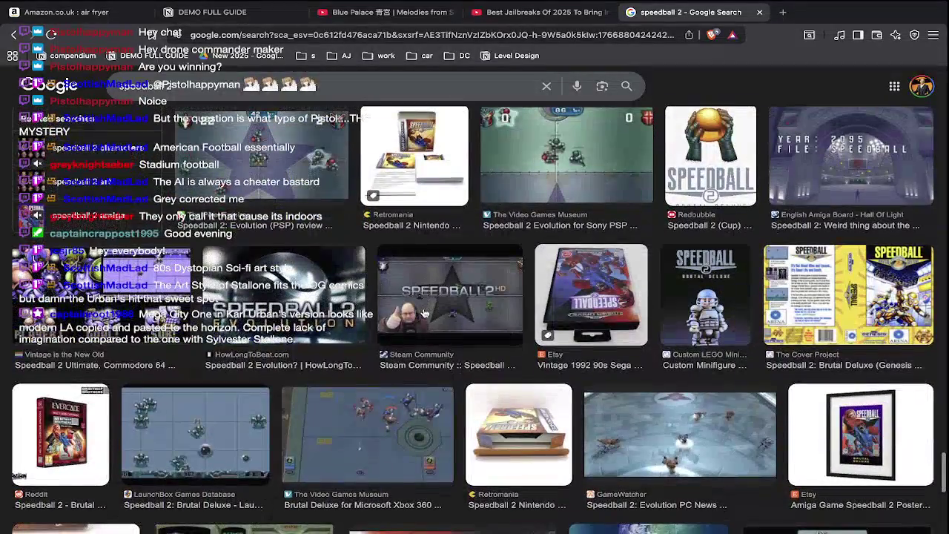
scroll(424, 312, "down", 2)
scroll(424, 312, "down", 2)
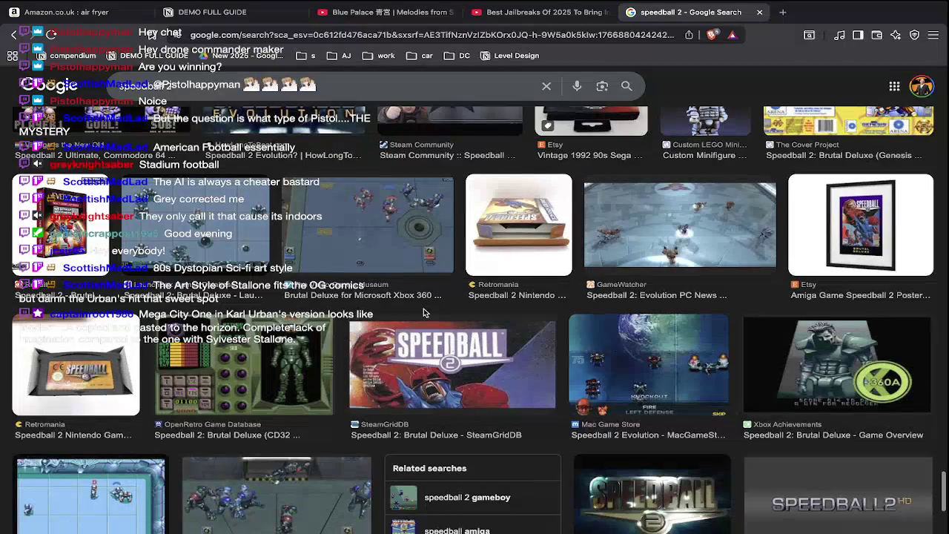
scroll(424, 312, "down", 3)
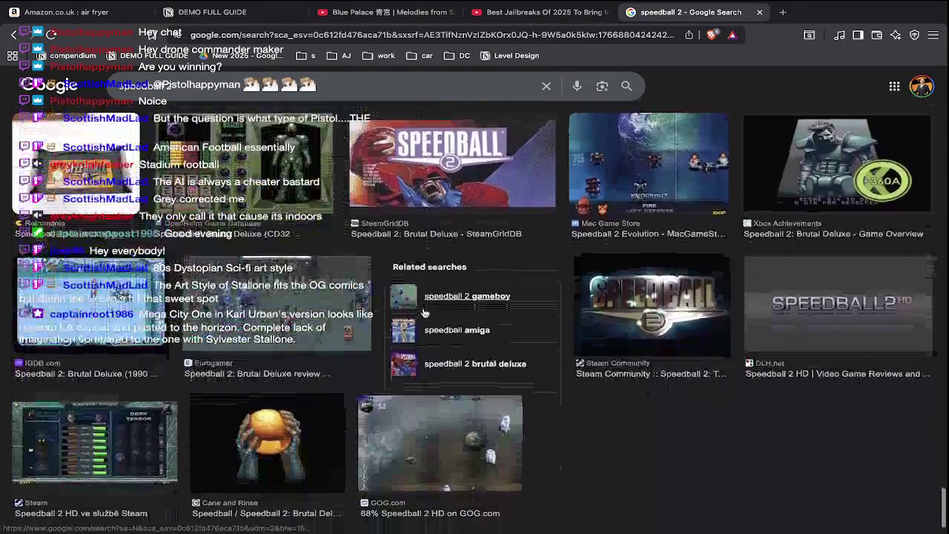
scroll(424, 312, "down", 1)
scroll(424, 312, "down", 1)
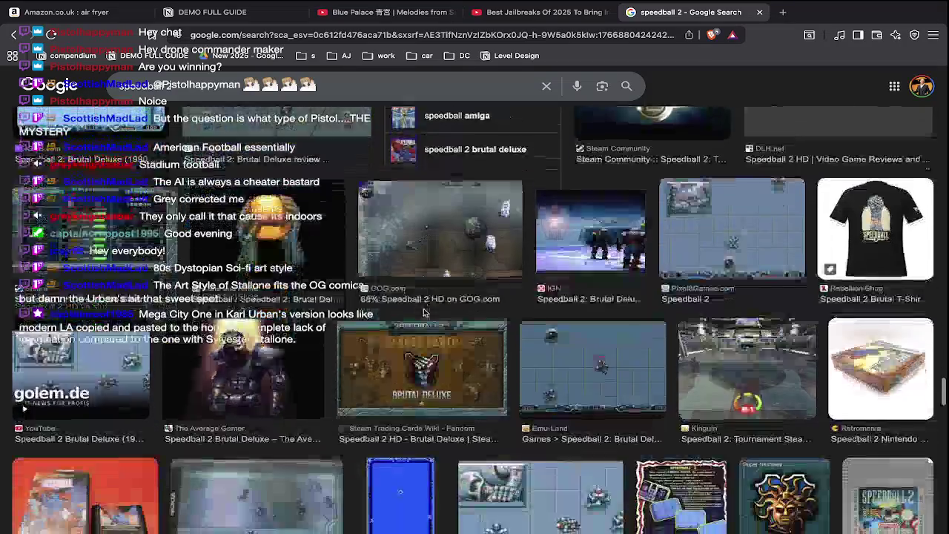
scroll(424, 312, "down", 1)
Preview The Average Gamer and Best Old Games Speedball 2 images
left_click(258, 211)
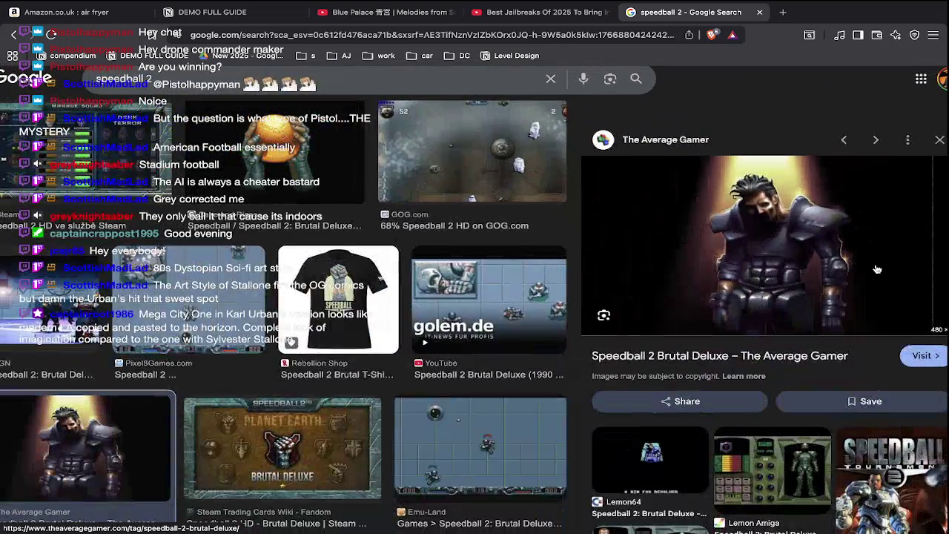
scroll(741, 334, "down", 5)
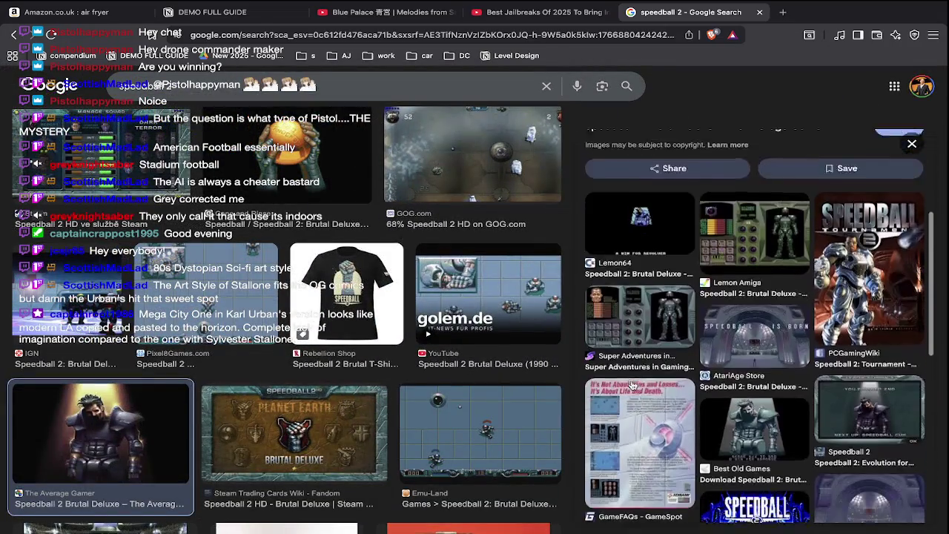
left_click(777, 369)
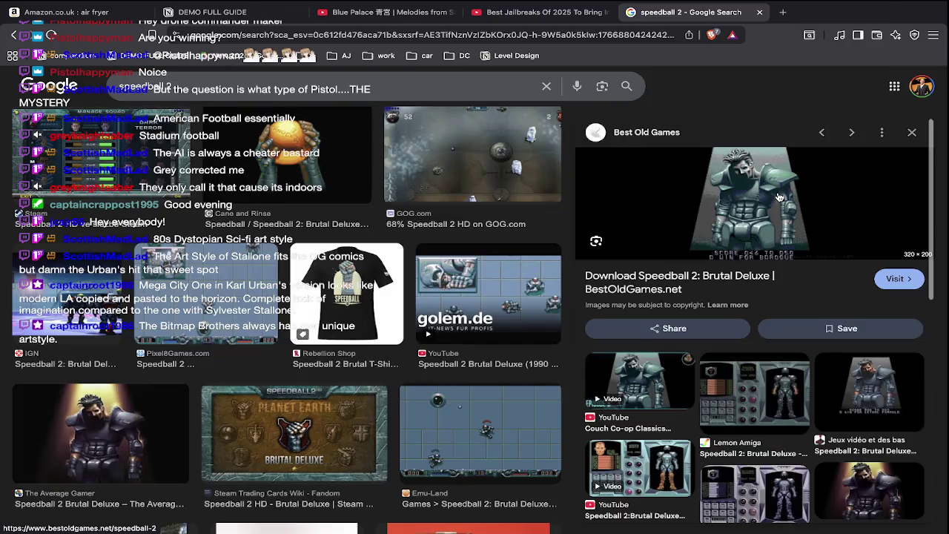
Look through the BestOldGames Speedball 2 page, then close it and restore the zoom
left_click(780, 197)
scroll(536, 361, "down", 5)
scroll(535, 361, "down", 3)
scroll(535, 361, "down", 5)
scroll(535, 364, "up", 6)
scroll(535, 364, "up", 10)
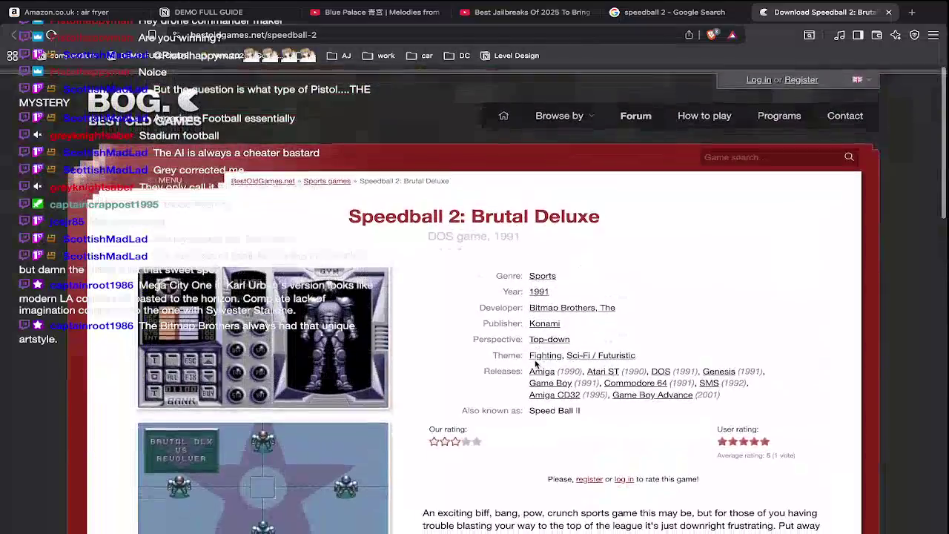
key("ctrl+w")
key("ctrl+plus")
key("ctrl+plus")
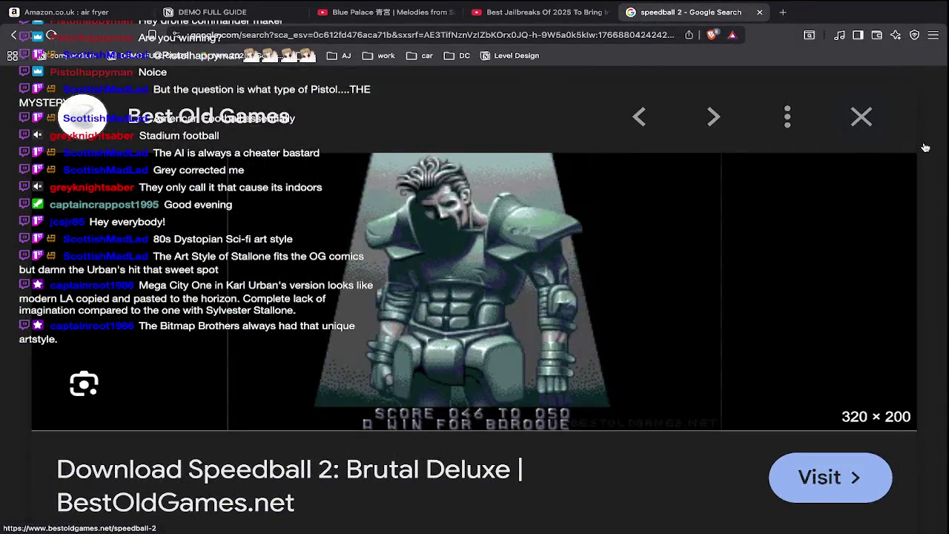
key("ctrl+minus")
key("ctrl+minus")
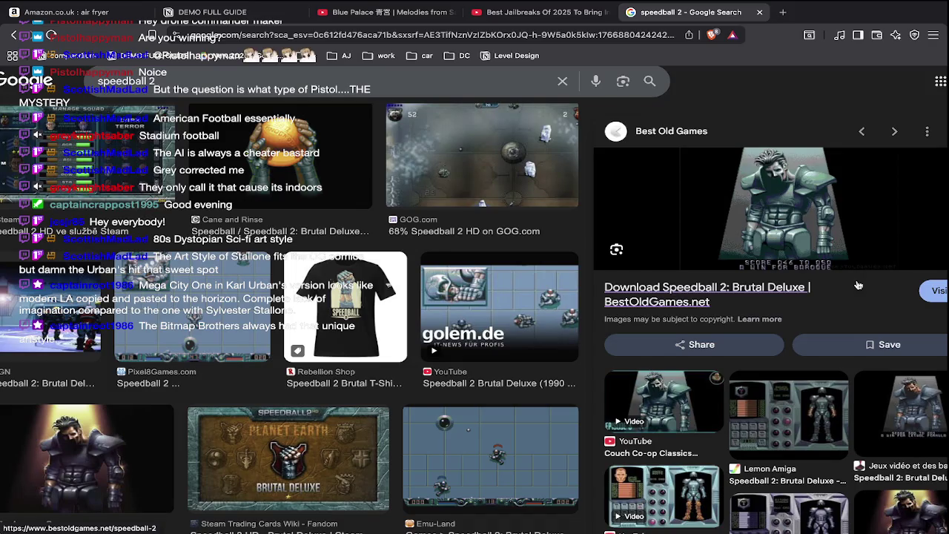
Preview the Amiga Speedball 2 screenshot, then go to the Best Jailbreaks Of 2025 video
scroll(858, 286, "down", 2)
left_click(918, 301)
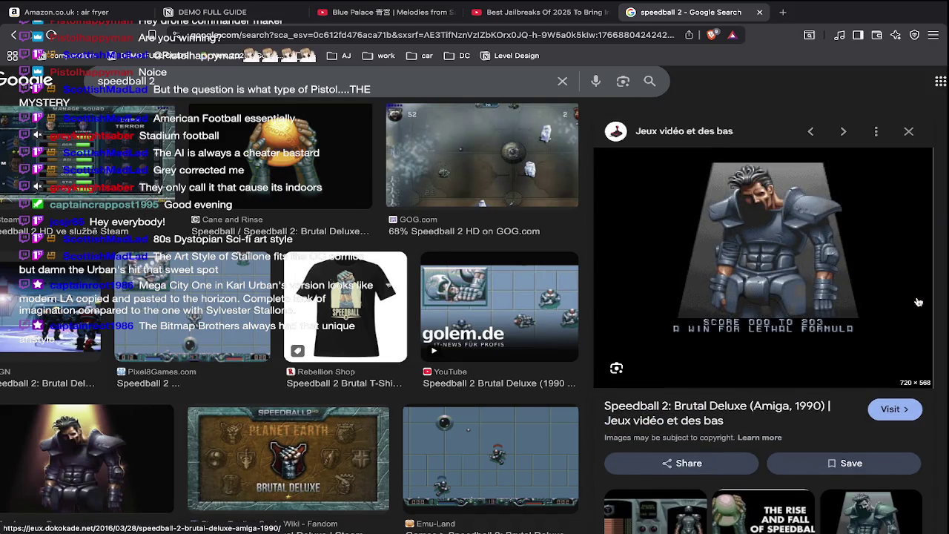
key("ctrl+shift+Tab")
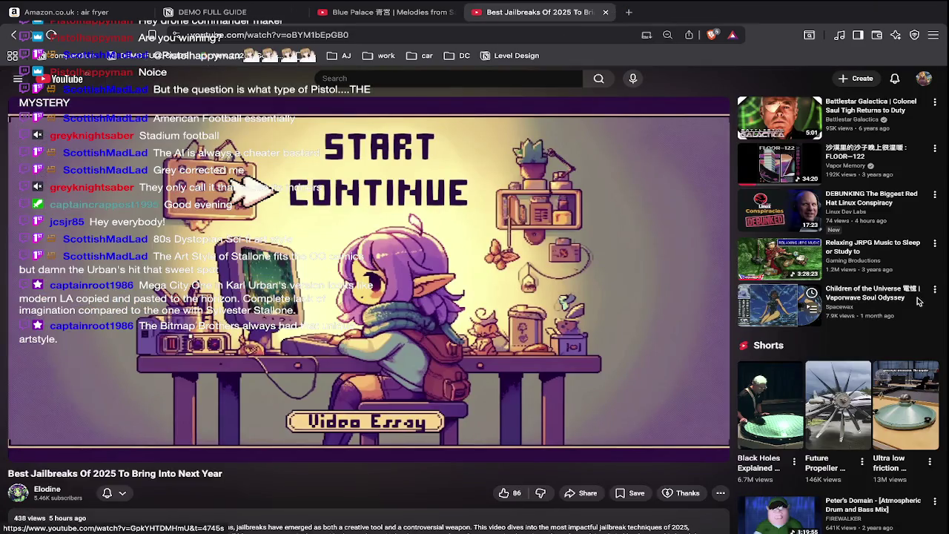
Glance at the Discord Drone Commander Community, then return to Brave with a new tab
key("super+Tab")
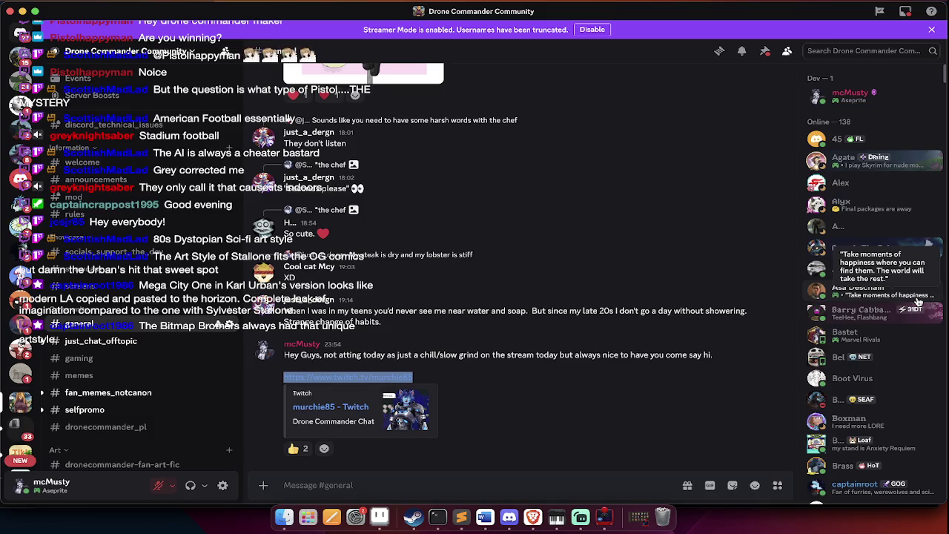
key("super+Tab")
key("ctrl+t")
Load youtube.com and search 'bombing run unreal tournament 2004'
type("youtube.com")
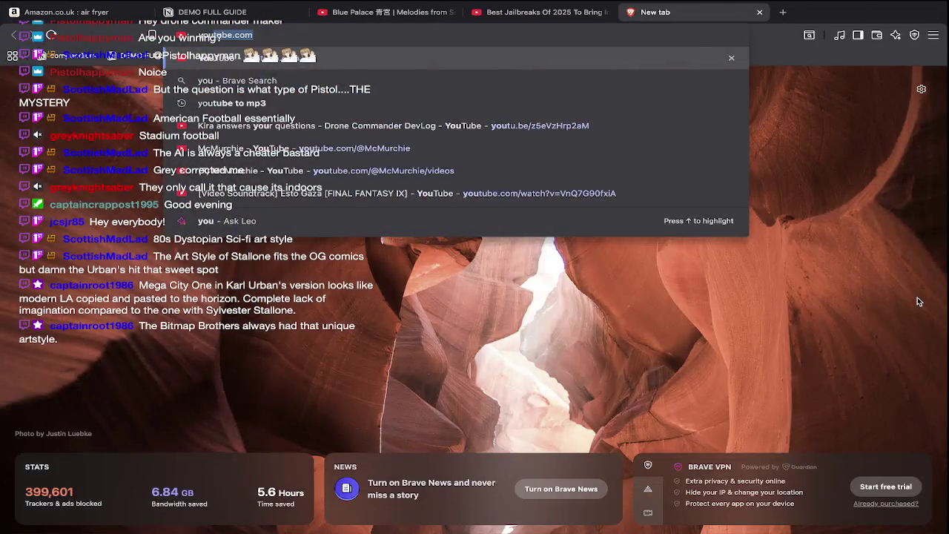
key("Return")
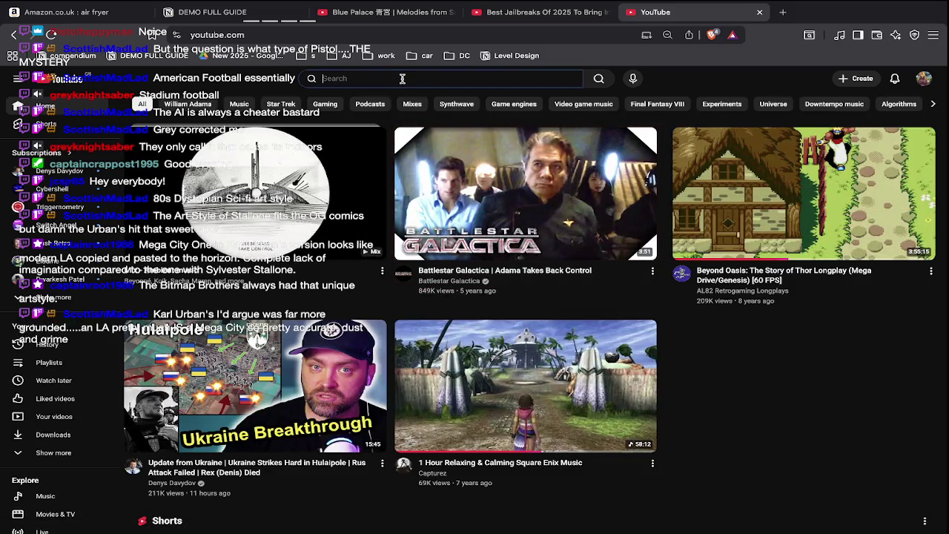
type("bombring run")
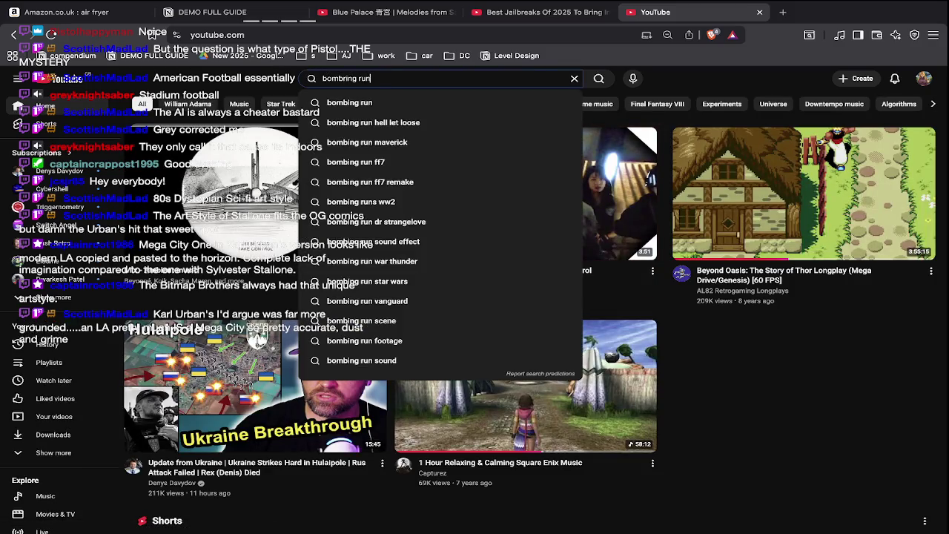
type("bombing run")
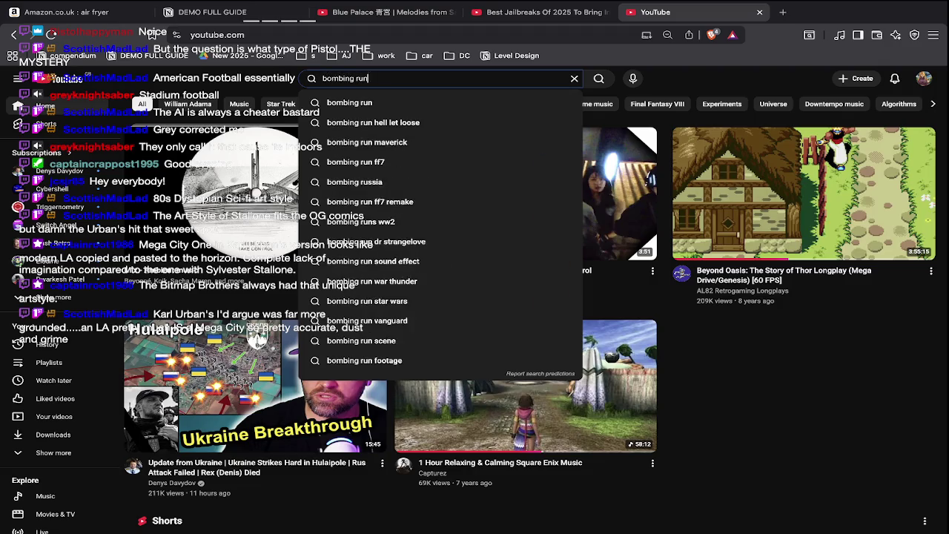
type(" unreal tournament 2004")
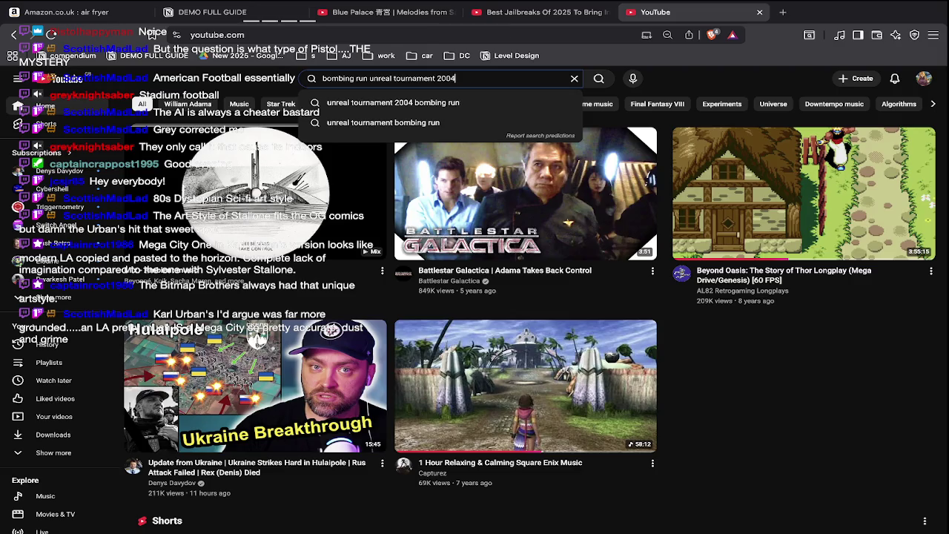
key("Return")
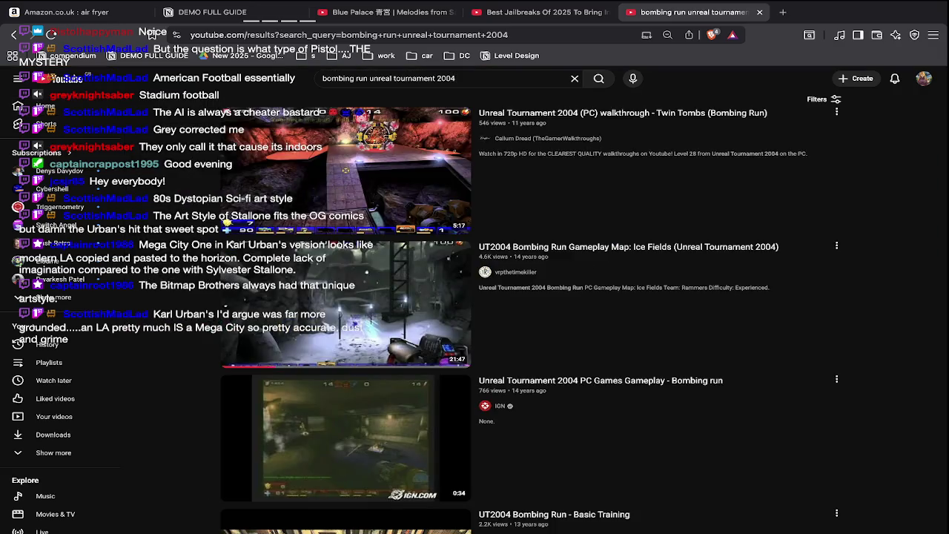
Watch the Ice Fields bombing run video with volume raised, then return to results
left_click(259, 255)
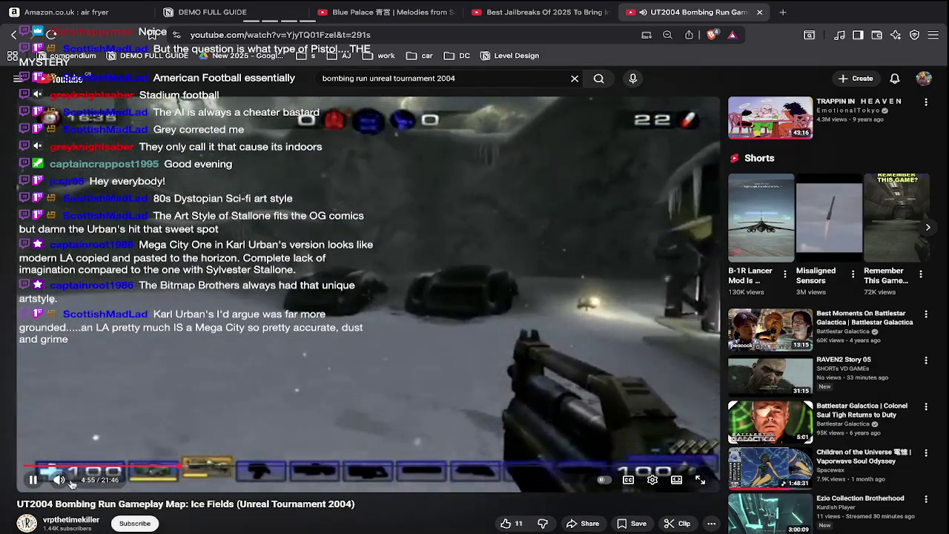
key("Up")
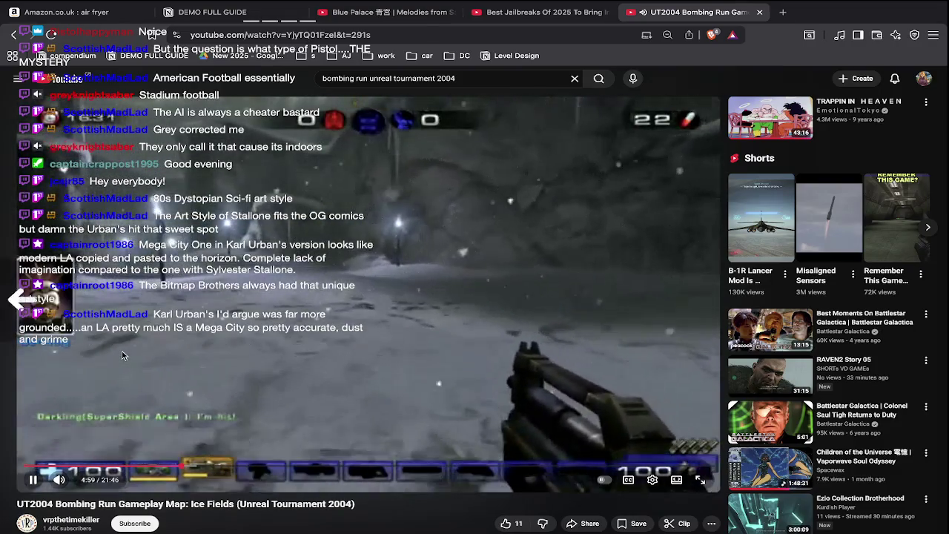
key("alt+Left")
Browse further down the results and open the Bifrost Bases gameplay video
scroll(352, 422, "down", 5)
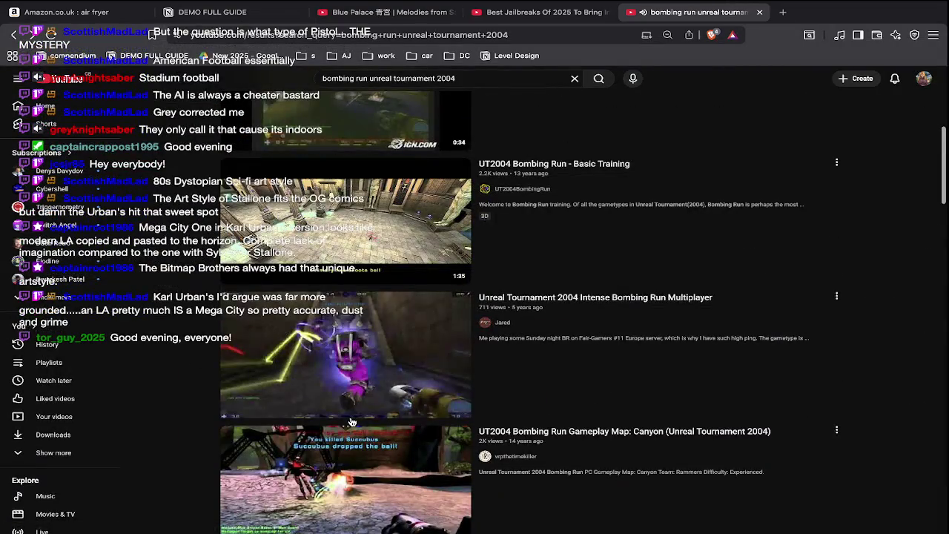
scroll(352, 422, "down", 1)
mouse_move(345, 377)
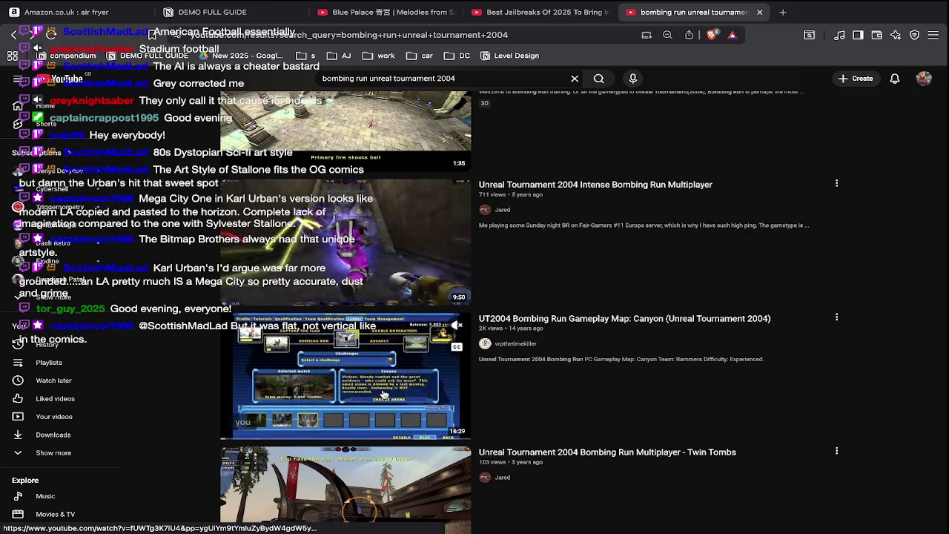
scroll(384, 394, "down", 2)
scroll(384, 394, "down", 4)
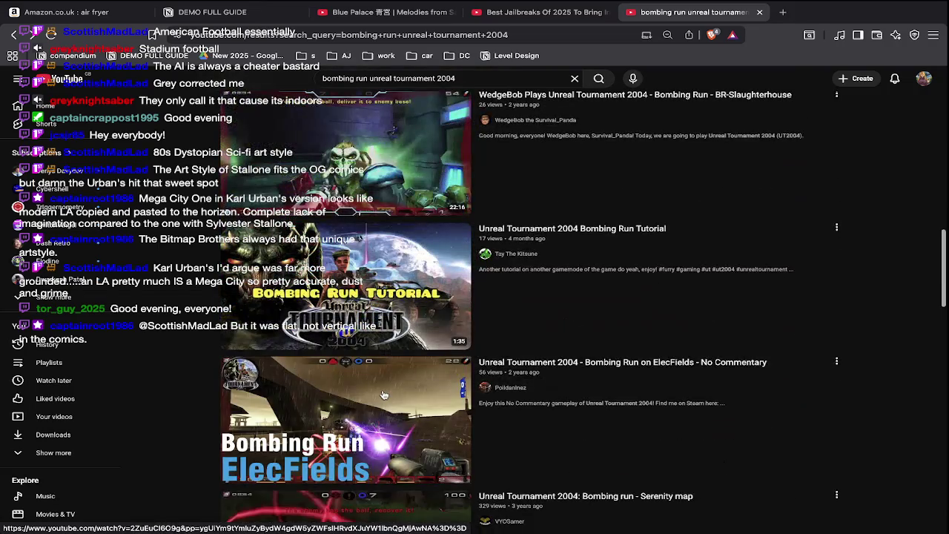
scroll(384, 395, "down", 4)
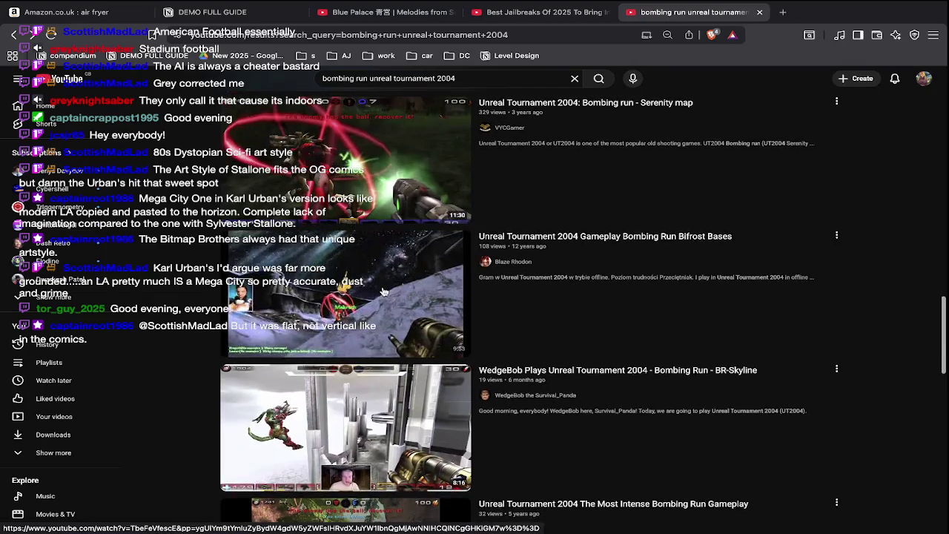
left_click(384, 284)
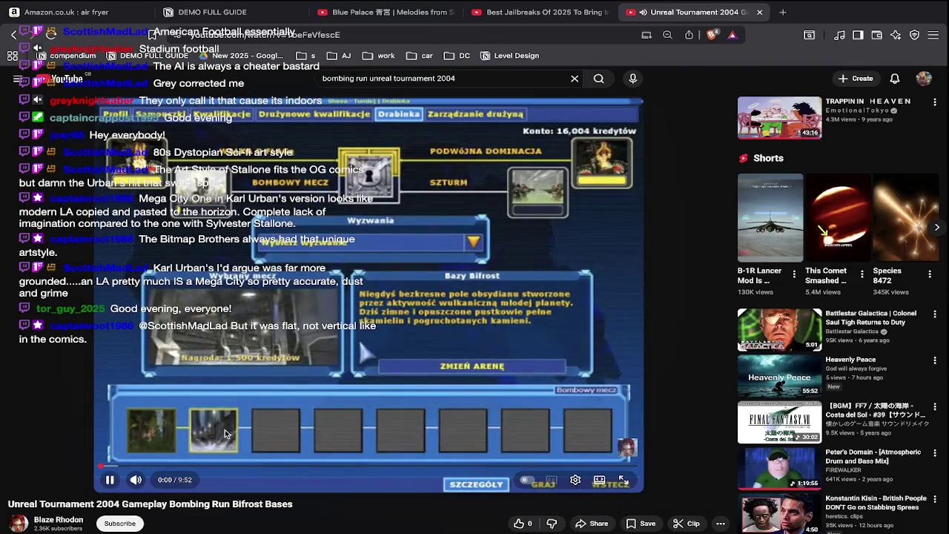
Skip ahead in the video and refine the search with 'bitfrost'
left_click(164, 465)
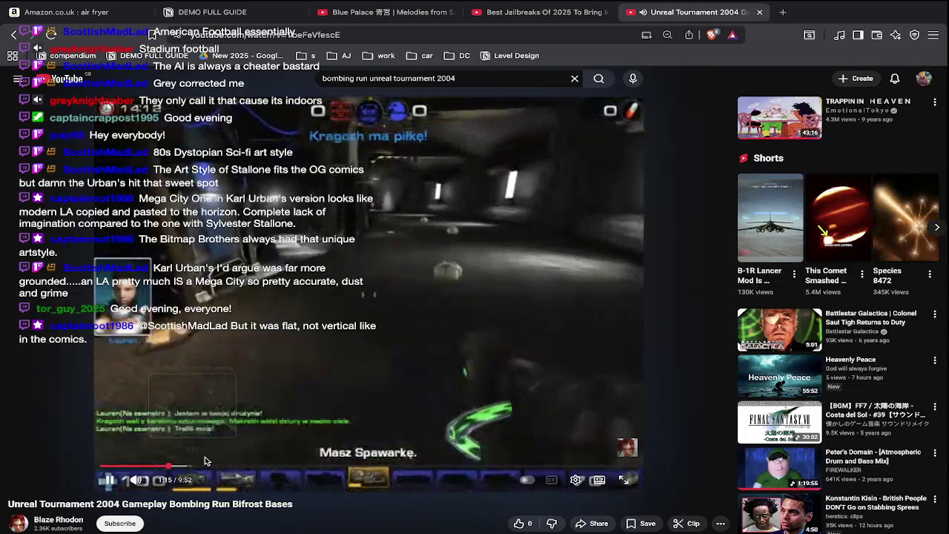
left_click(470, 78)
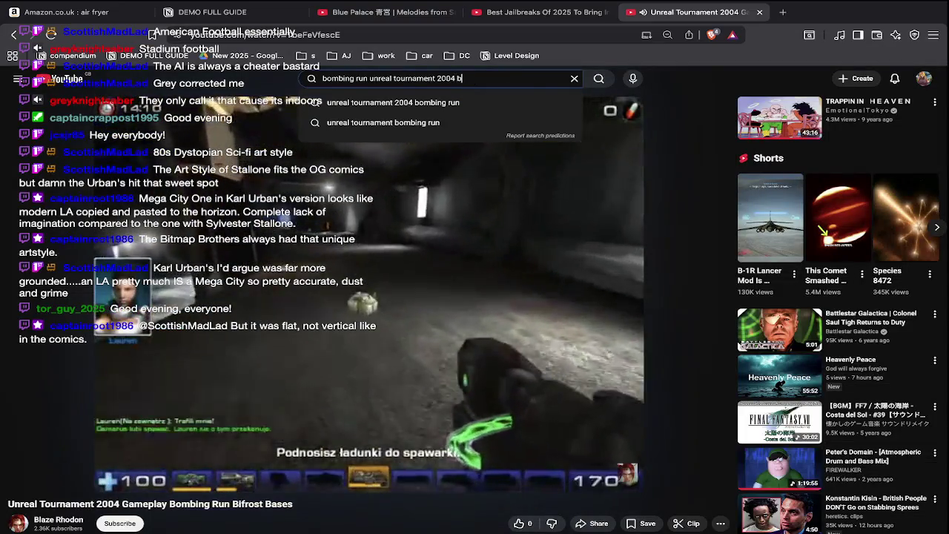
type("bitfrost")
key("Return")
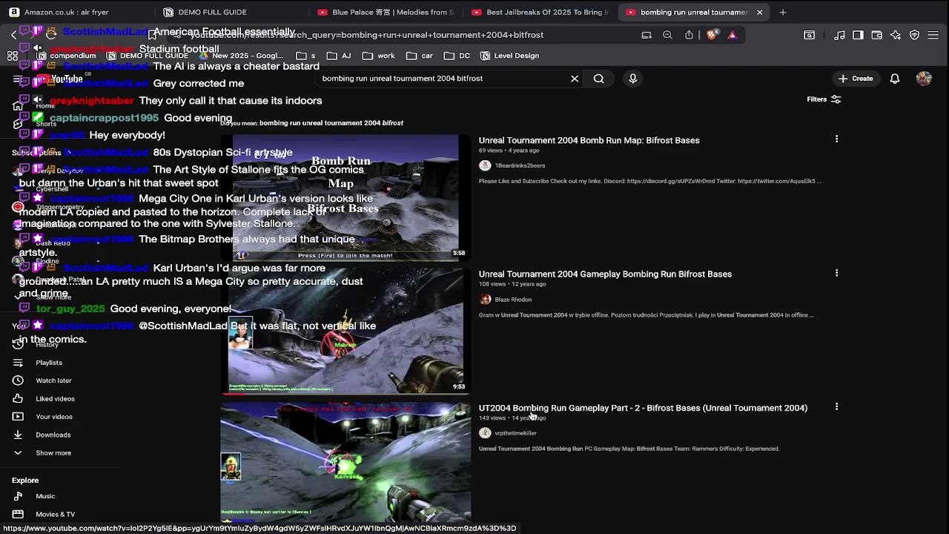
Play the Bifrost Bases gameplay video from about 0:32, volume set, full screen
mouse_move(345, 330)
left_click(411, 335)
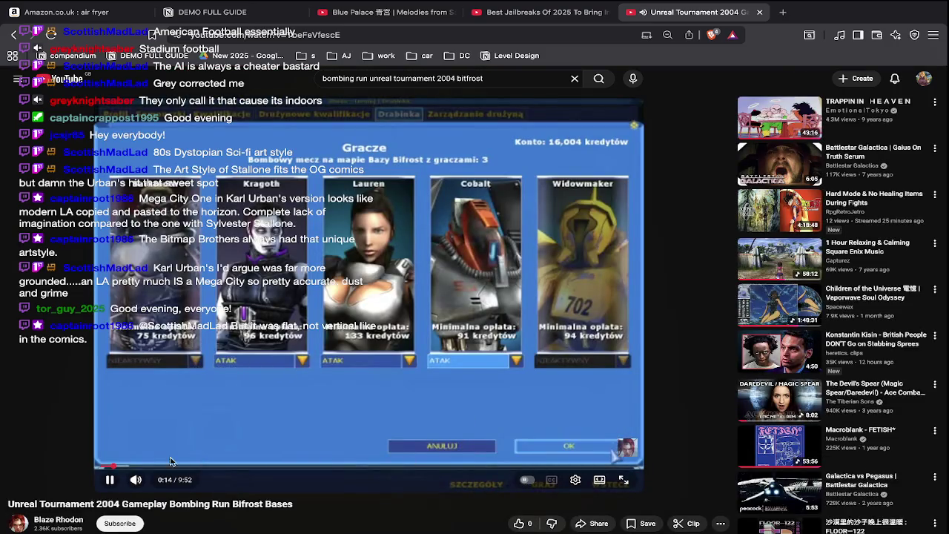
left_click(130, 466)
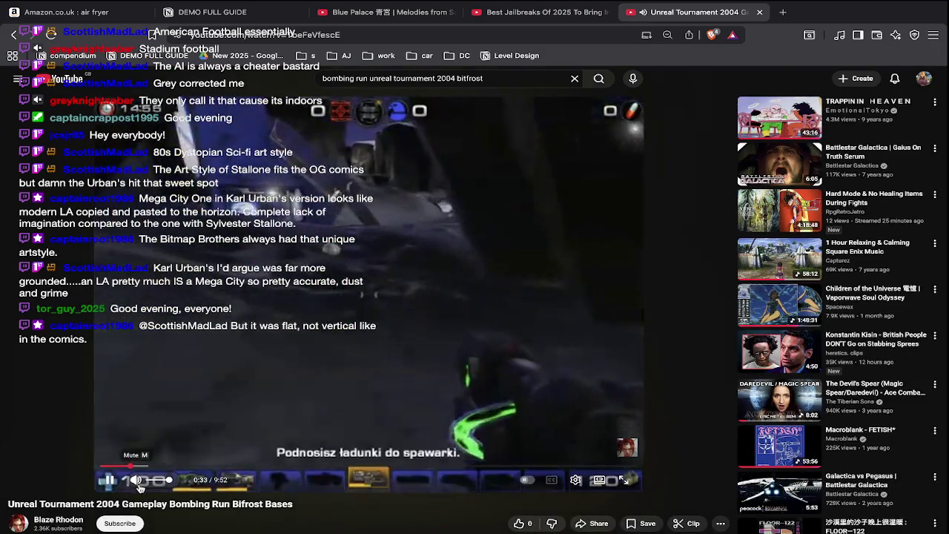
left_click(157, 480)
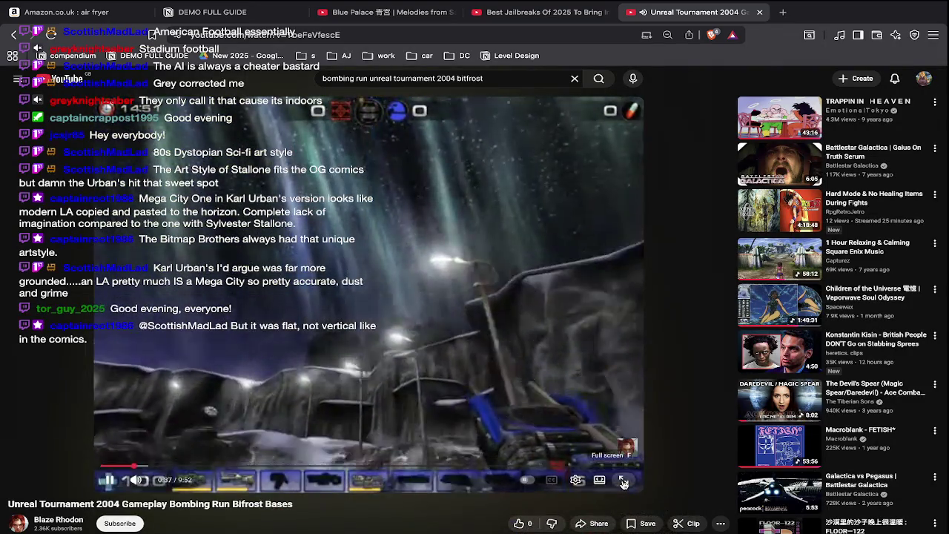
left_click(623, 481)
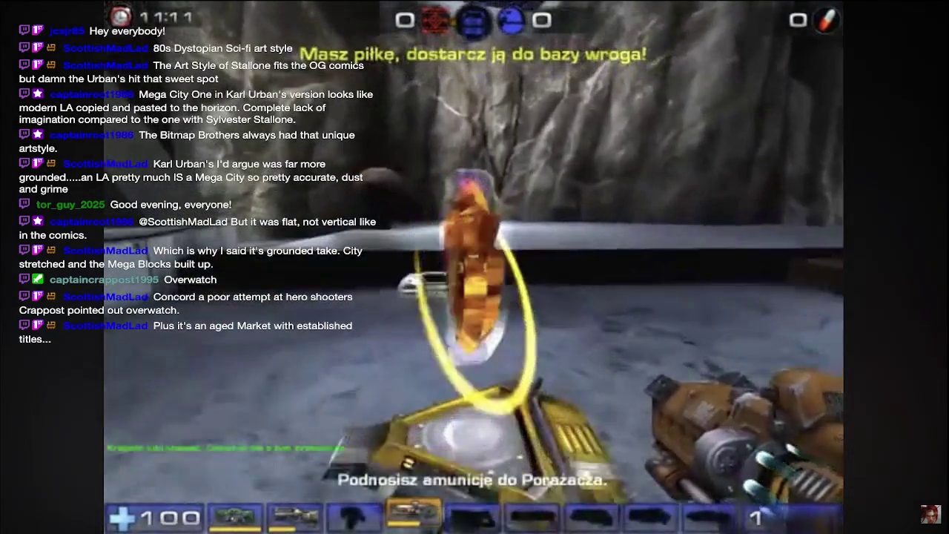
key("Escape")
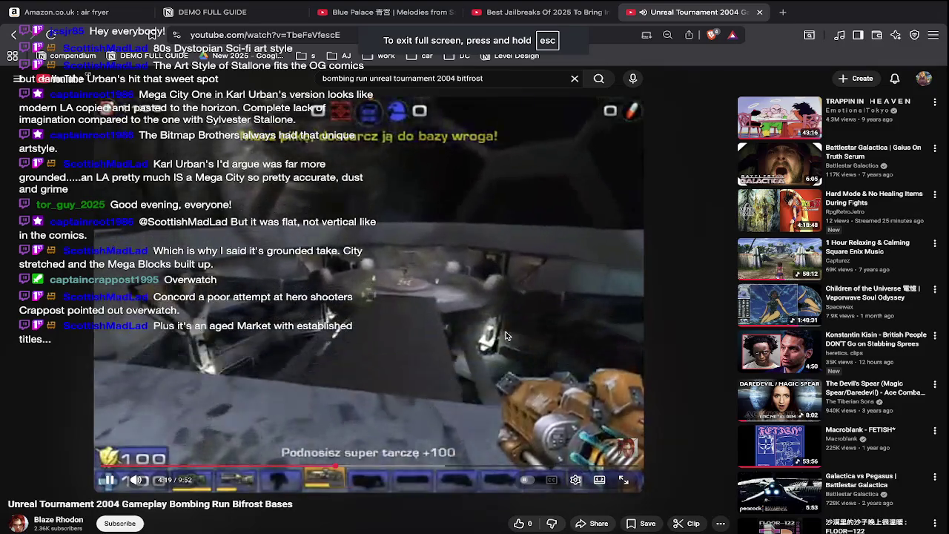
Pause the Bifrost Bases video, select the search query, and switch to PLAN.ase in Aseprite
left_click(505, 333)
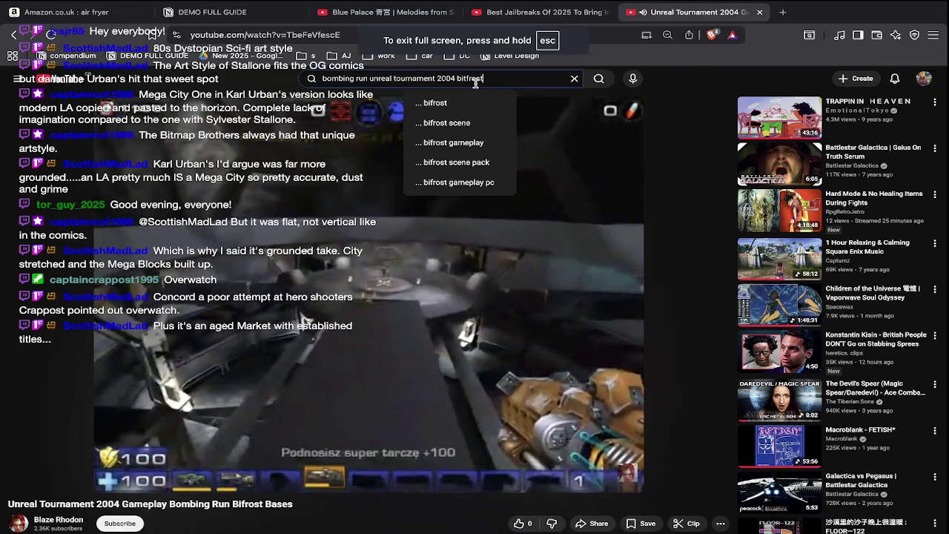
triple_click(476, 80)
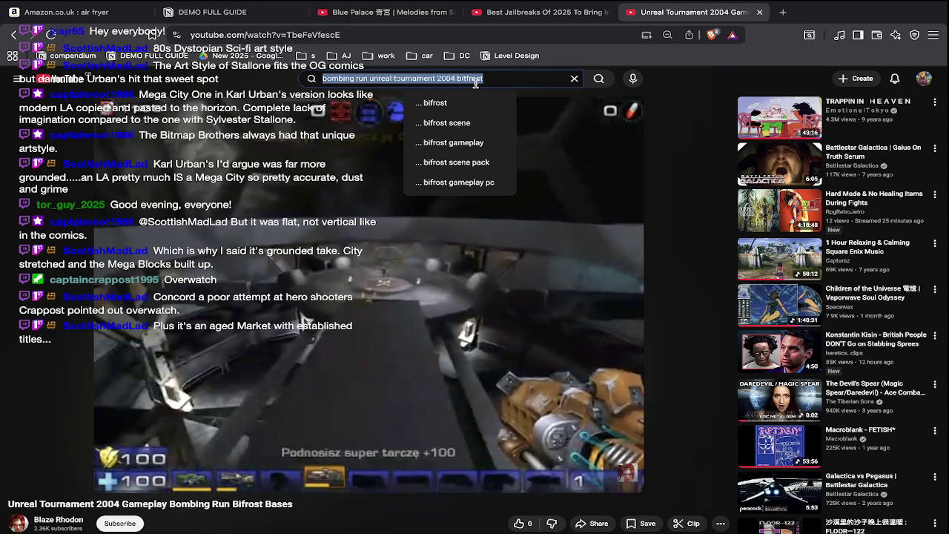
key("super+Tab")
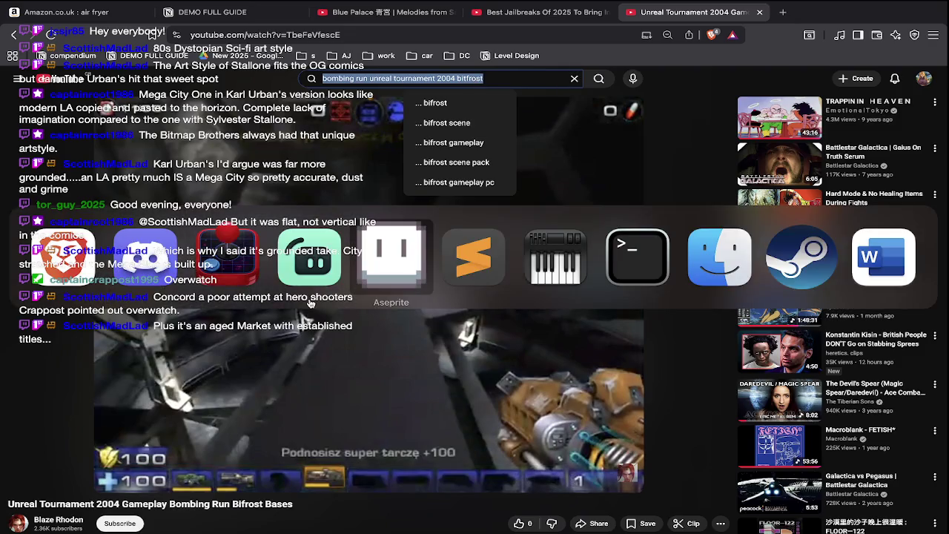
key("super+Tab")
key("super+Tab")
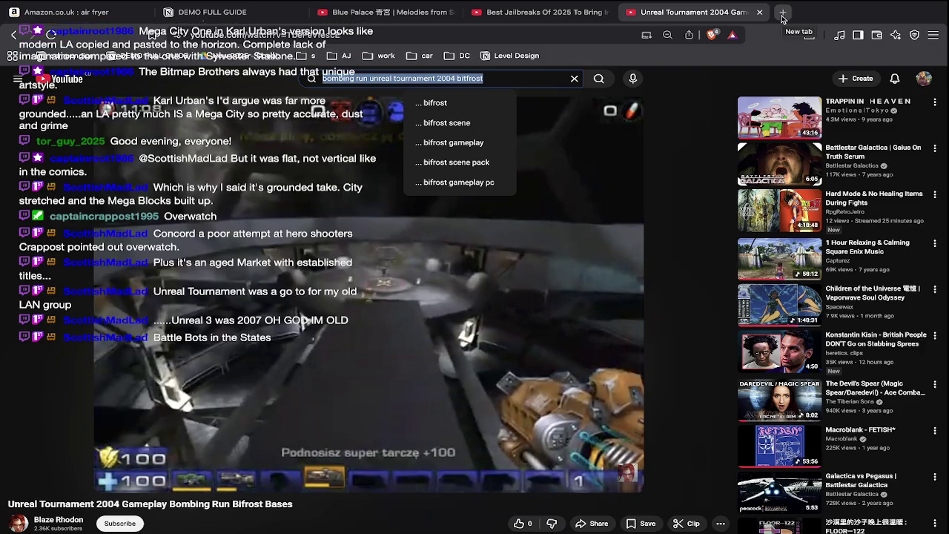
key("super+Tab")
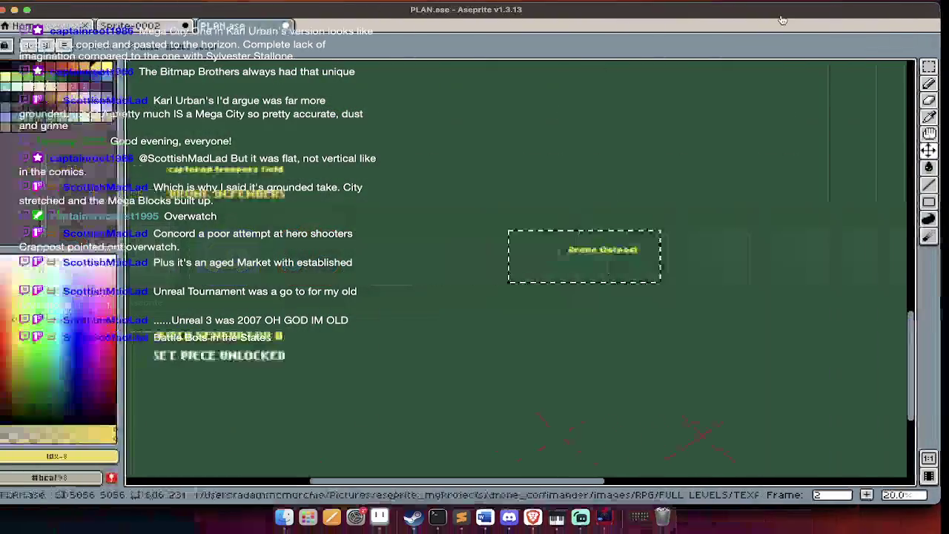
Deselect Drone Outpost in PLAN.ase and create a new 2716×2202 sprite
key("super+d")
key("super+n")
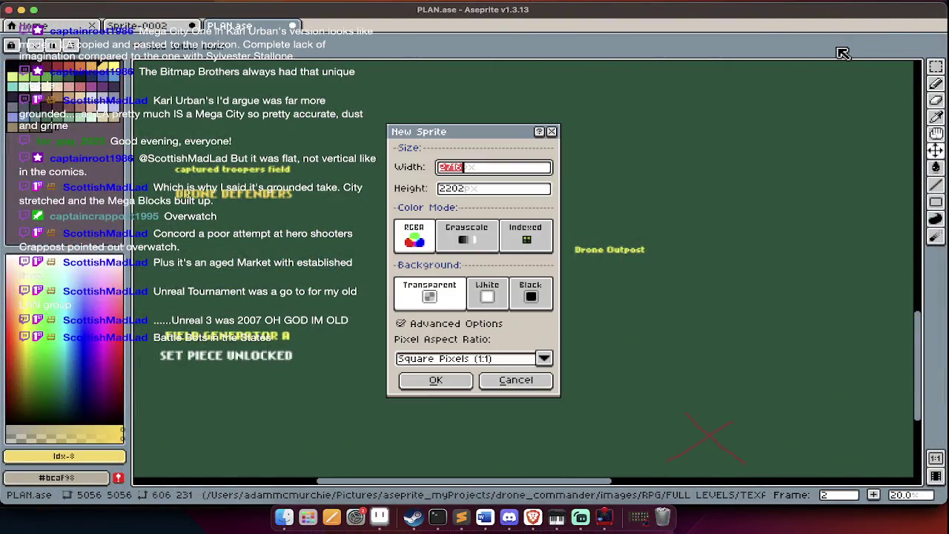
key("Return")
Narrow the new canvas to 1396 pixels wide and pick dark green #003e32 as foreground
scroll(803, 170, "down", 2)
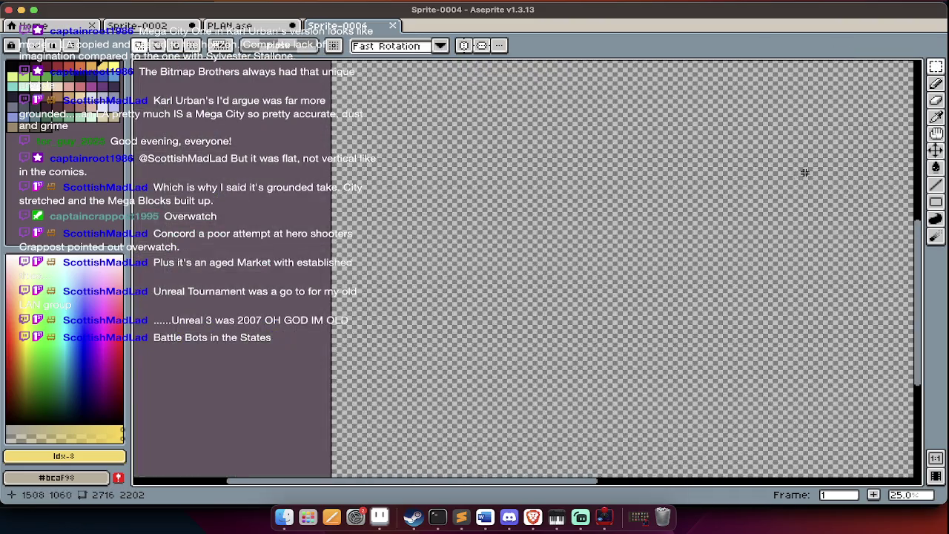
scroll(790, 176, "down", 2)
key("super+alt+c")
left_click_drag(710, 194, 540, 194)
key("Return")
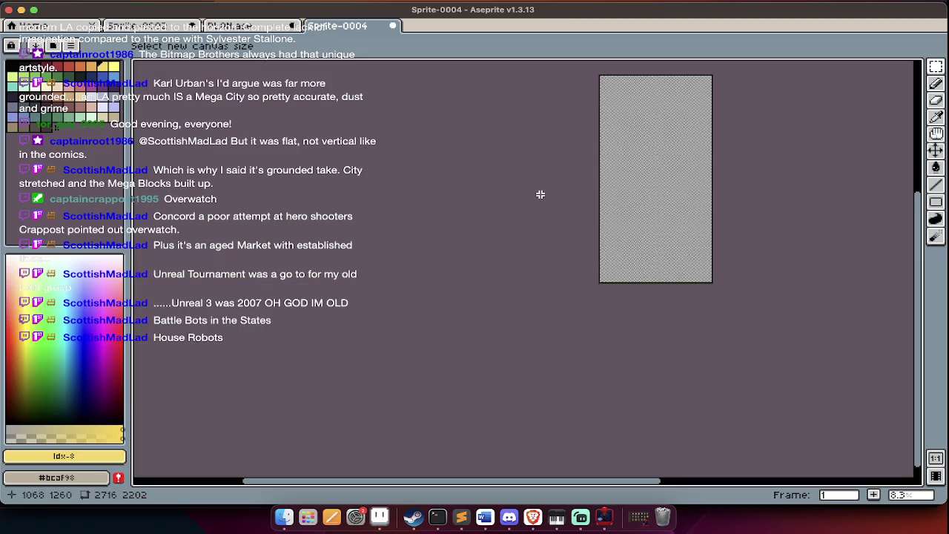
mouse_move(99, 371)
left_mouse_down()
mouse_move(95, 250)
mouse_move(70, 302)
mouse_move(74, 381)
mouse_move(60, 404)
left_mouse_up()
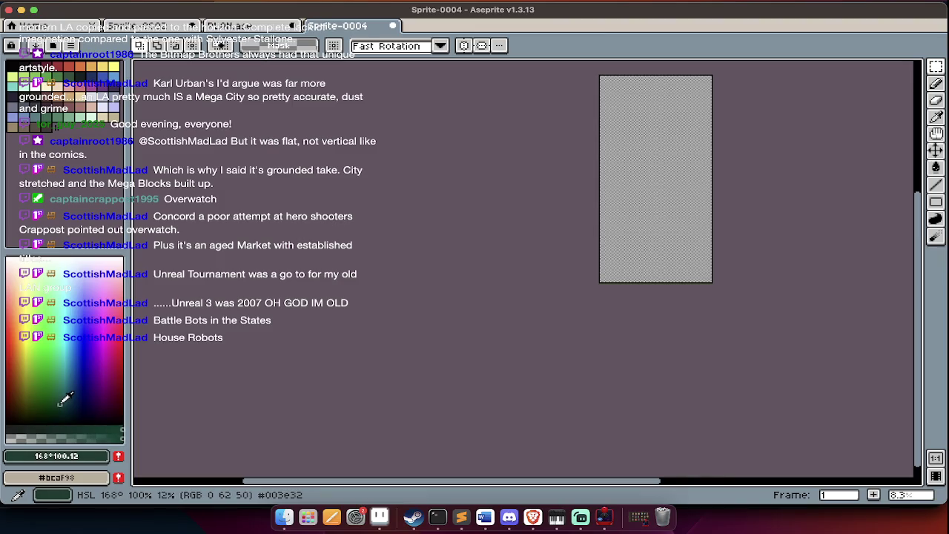
Fill the whole canvas with the dark green colour
key("g")
left_click(682, 250)
key("Tab")
scroll(678, 250, "right", 5)
scroll(266, 258, "right", 5)
scroll(215, 258, "up", 1)
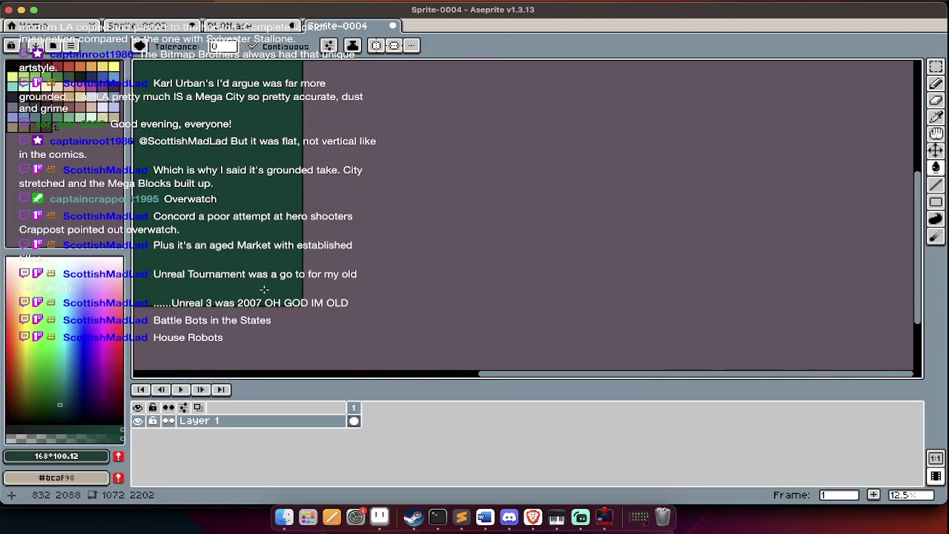
scroll(296, 222, "left", 5)
scroll(407, 149, "up", 1)
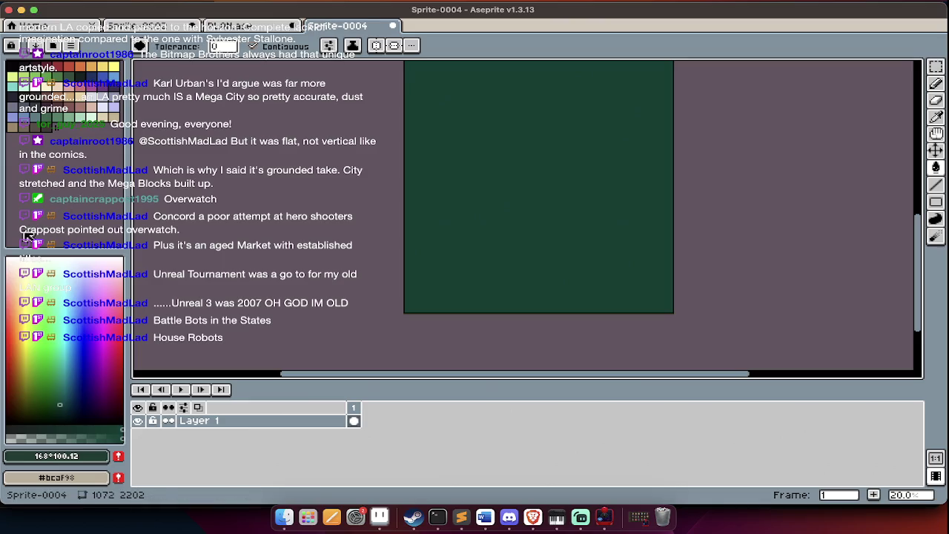
Pick white, switch to the Line tool, and add a new sketch layer
left_click(9, 265)
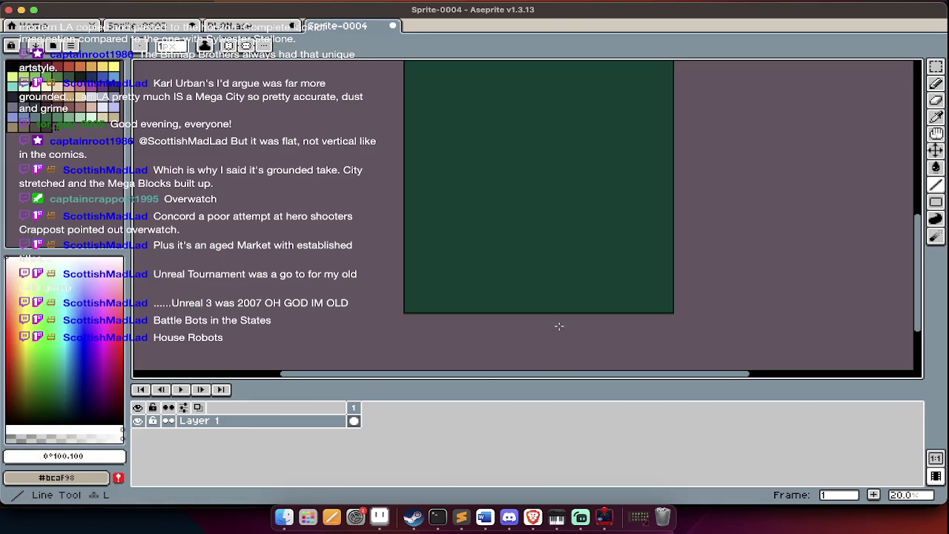
left_click_drag(559, 326, 555, 346)
key("Tab")
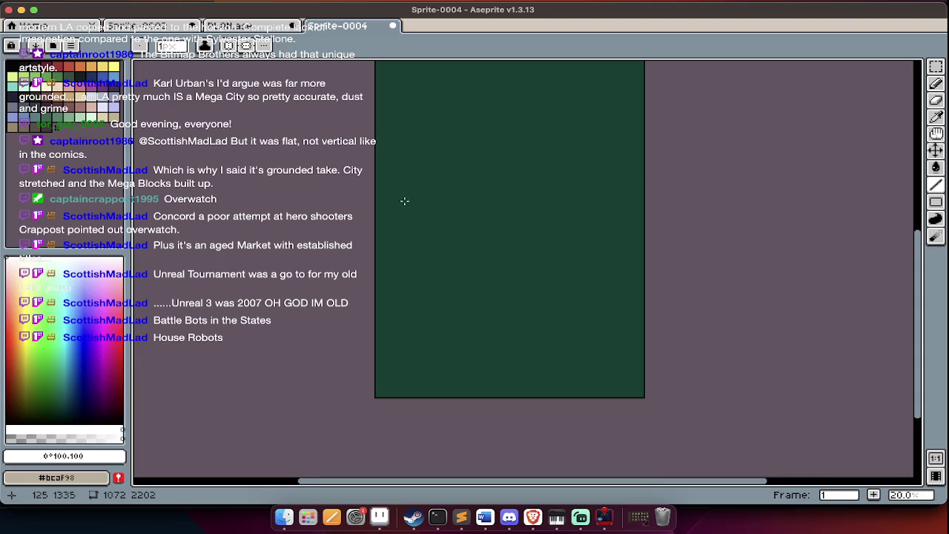
key("Tab")
key("shift+n")
key("Tab")
scroll(401, 206, "up", 3)
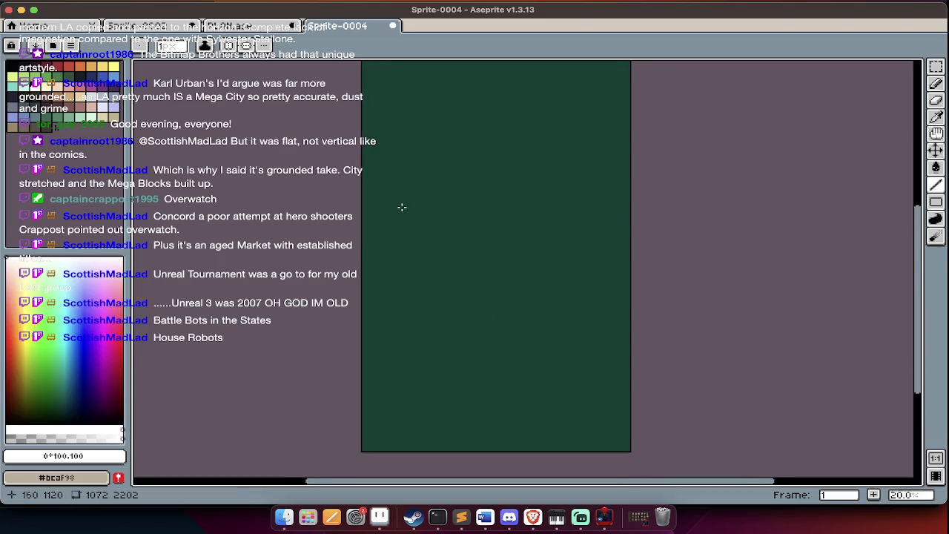
key("super+alt+c")
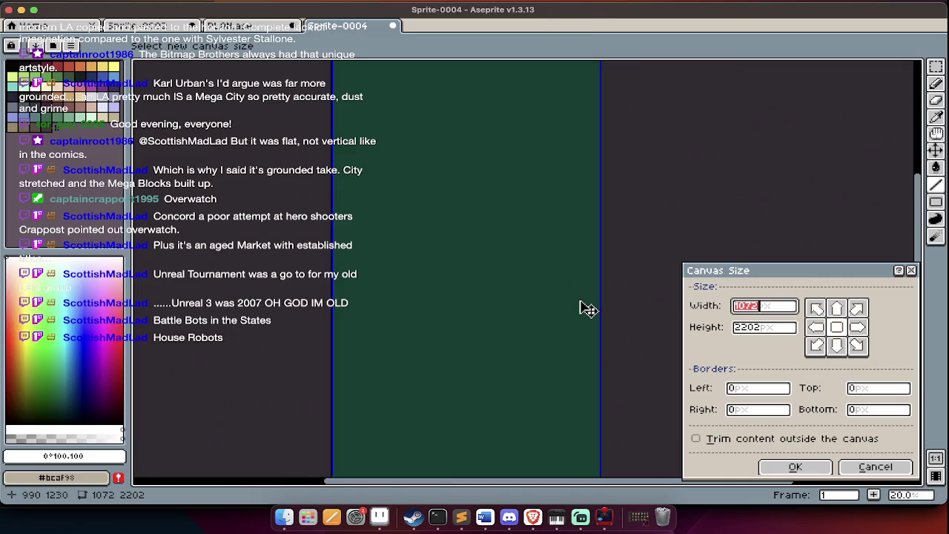
Trim 777 pixels from the top for a 1072×1425 canvas, then draw a trial horizontal line
scroll(586, 309, "down", 2)
left_click_drag(506, 126, 506, 236)
key("Return")
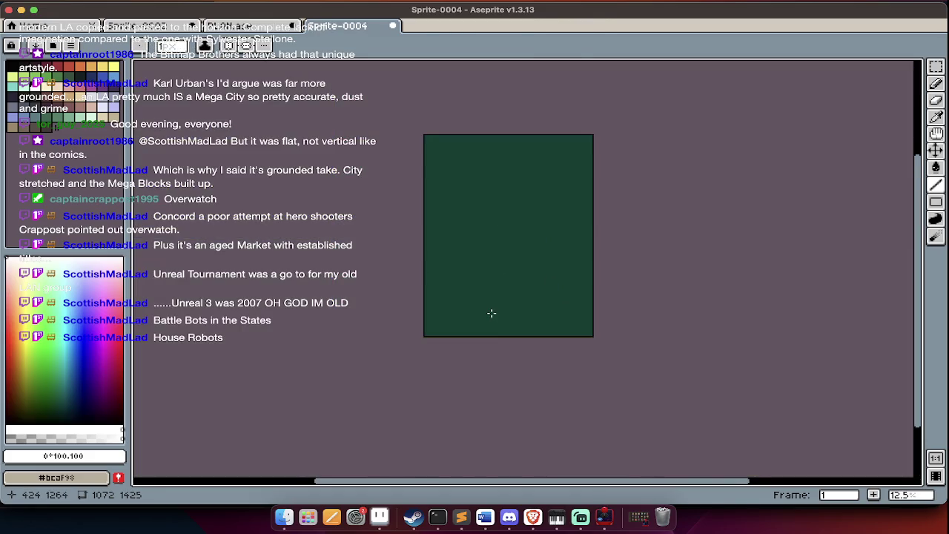
scroll(491, 312, "up", 2)
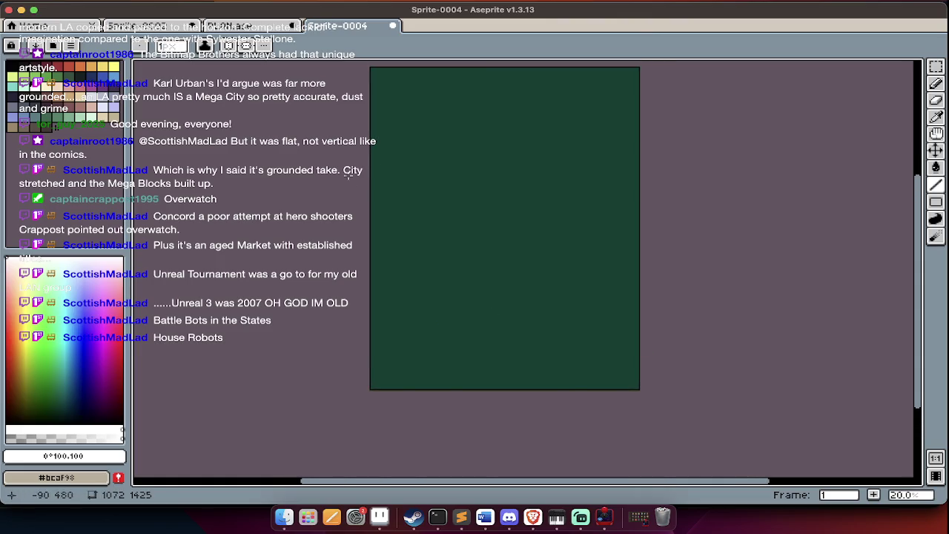
left_click_drag(353, 197, 659, 199)
Replace the misplaced line with a horizontal divider and draw the first stroke of an X
key("ctrl+z")
left_click_drag(354, 215, 667, 216)
scroll(526, 388, "up", 2)
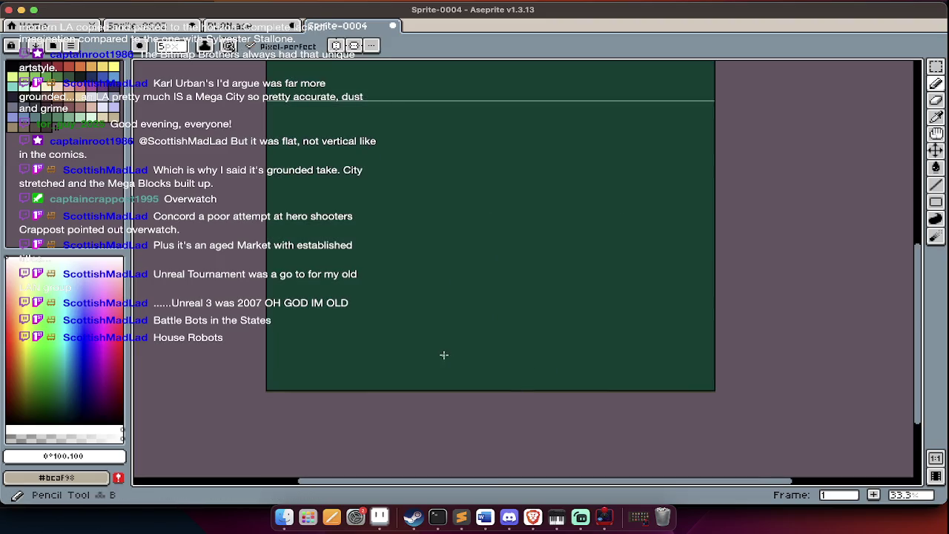
scroll(442, 378, "up", 5)
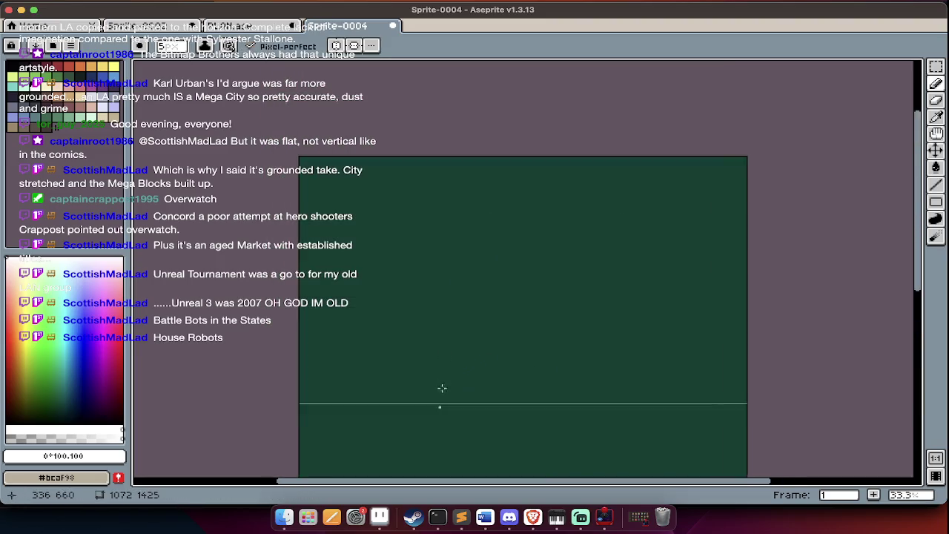
scroll(442, 387, "up", 1)
mouse_move(483, 183)
left_mouse_down()
mouse_move(513, 200)
mouse_move(478, 215)
left_mouse_up()
scroll(475, 319, "down", 3)
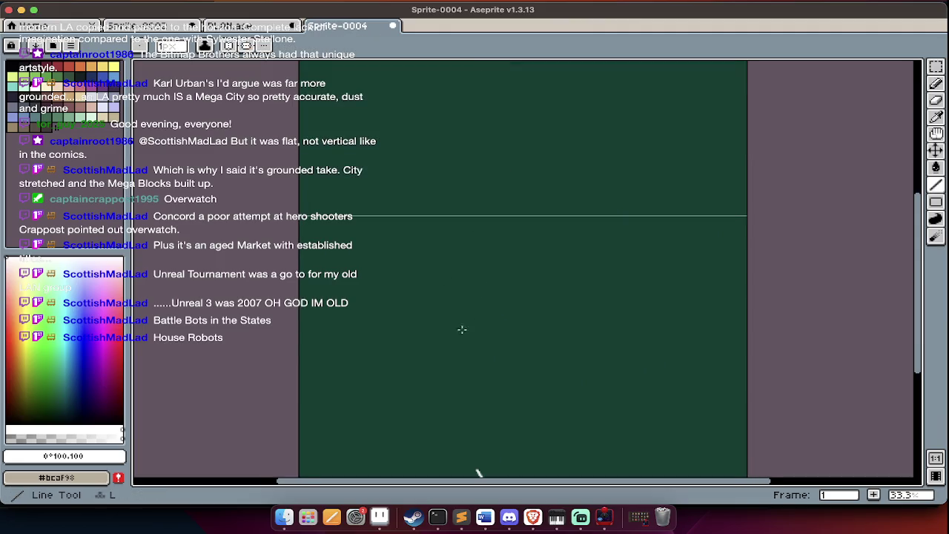
scroll(422, 374, "down", 3)
scroll(427, 389, "up", 1)
scroll(426, 389, "up", 1)
Draw white wall lines: a right-then-down wall, a vertical wall, and a corner junction
mouse_move(295, 210)
left_mouse_down()
mouse_move(448, 209)
mouse_move(447, 283)
left_mouse_up()
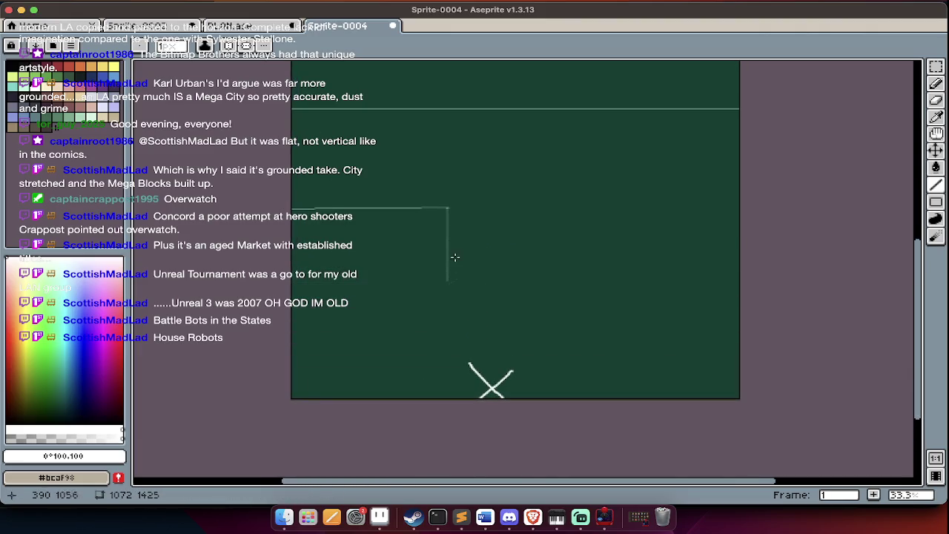
mouse_move(507, 278)
left_mouse_down()
mouse_move(504, 150)
mouse_move(697, 157)
left_mouse_up()
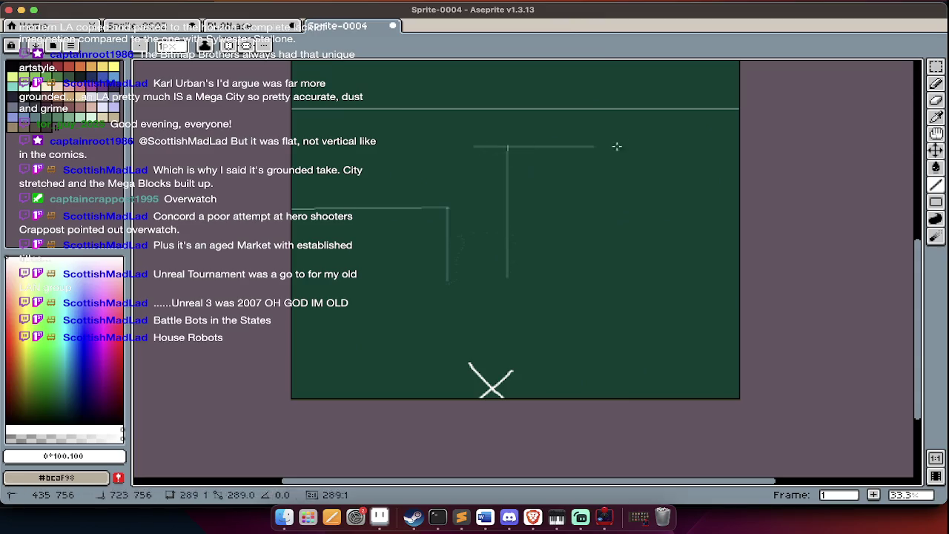
scroll(472, 149, "up", 5)
left_click_drag(460, 239, 452, 320)
left_click_drag(460, 238, 291, 239)
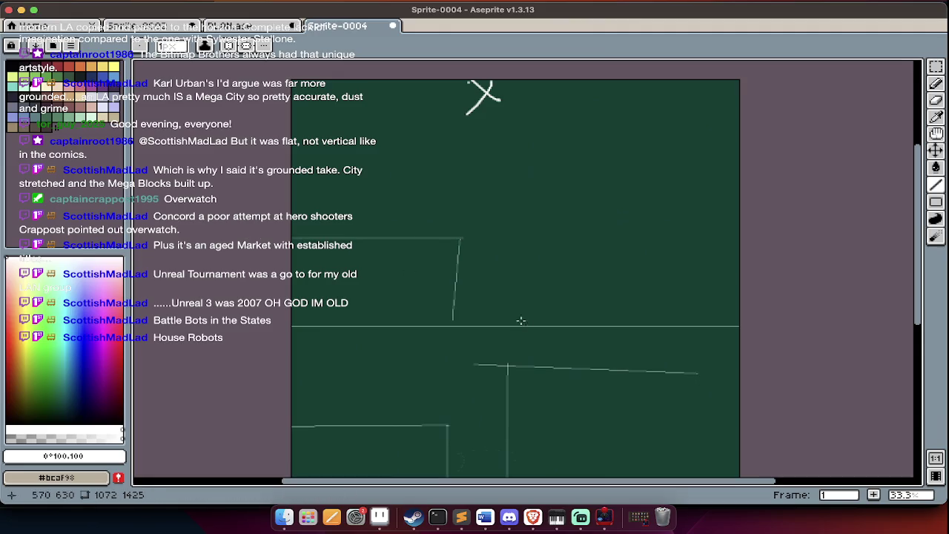
scroll(502, 324, "down", 2)
scroll(500, 324, "down", 3)
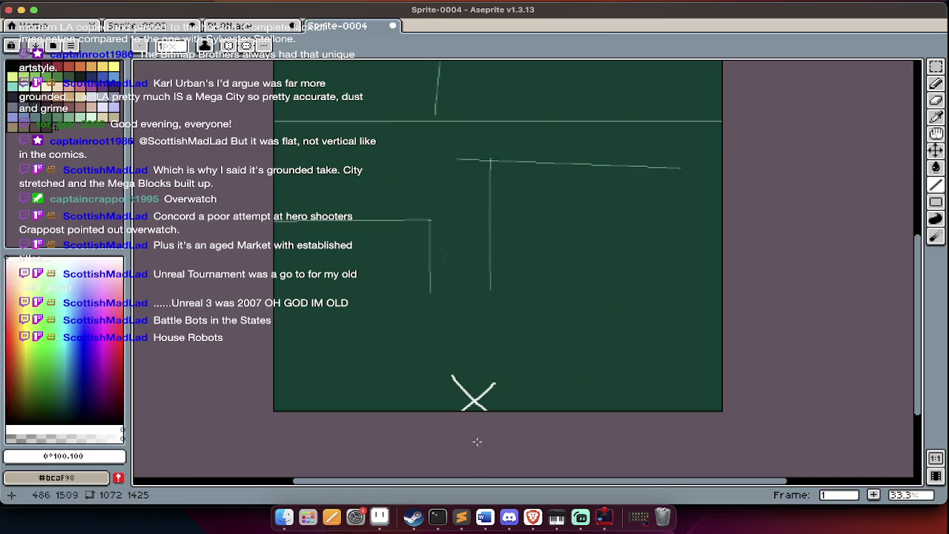
scroll(449, 315, "up", 5)
scroll(448, 315, "down", 5)
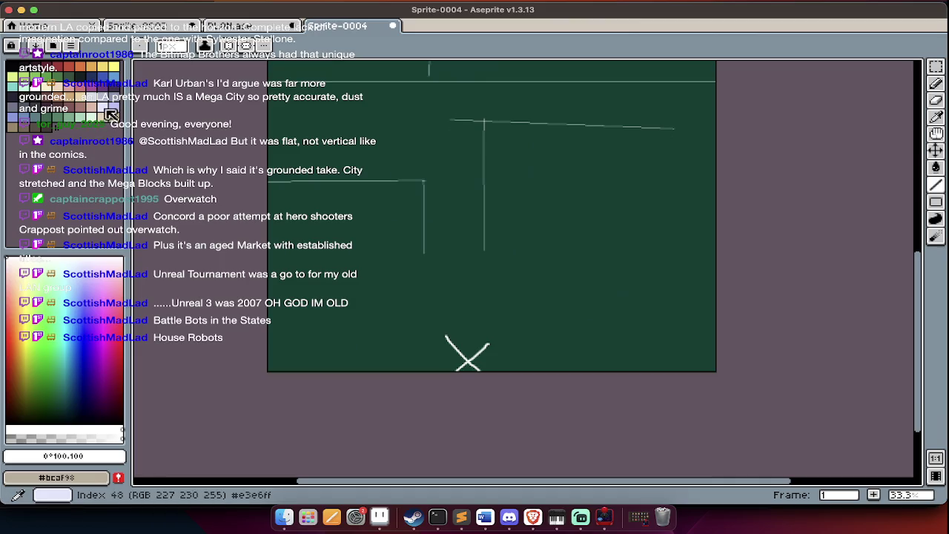
Pick dark purple (palette index 29) as the drawing colour
left_click(116, 98)
key("Tab")
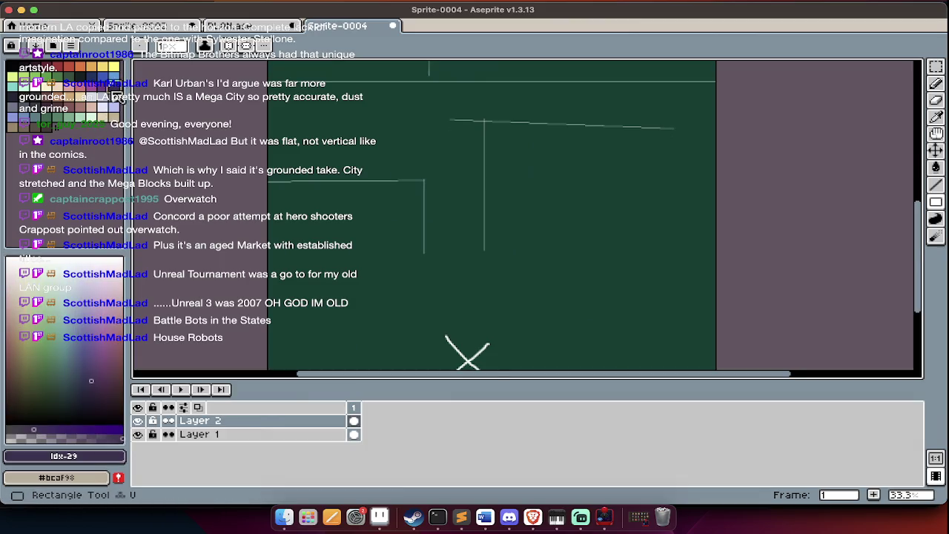
key("Tab")
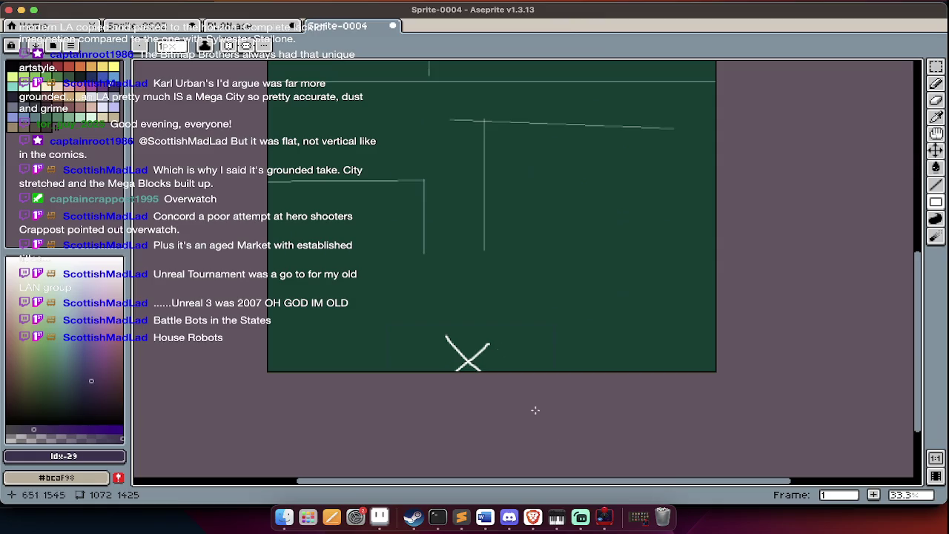
scroll(486, 312, "up", 1)
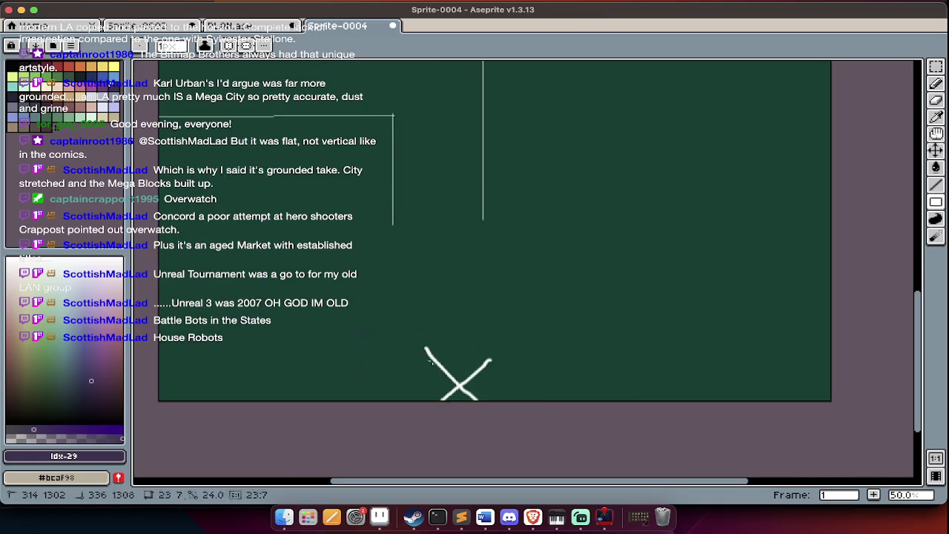
key("Tab")
key("Tab")
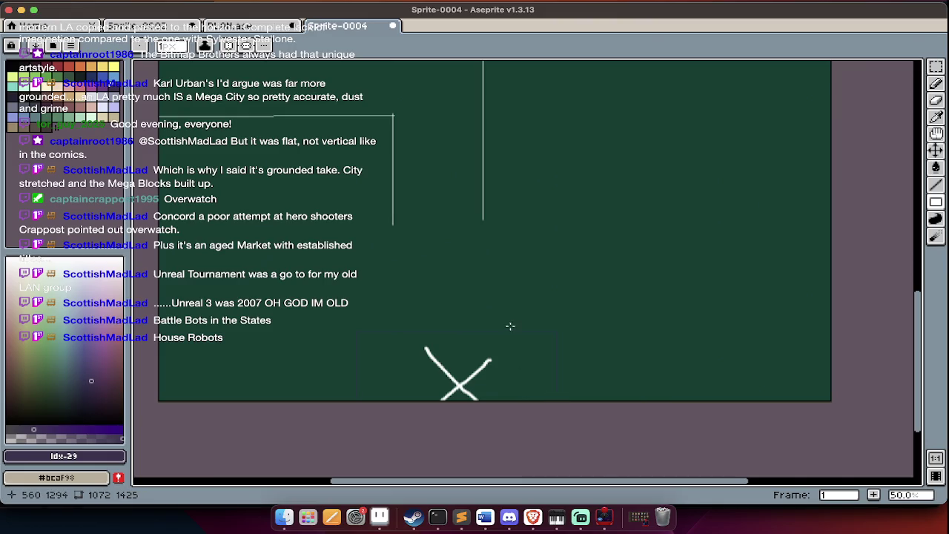
scroll(507, 338, "up", 2)
scroll(504, 353, "up", 5)
scroll(493, 356, "up", 3)
scroll(484, 361, "up", 3)
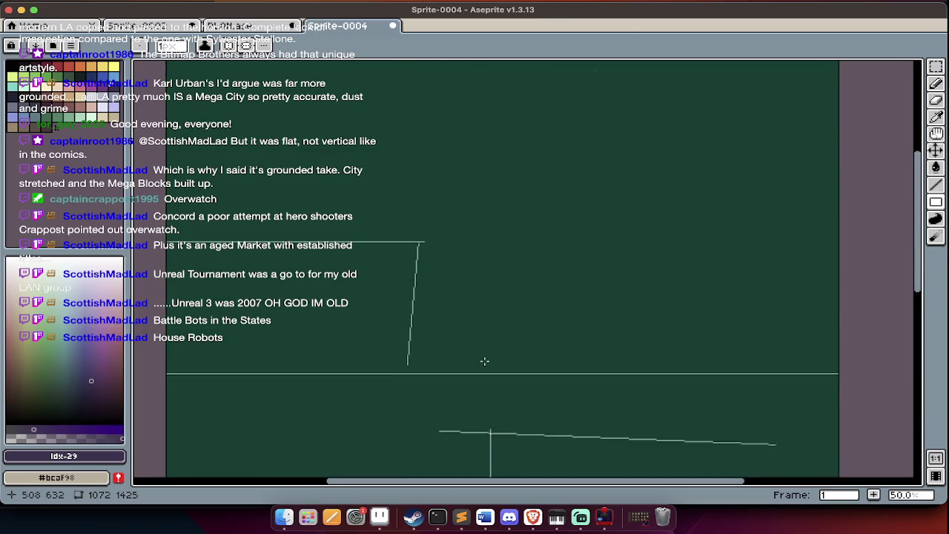
scroll(483, 367, "up", 5)
scroll(483, 381, "down", 1)
scroll(482, 380, "down", 5)
scroll(482, 380, "down", 1)
scroll(482, 380, "down", 4)
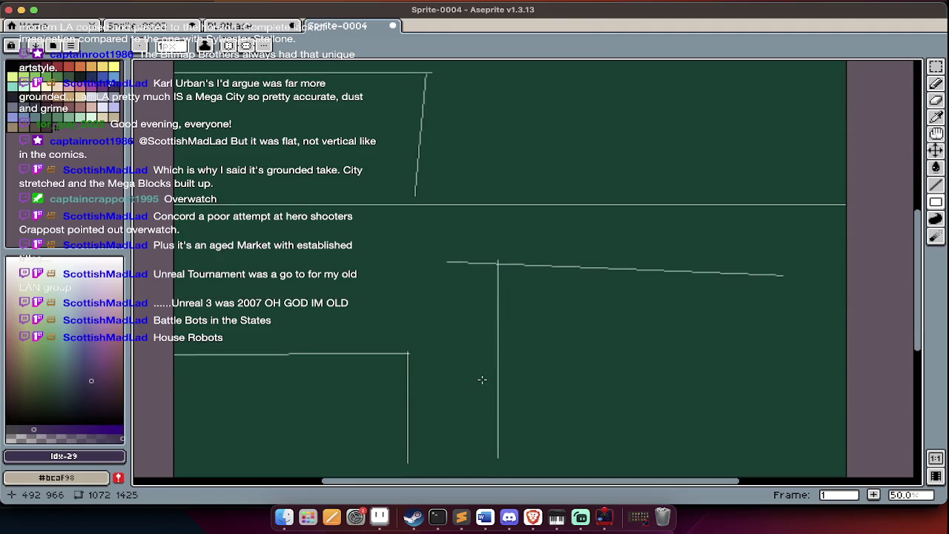
scroll(482, 380, "down", 2)
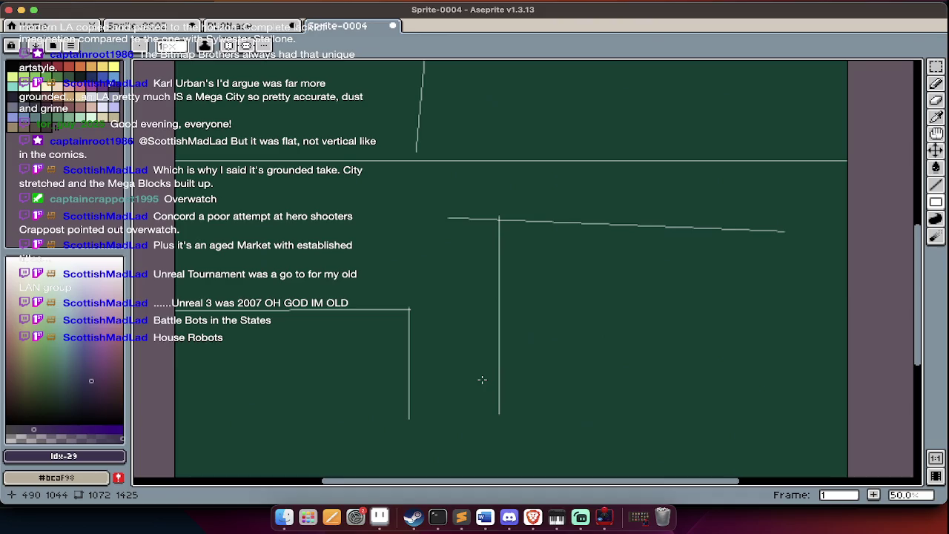
key("super+w")
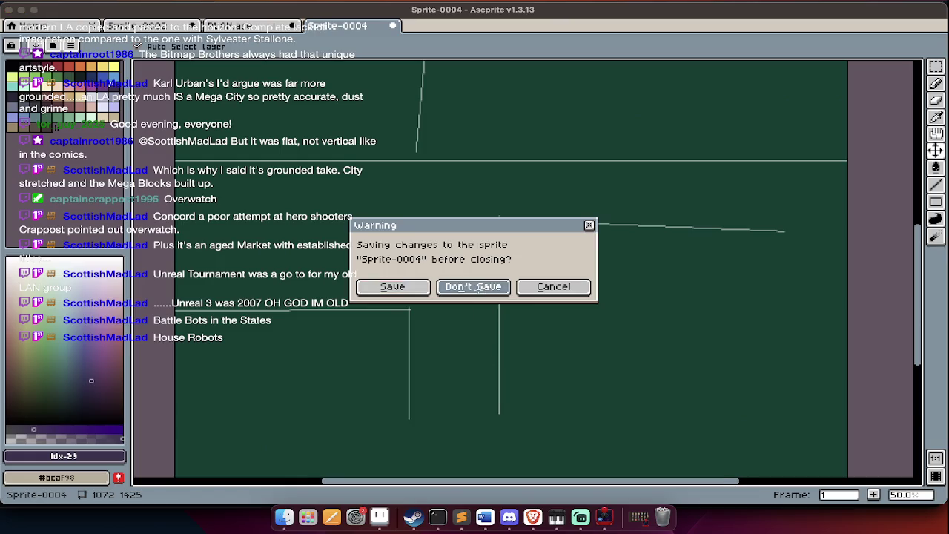
Discard the Sprite-0004 sketch's changes and zoom out on the PLAN.ase map
left_click(473, 287)
scroll(474, 371, "down", 2)
scroll(476, 394, "down", 2)
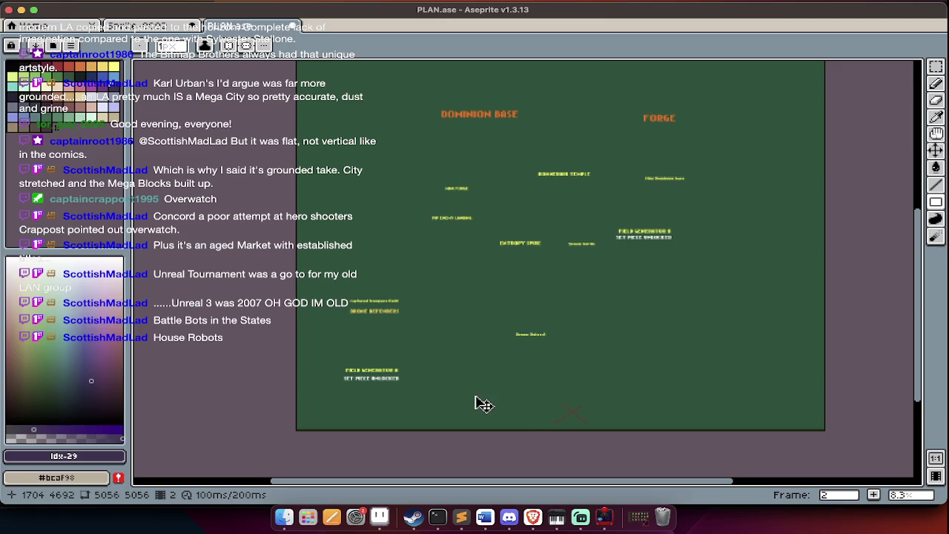
Cycle through the app switcher over to Discord
key("super+Tab")
key("super+Tab")
key("super+Tab")
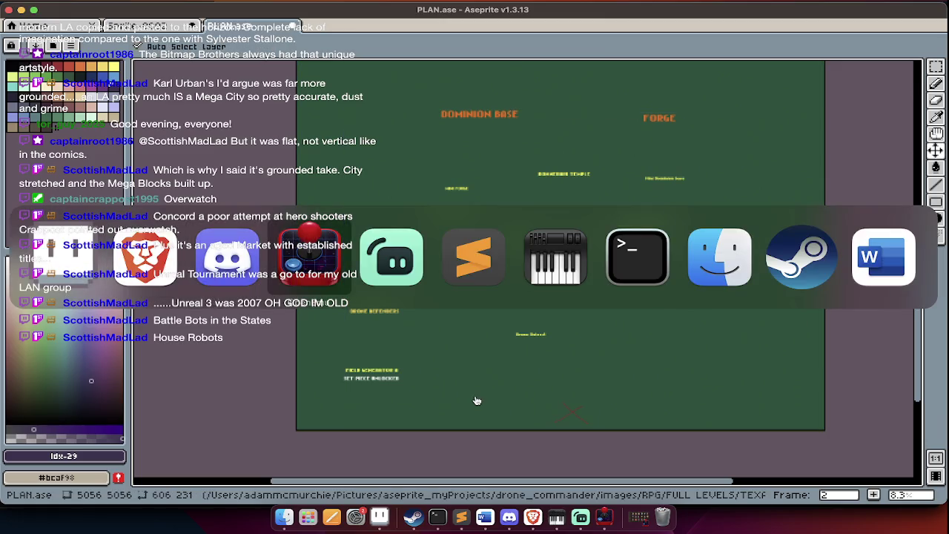
key("super+Tab")
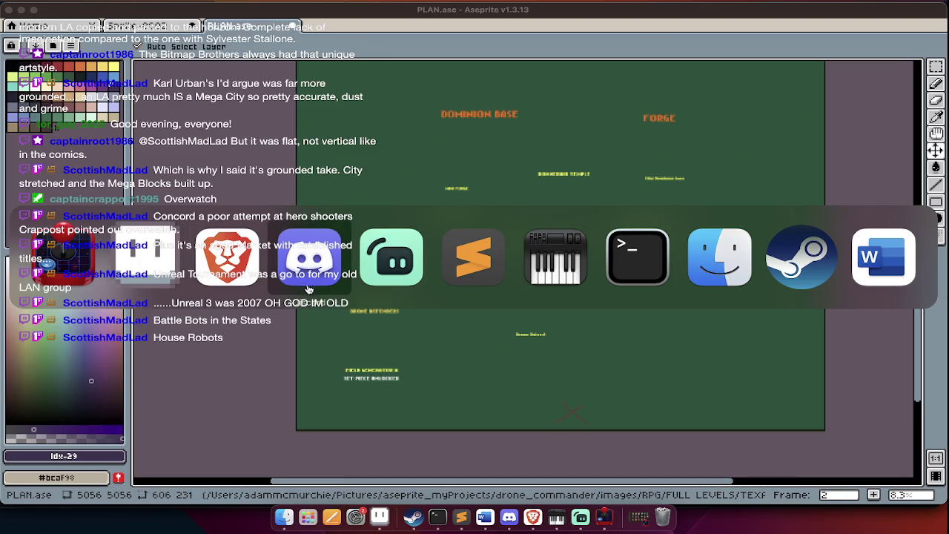
key("super+Tab")
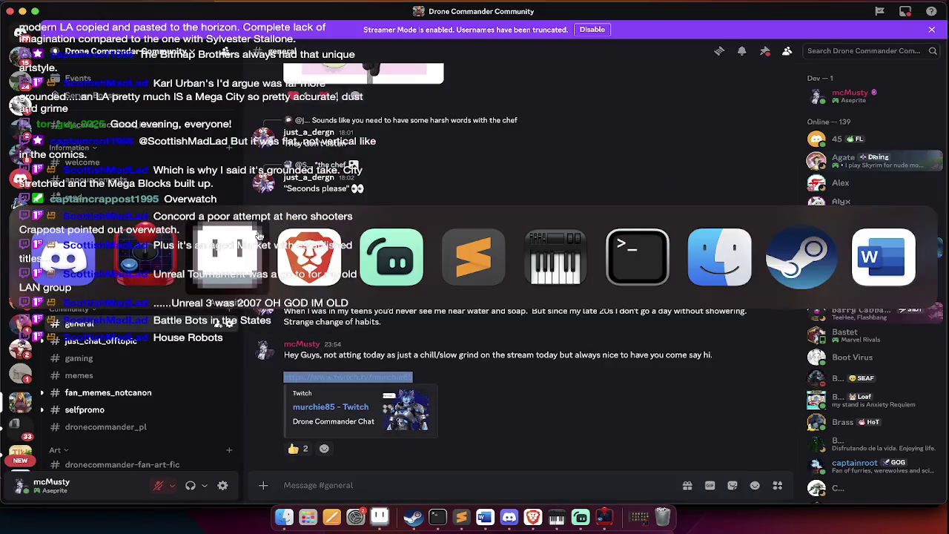
key("super+Tab")
key("super+Tab")
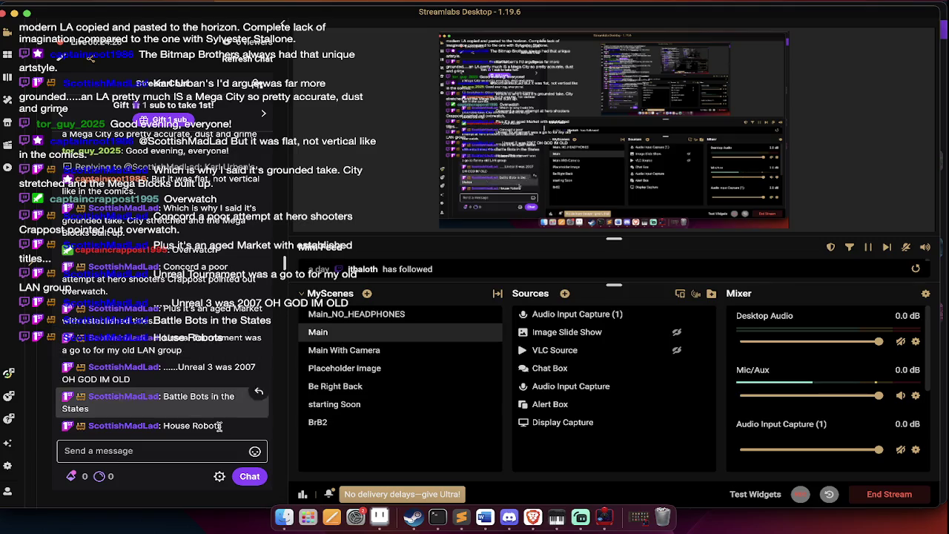
mouse_move(163, 425)
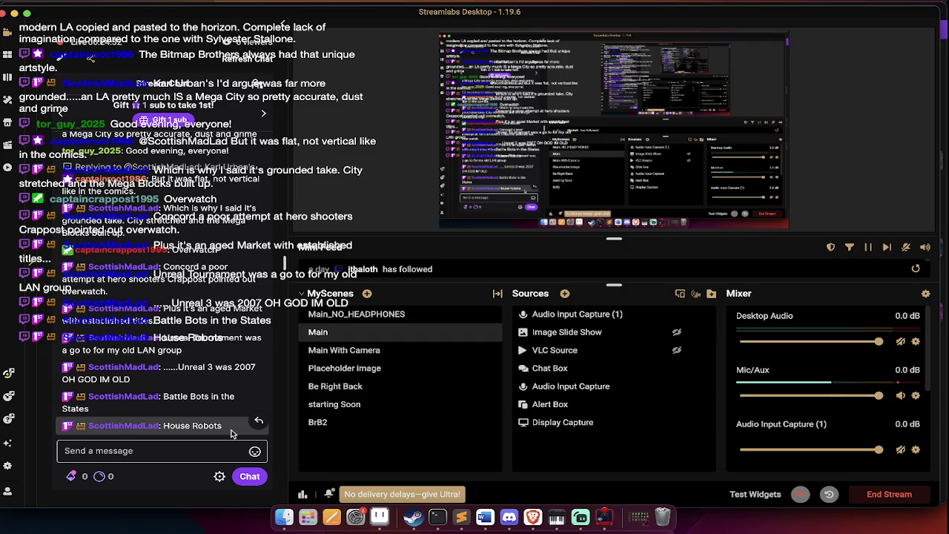
scroll(231, 433, "up", 3)
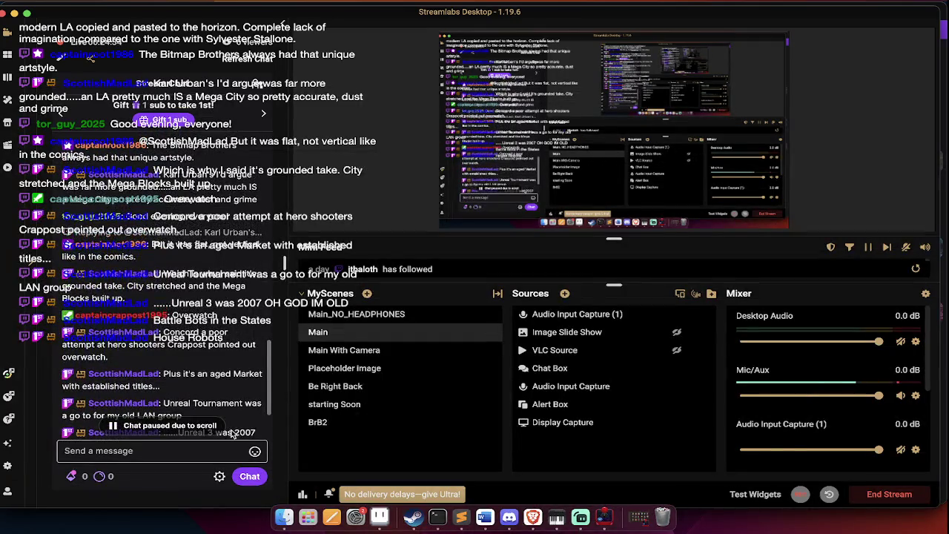
scroll(232, 433, "up", 1)
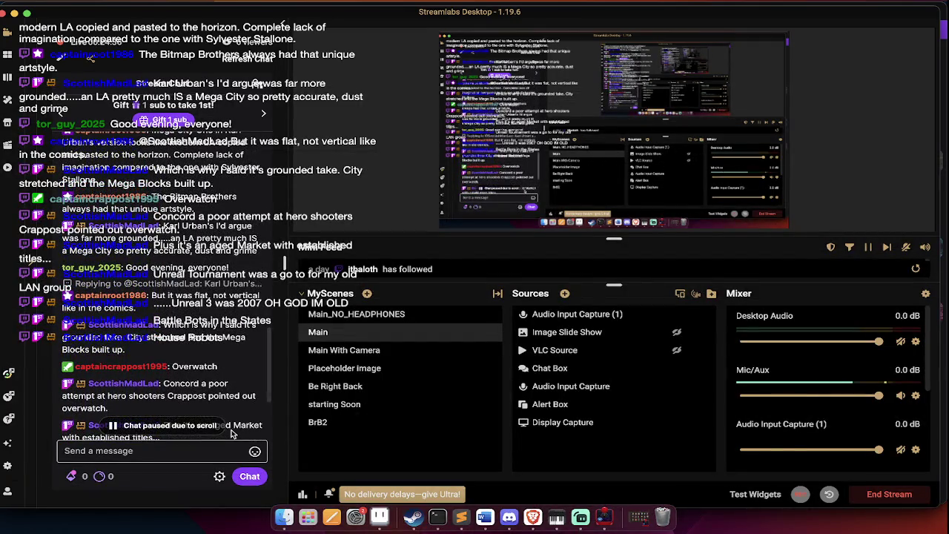
scroll(208, 361, "up", 3)
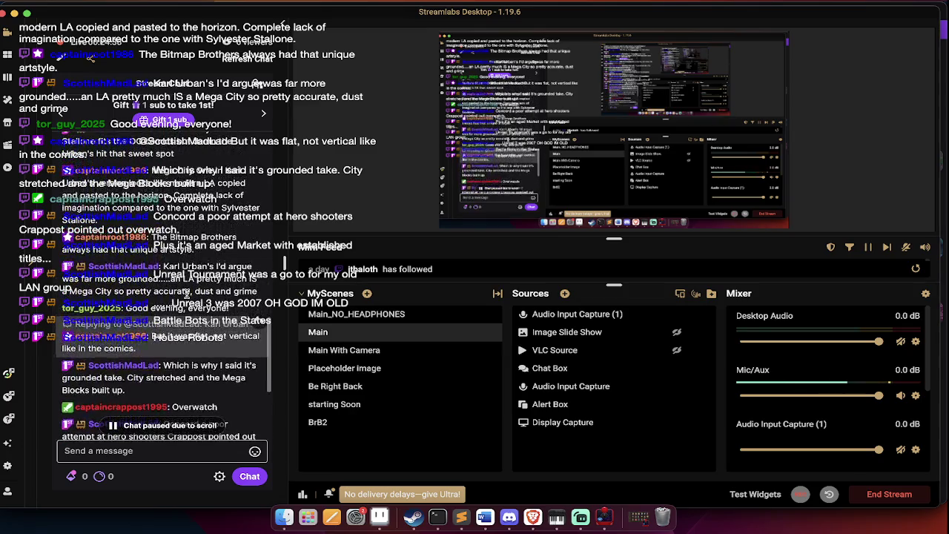
scroll(186, 293, "up", 3)
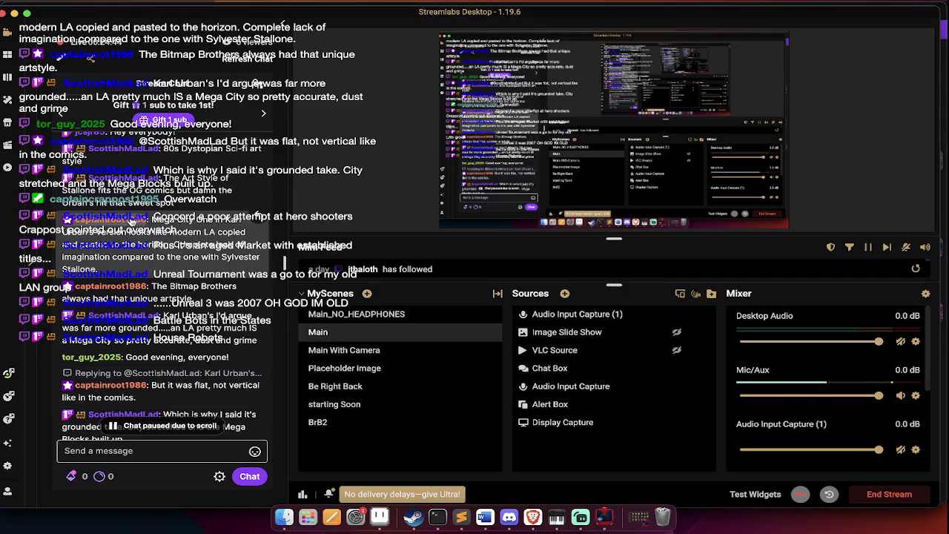
scroll(159, 218, "up", 3)
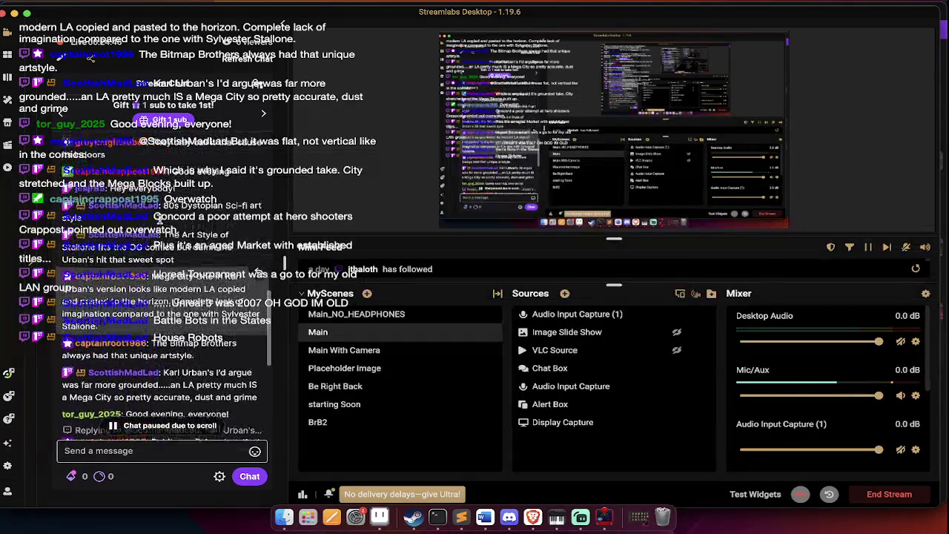
scroll(158, 218, "up", 3)
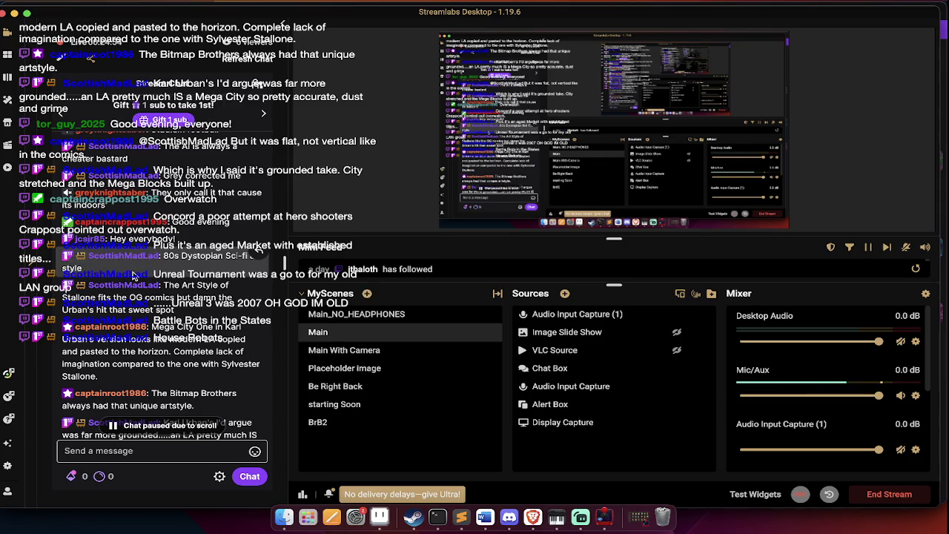
scroll(135, 267, "down", 2)
scroll(136, 349, "down", 3)
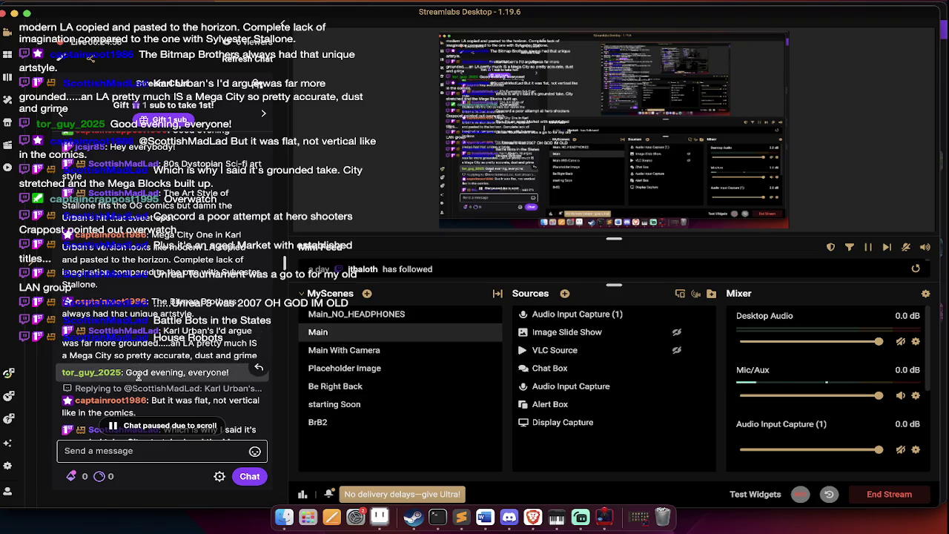
scroll(143, 385, "down", 3)
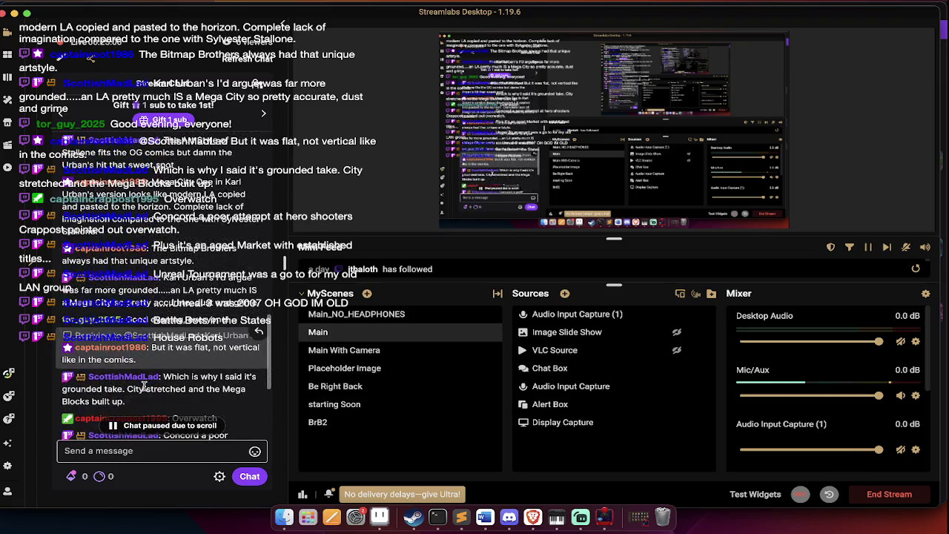
scroll(147, 384, "down", 2)
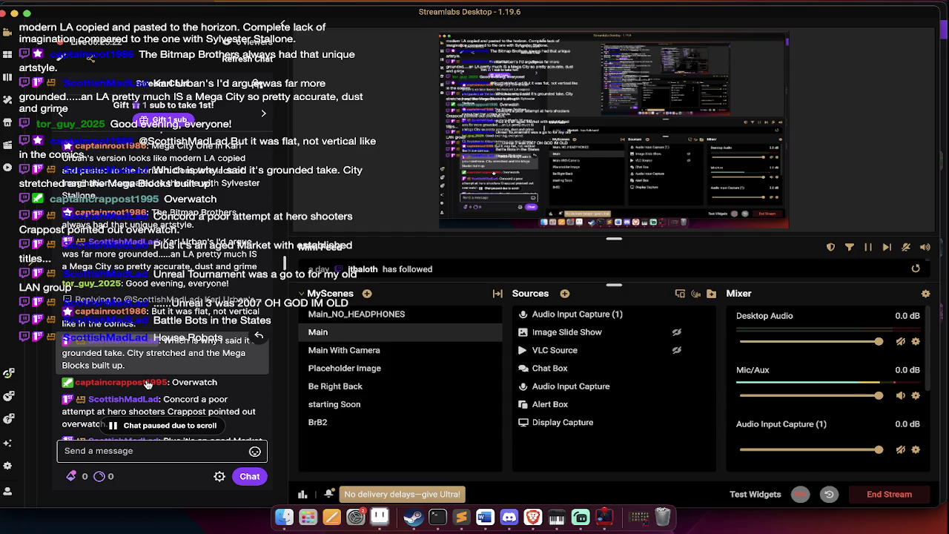
key("super+Tab")
key("super+Tab")
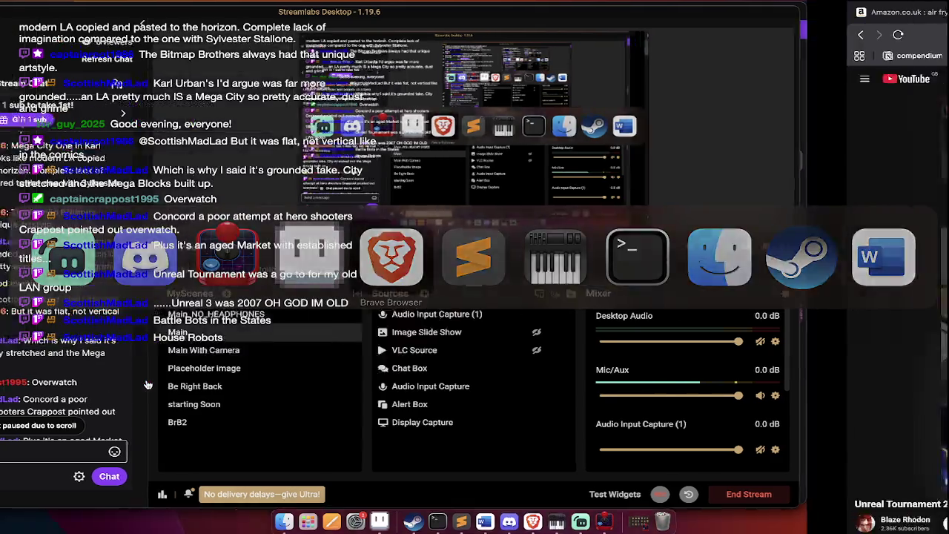
Search Google for 'the raid' and show the Images results
type("the raid")
key("Return")
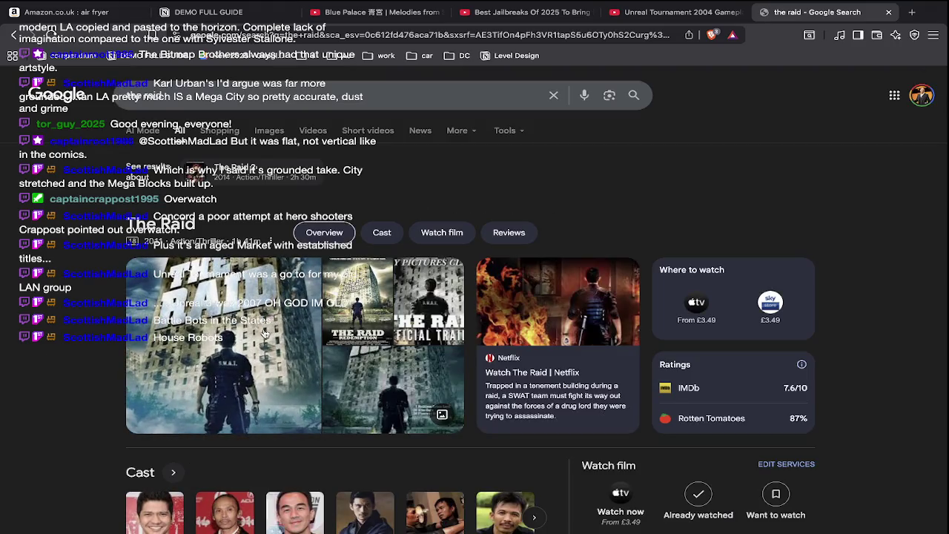
left_click(270, 132)
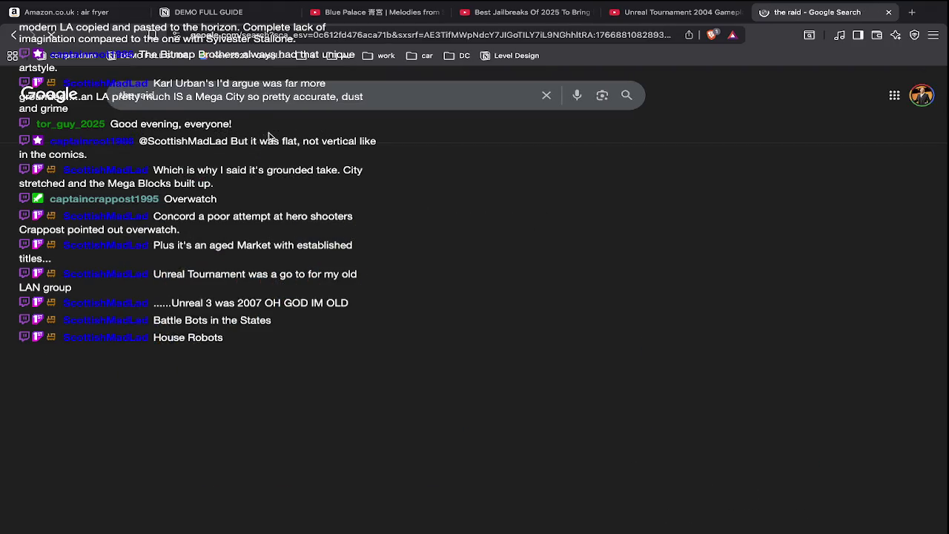
Preview the trailer, Rotten Tomatoes, IMDb poster and Amazon UK DVD images
left_click(503, 256)
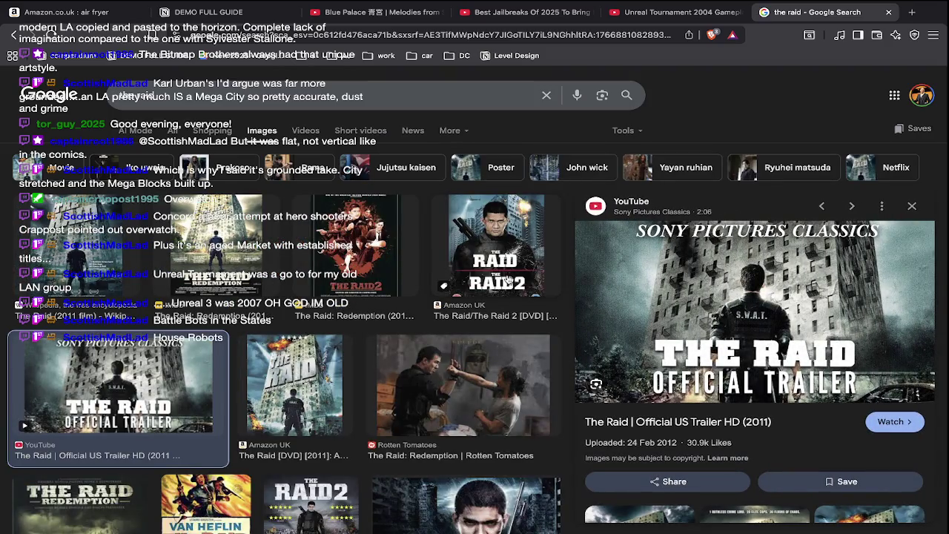
left_click(505, 347)
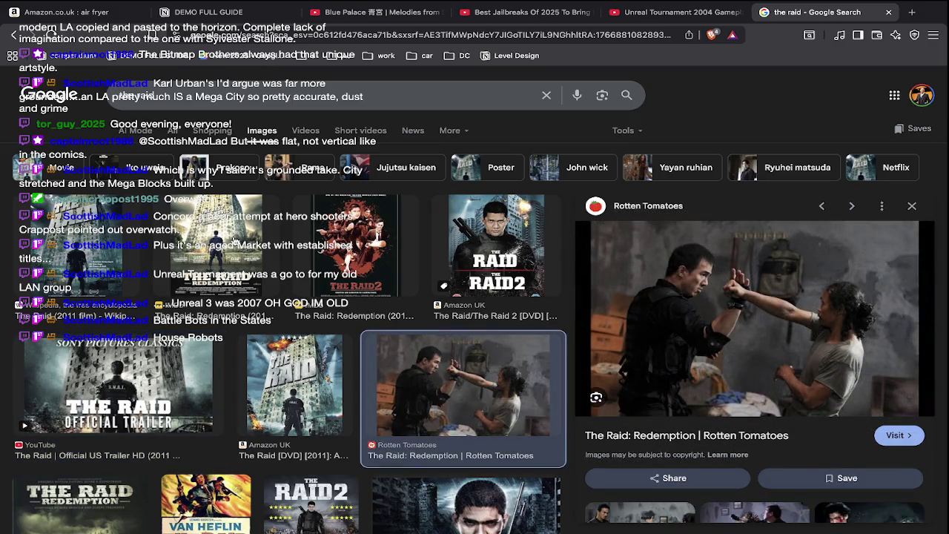
left_click(234, 242)
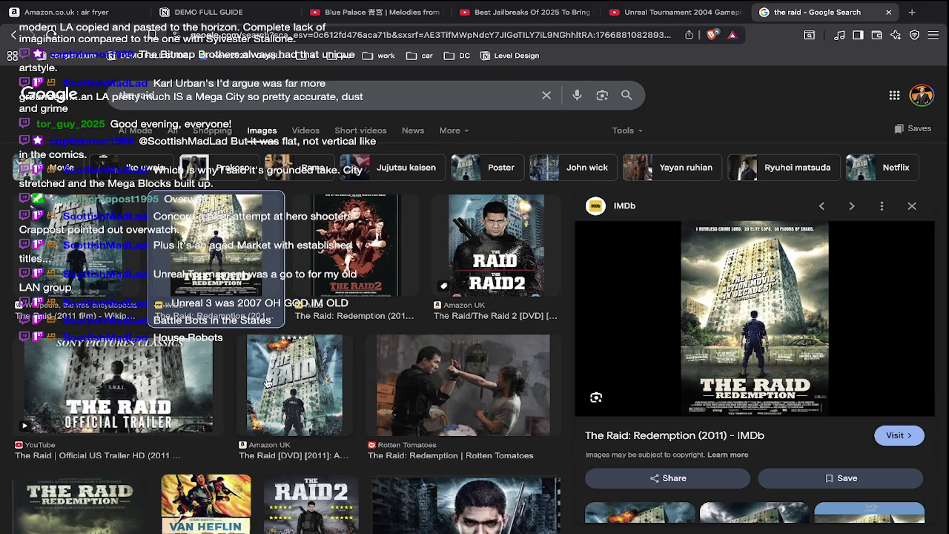
left_click(265, 383)
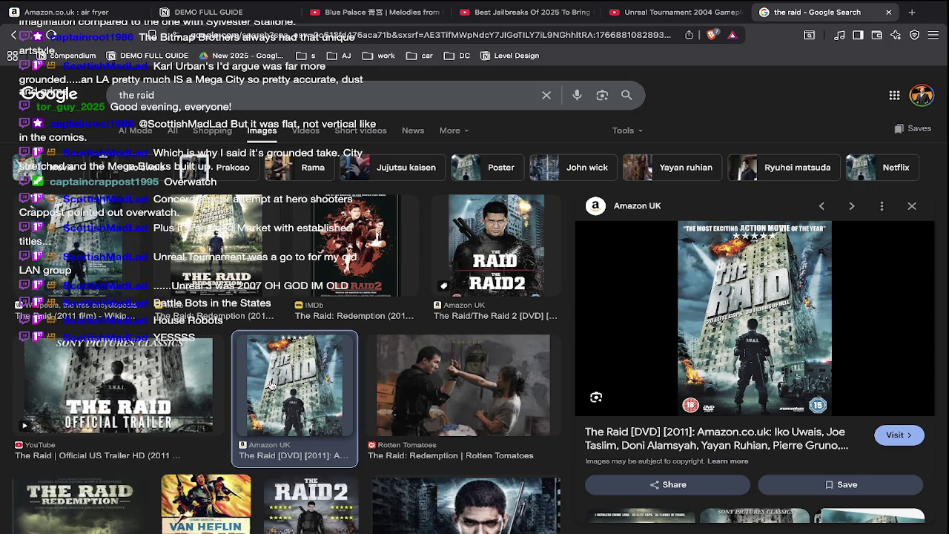
Switch to Streamlabs Desktop and scroll the chat down to the newest messages
key("super+Tab")
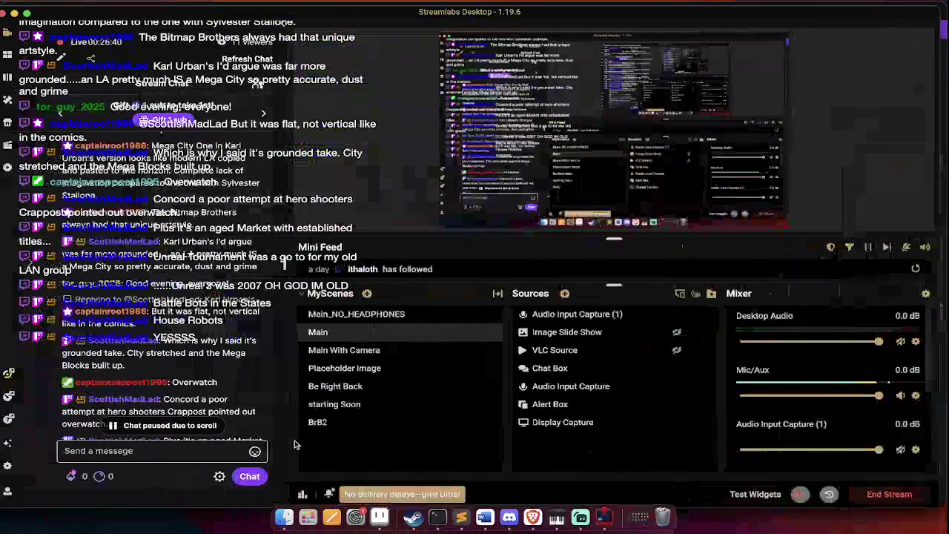
mouse_move(159, 411)
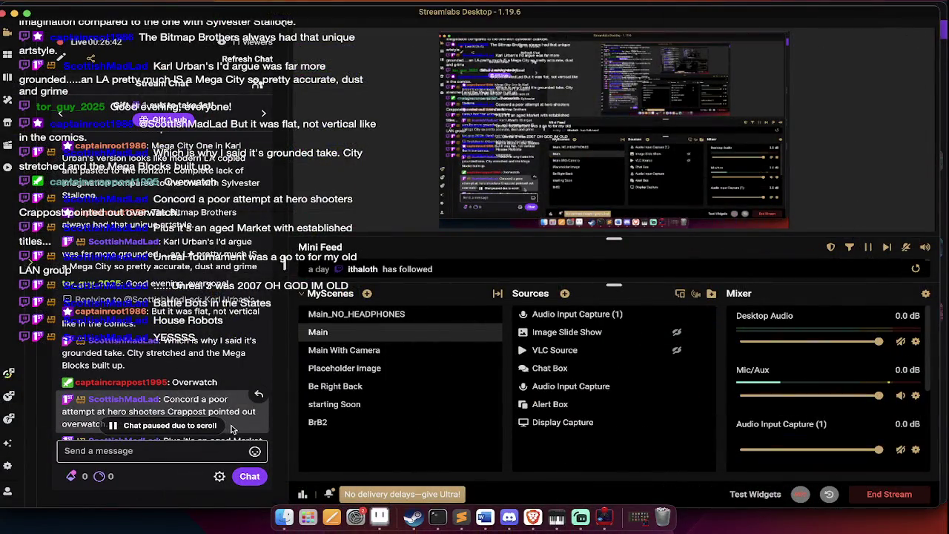
scroll(232, 428, "down", 3)
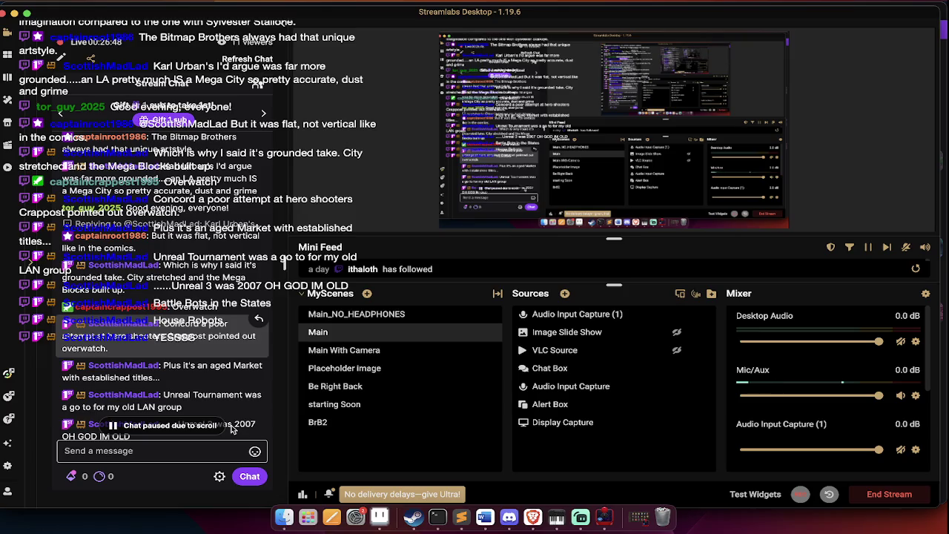
scroll(231, 428, "down", 3)
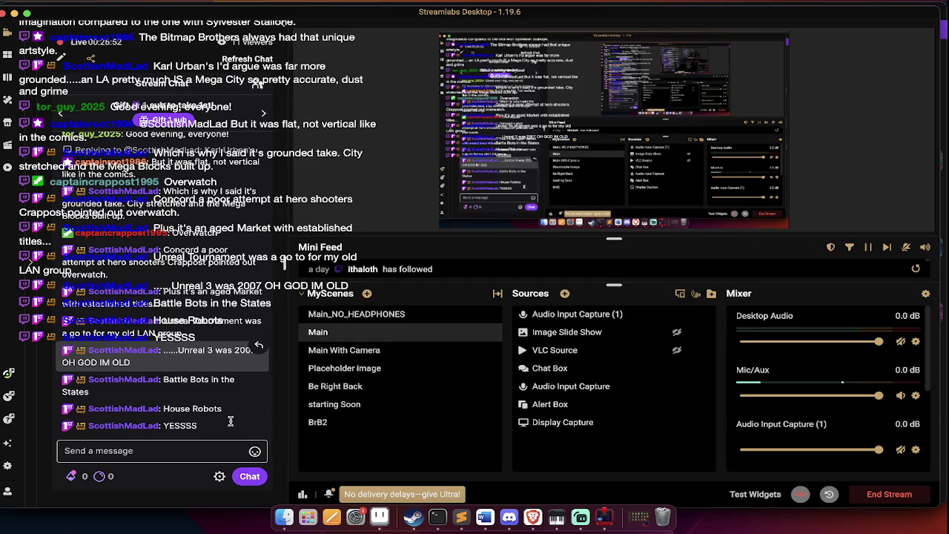
scroll(226, 419, "down", 2)
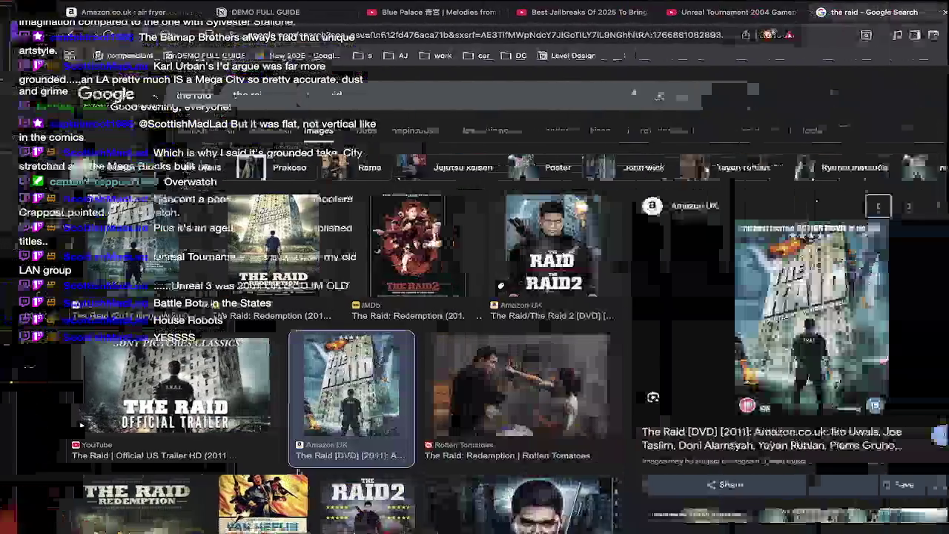
Switch through the open apps to bring Aseprite with PLAN.ase to the front
key("super+Tab")
key("ctrl+shift+Tab")
key("super+Tab")
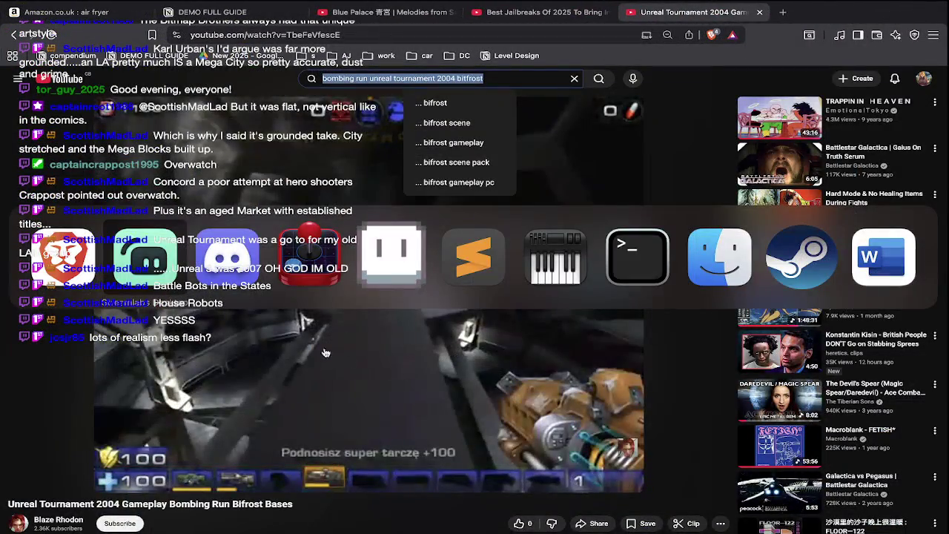
left_click(396, 264)
Scroll and zoom the map toward Field Generator A and Drone Outpost
scroll(397, 371, "up", 3)
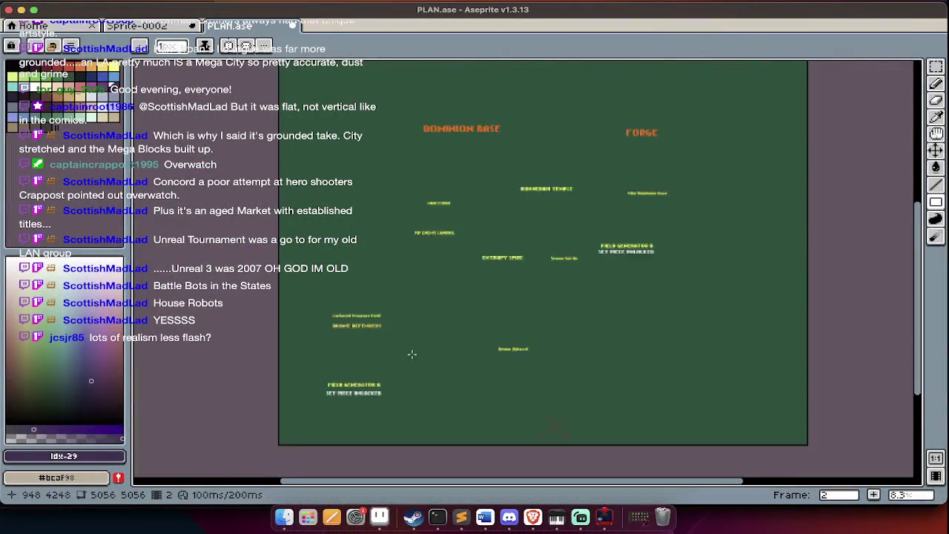
scroll(397, 419, "up", 1)
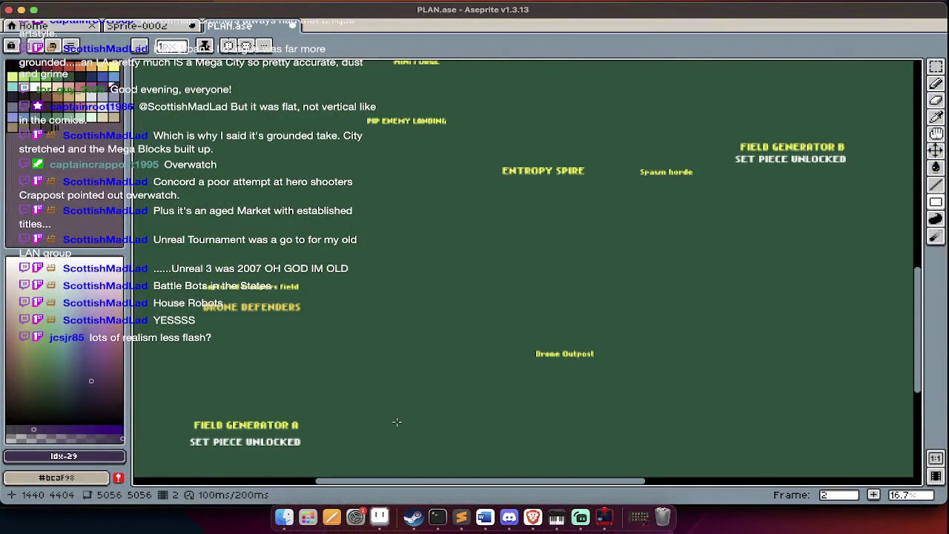
scroll(404, 400, "down", 5)
scroll(419, 362, "up", 3)
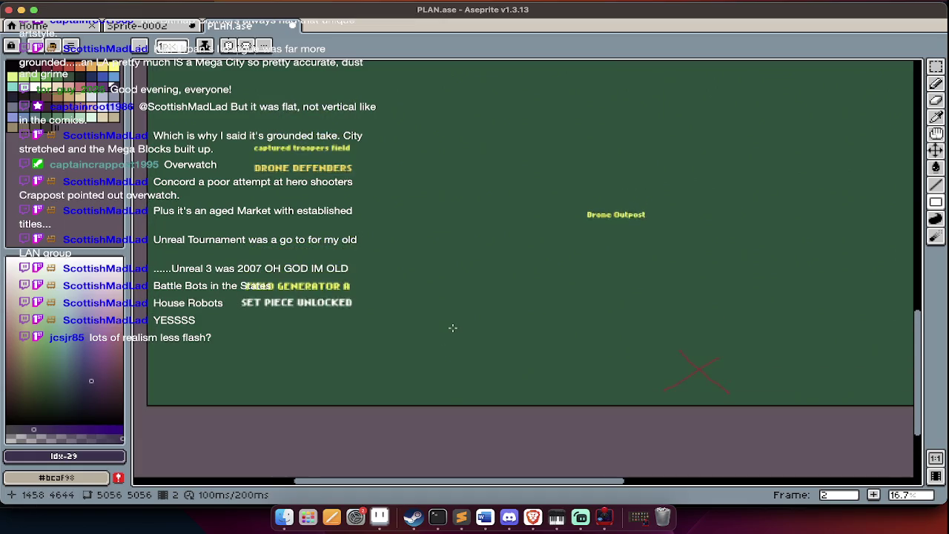
scroll(449, 327, "up", 1)
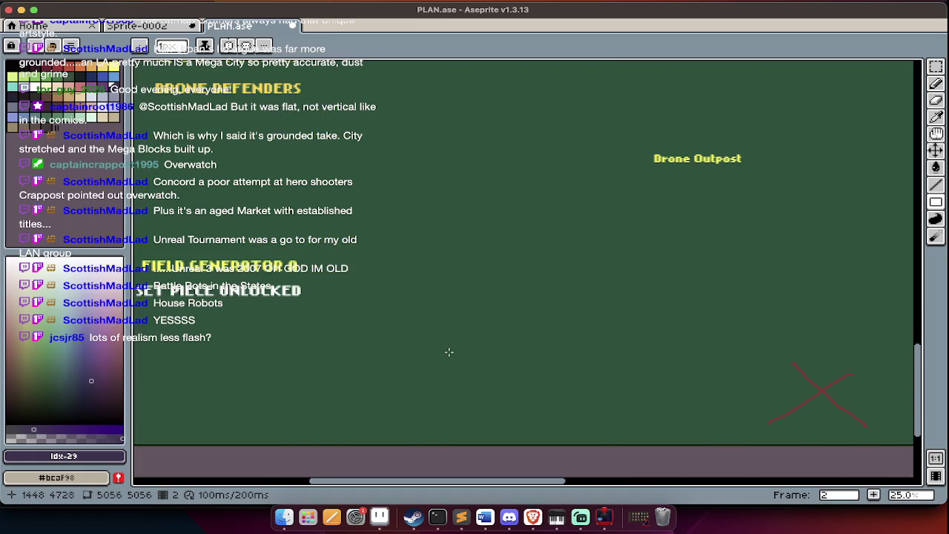
scroll(449, 365, "down", 1)
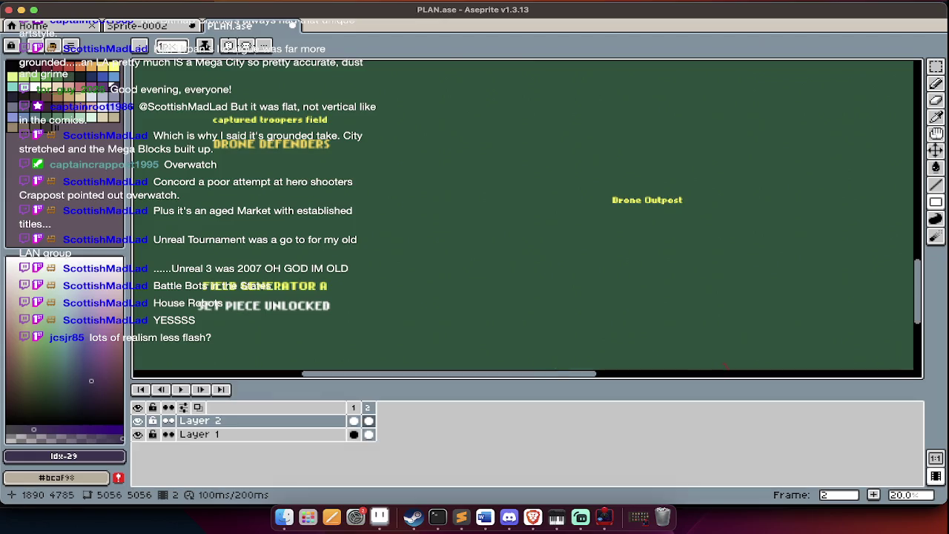
Select and delete the red X mark below Drone Outpost
key("Tab")
key("Tab")
left_click_drag(673, 334, 809, 415)
key("Delete")
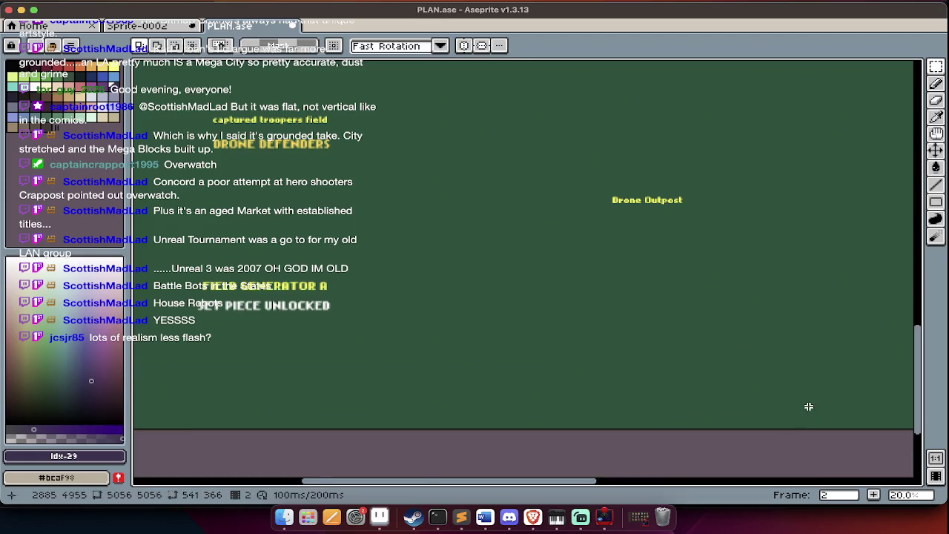
Pick a peach colour (#ecb693) and fill a rectangle below Drone Outpost
left_click(112, 322)
left_click_drag(113, 322, 17, 293)
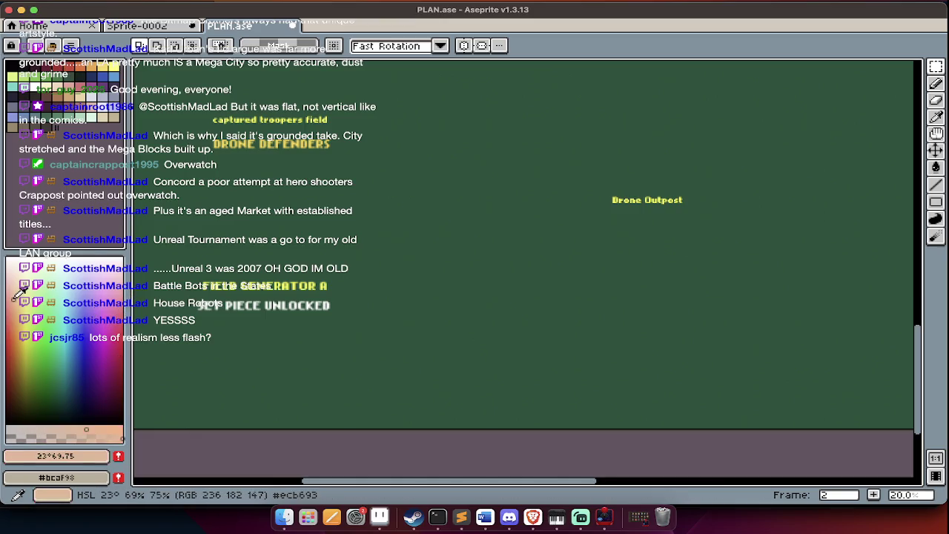
key("Tab")
key("u")
key("Tab")
scroll(593, 380, "right", 2)
mouse_move(620, 334)
left_mouse_down()
mouse_move(660, 376)
mouse_move(691, 388)
left_mouse_up()
key("g")
left_click(644, 360)
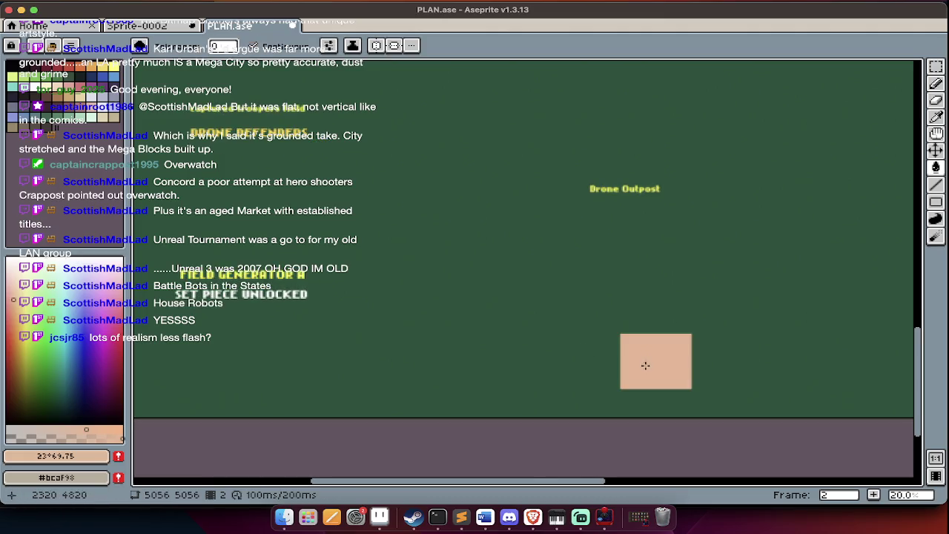
Deselect the peach block, adjust the view, and pick red as the drawing colour
key("v")
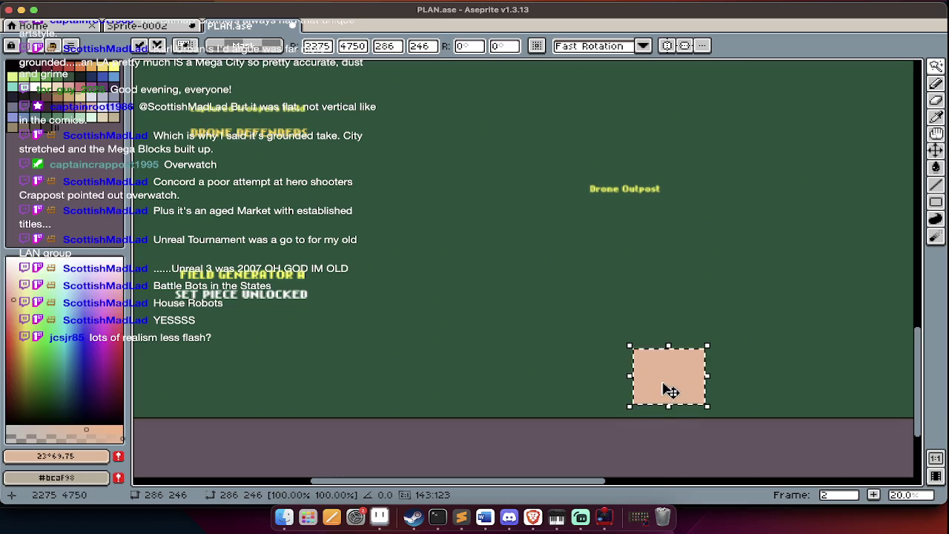
key("g")
scroll(574, 330, "up", 1)
scroll(575, 331, "up", 1)
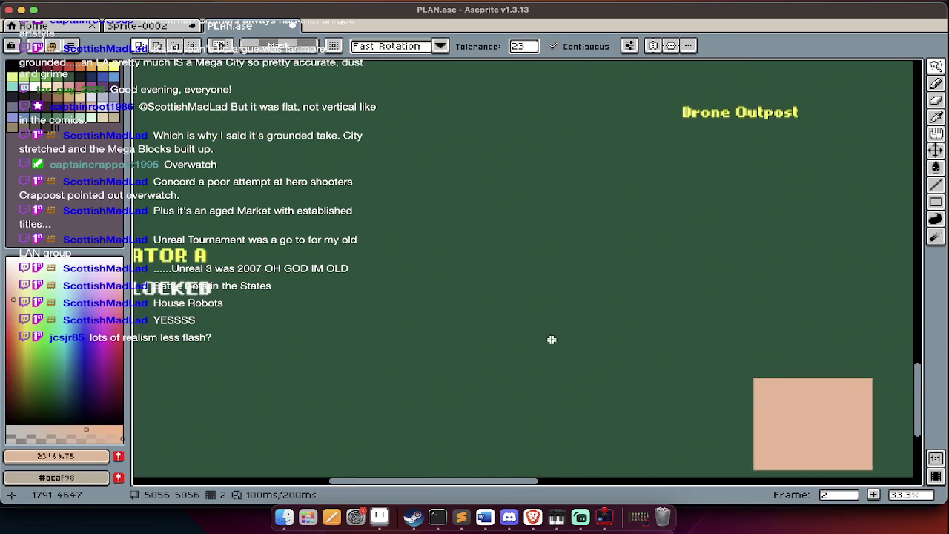
scroll(586, 327, "right", 3)
scroll(586, 327, "down", 1)
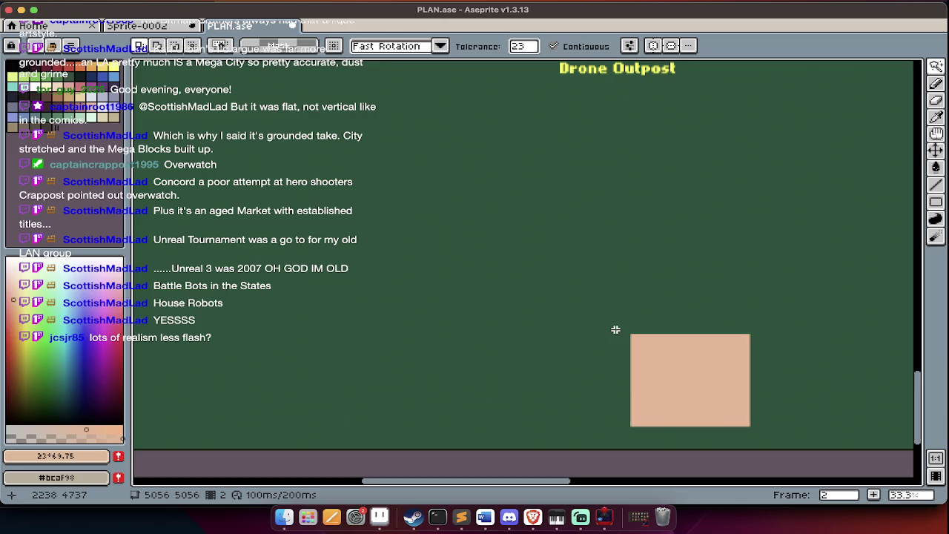
key("q")
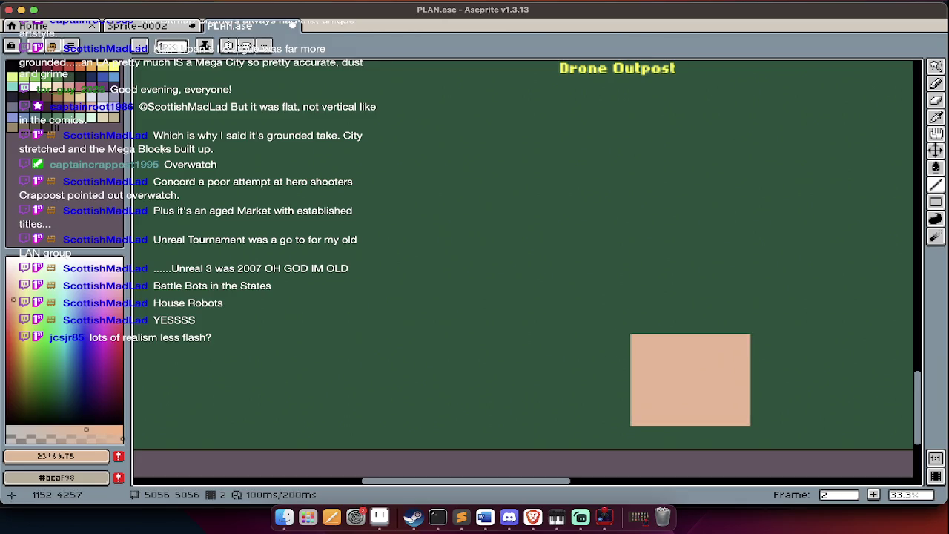
left_click(89, 66)
key("Tab")
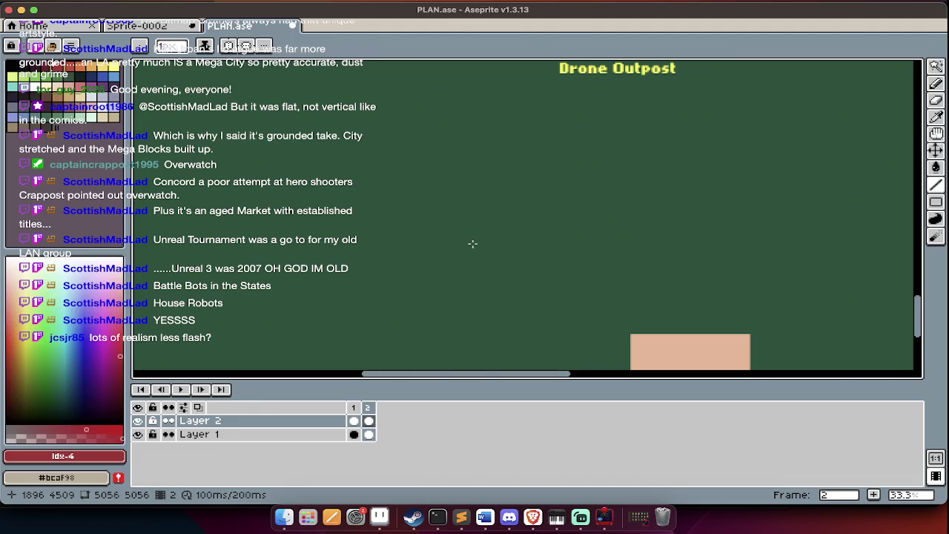
Draw a red X with the Pencil below the Drone Outpost label
key("b")
mouse_move(419, 212)
left_mouse_down()
mouse_move(463, 236)
mouse_move(415, 236)
left_mouse_up()
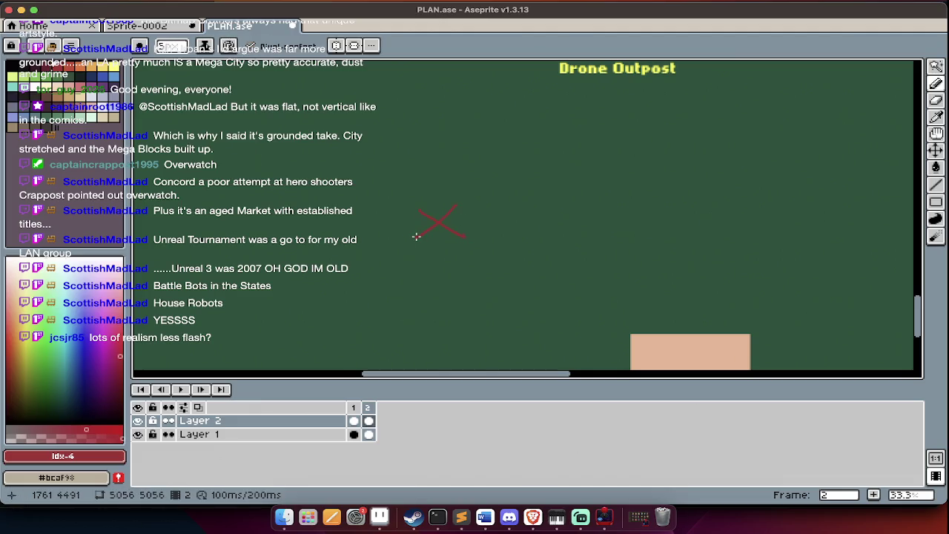
scroll(416, 236, "right", 3)
scroll(416, 236, "up", 2)
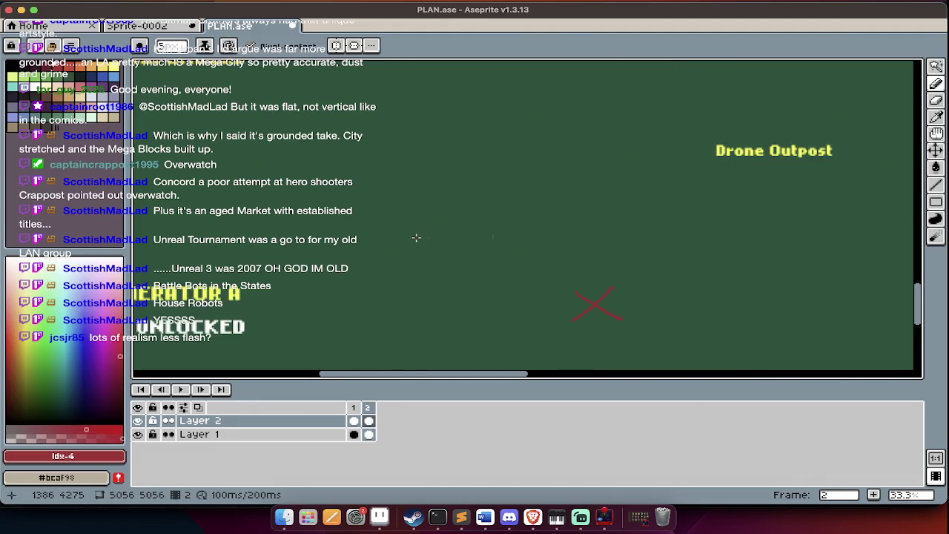
Pan and zoom out to view the whole level map
scroll(418, 243, "down", 2)
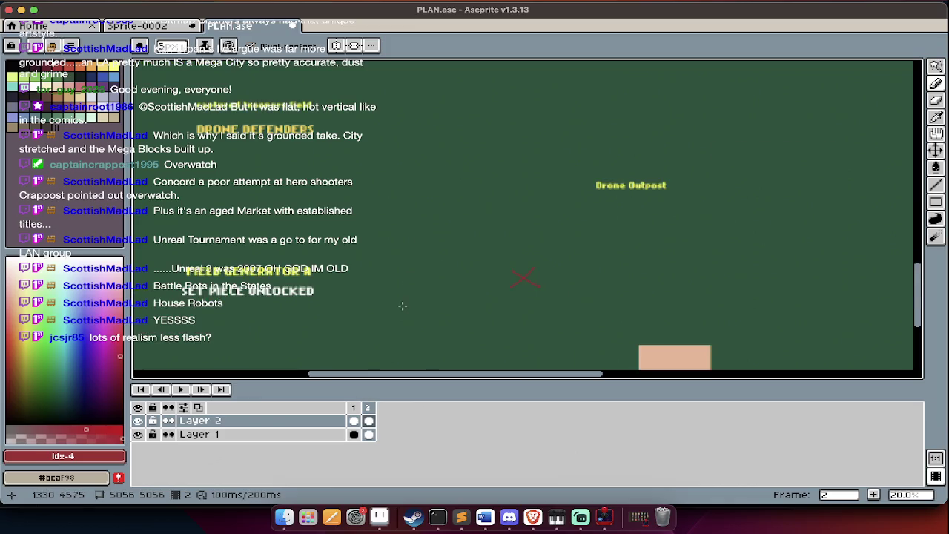
scroll(402, 306, "down", 3)
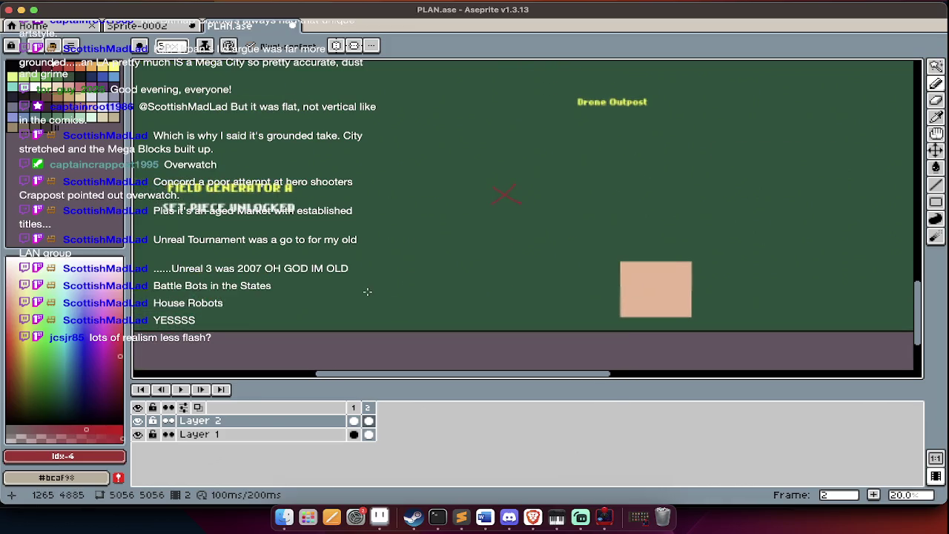
scroll(367, 291, "up", 2)
scroll(367, 291, "up", 1)
scroll(343, 291, "right", 5)
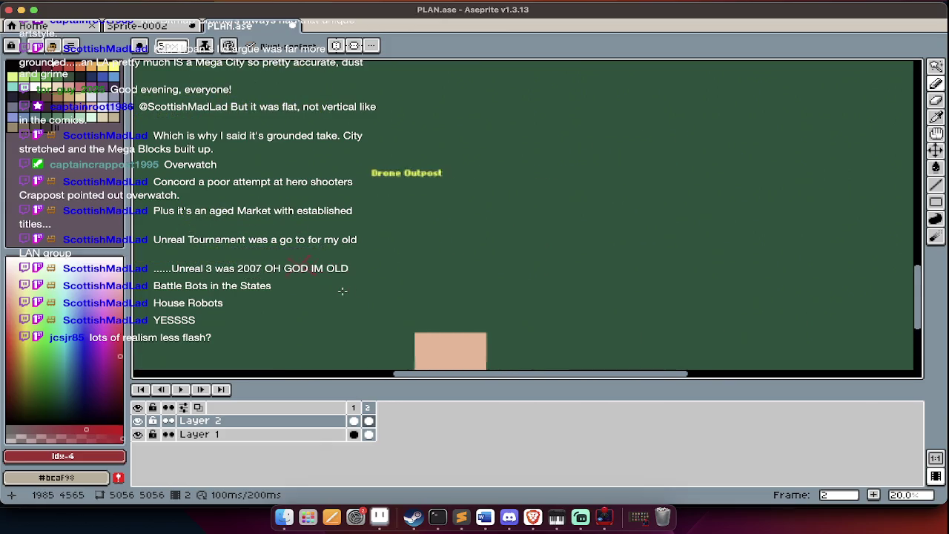
scroll(342, 291, "right", 6)
scroll(349, 291, "left", 6)
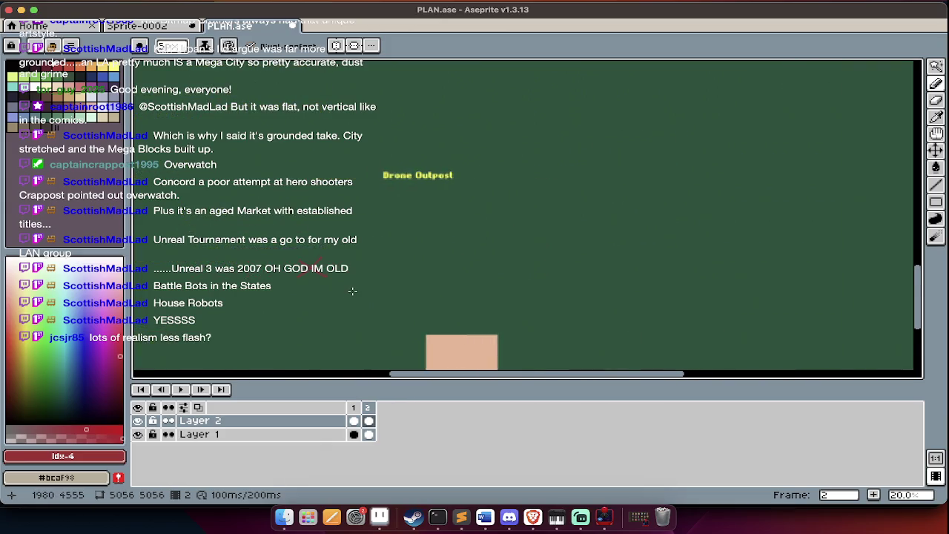
scroll(353, 290, "left", 7)
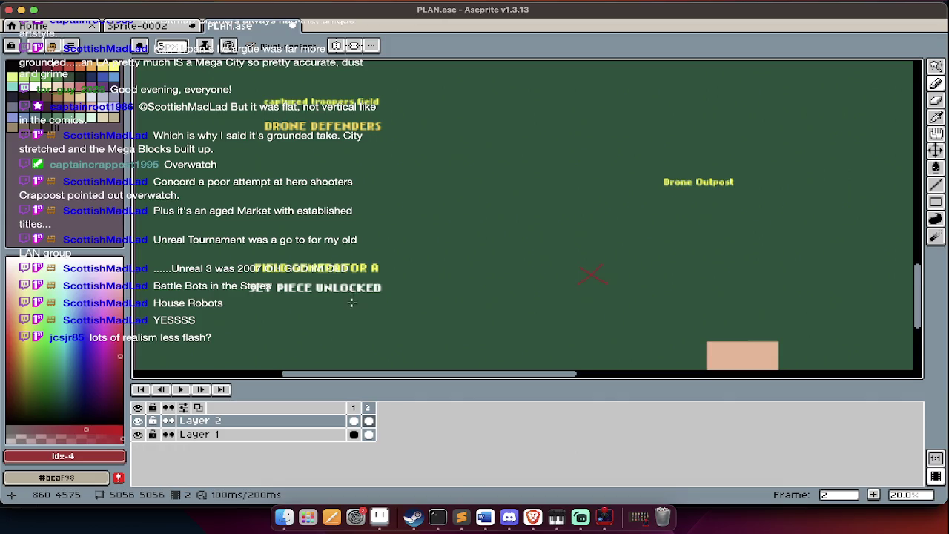
scroll(351, 303, "up", 3)
scroll(347, 306, "down", 4)
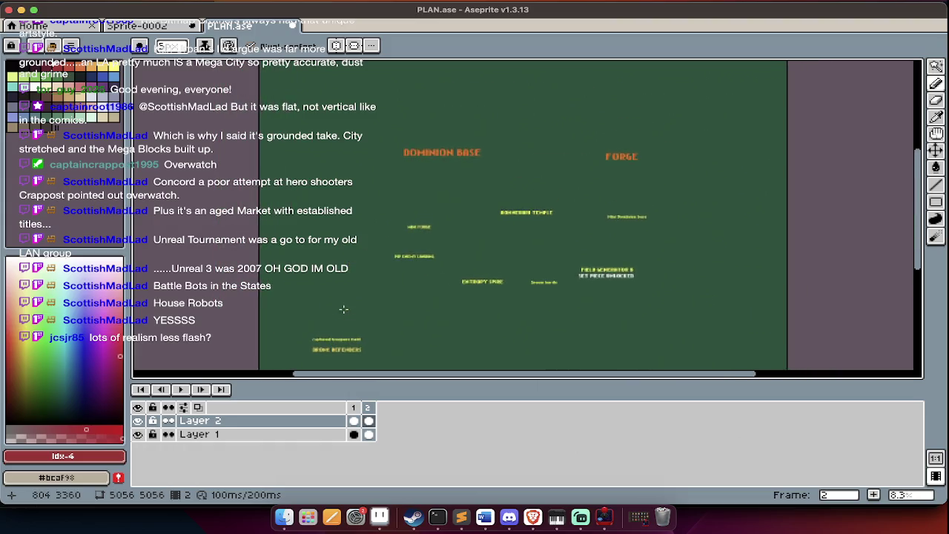
On the background-notes frame, sample the dark colour and bucket-fill Layer 1's empty area
scroll(343, 309, "up", 2)
key("Left")
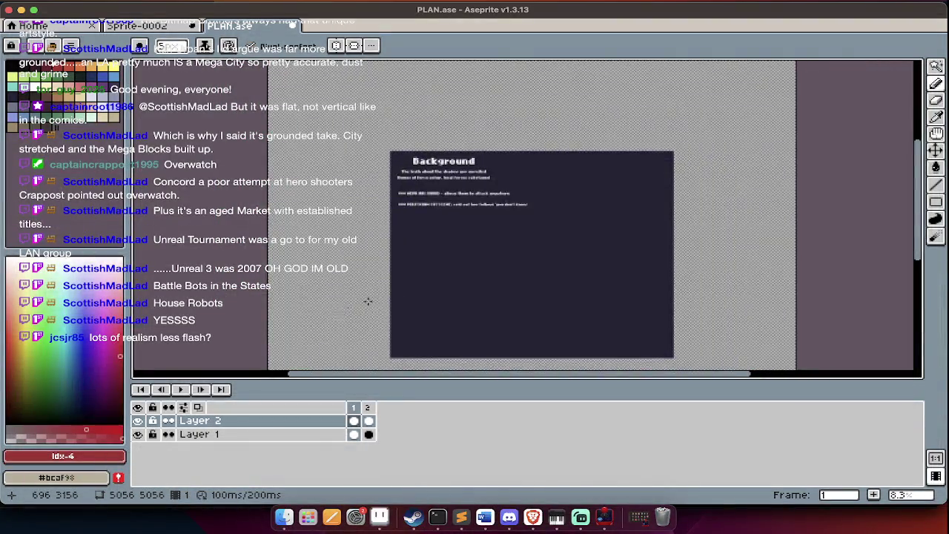
scroll(415, 290, "down", 3)
key("Tab")
left_click(472, 231, "alt")
key("Tab")
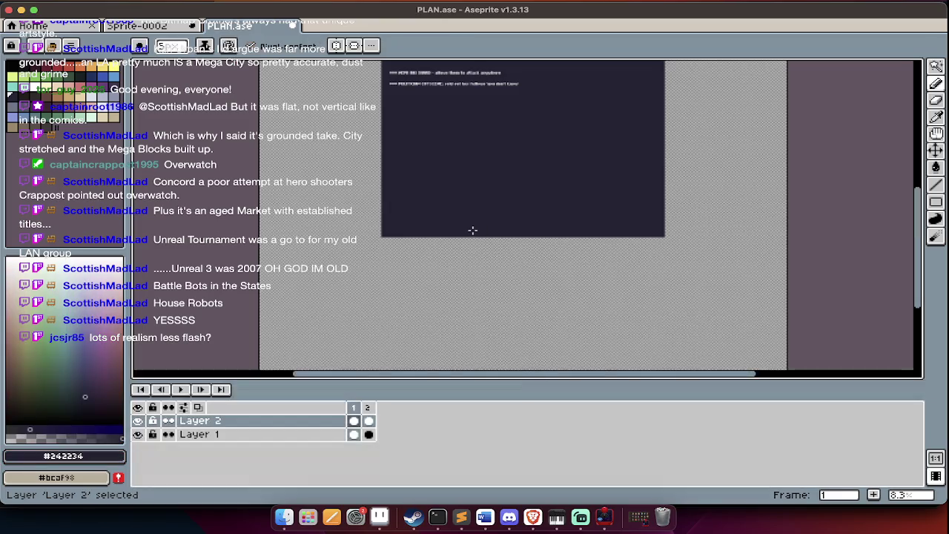
key("Down")
key("g")
left_click(470, 290)
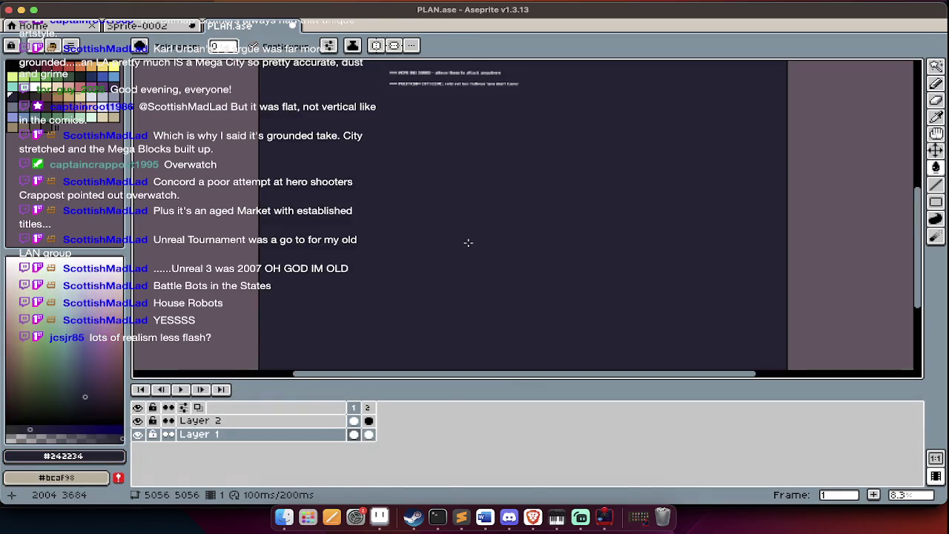
Return to the map frame, save PLAN.ase, and switch to the Sprite-0002 tab
key("Tab")
key("Right")
scroll(465, 215, "up", 1)
scroll(461, 174, "up", 2)
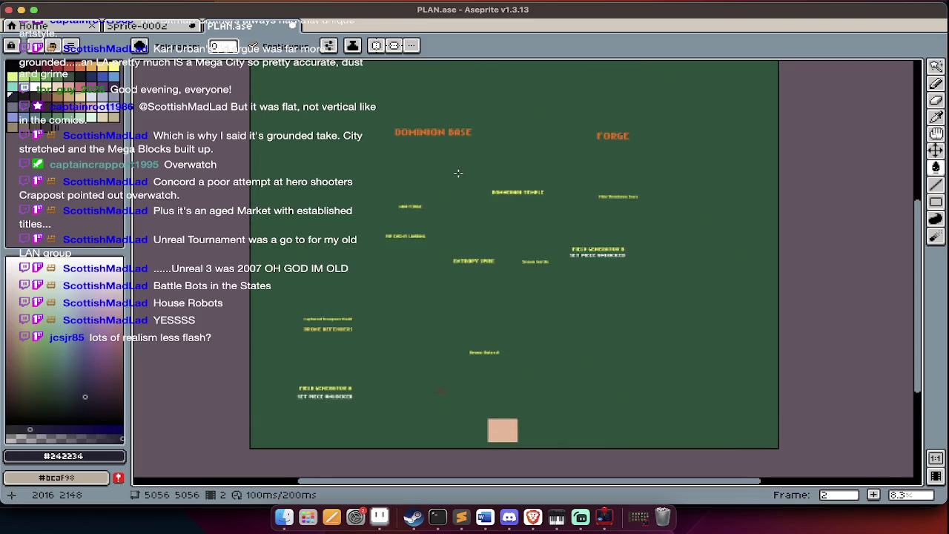
scroll(460, 172, "up", 1)
scroll(630, 160, "up", 3)
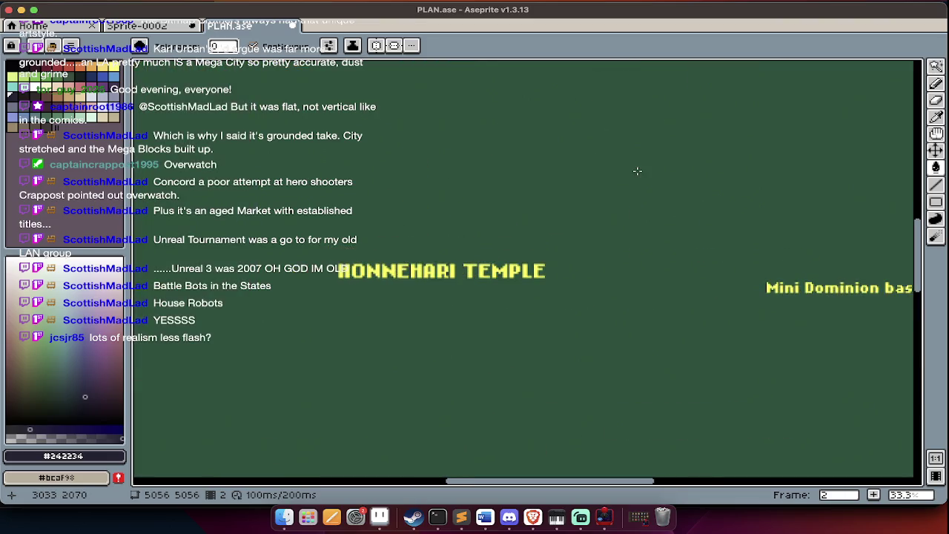
scroll(639, 157, "down", 4)
key("ctrl+s")
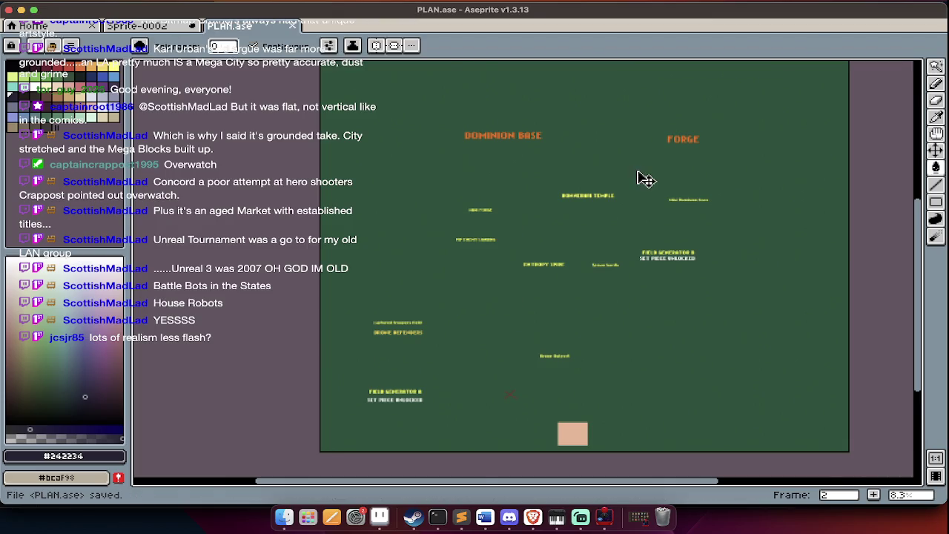
key("ctrl+Tab")
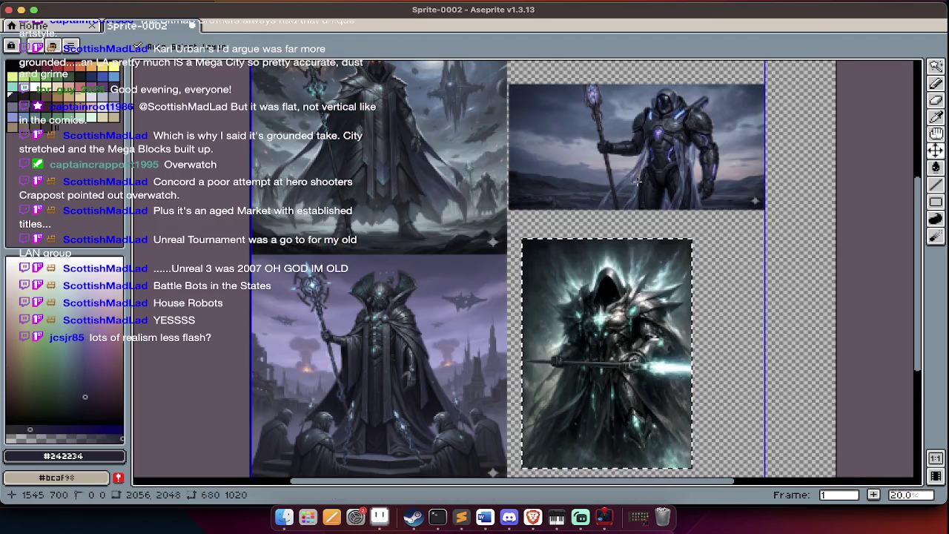
Save the fantasy artwork as archMaster.ase in the TEXHS folder and leave it
key("ctrl+s")
type("archMade")
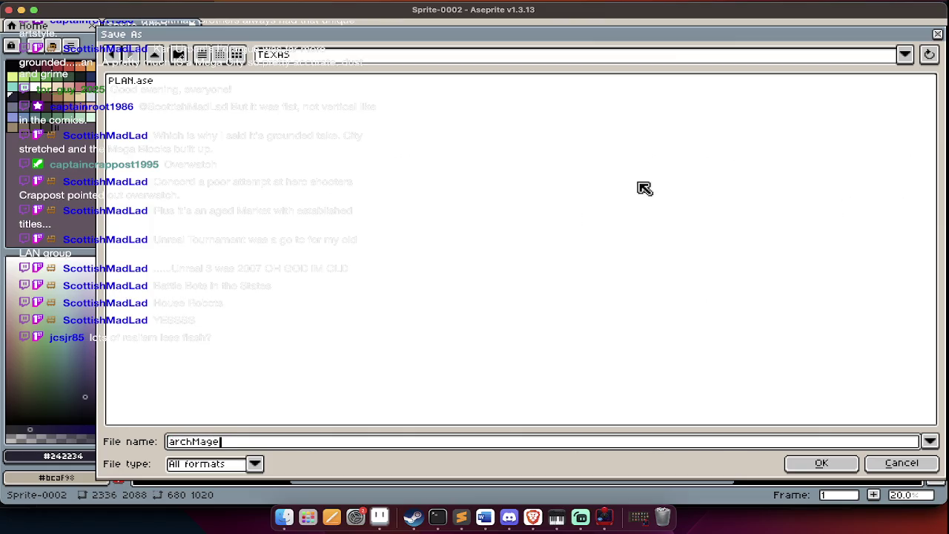
key("BackSpace")
key("BackSpace")
key("BackSpace")
key("Return")
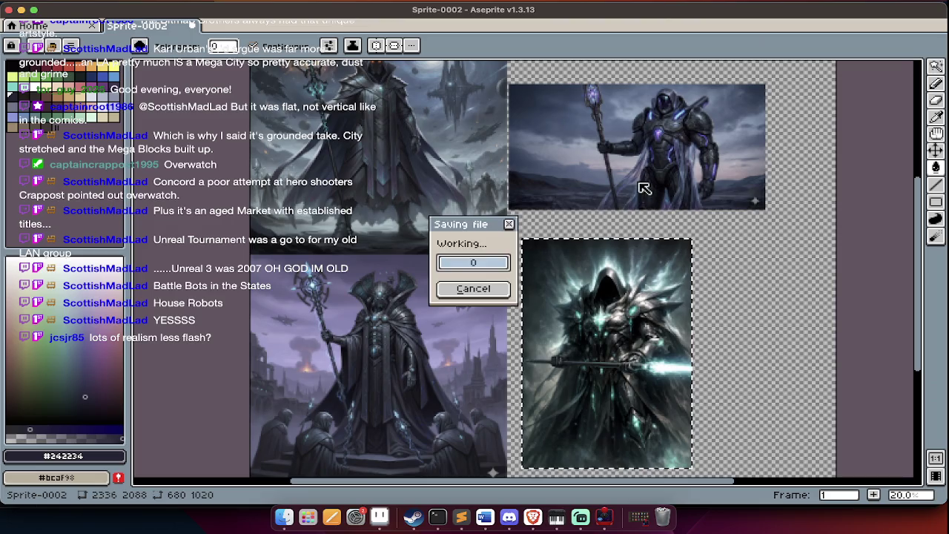
key("super+q")
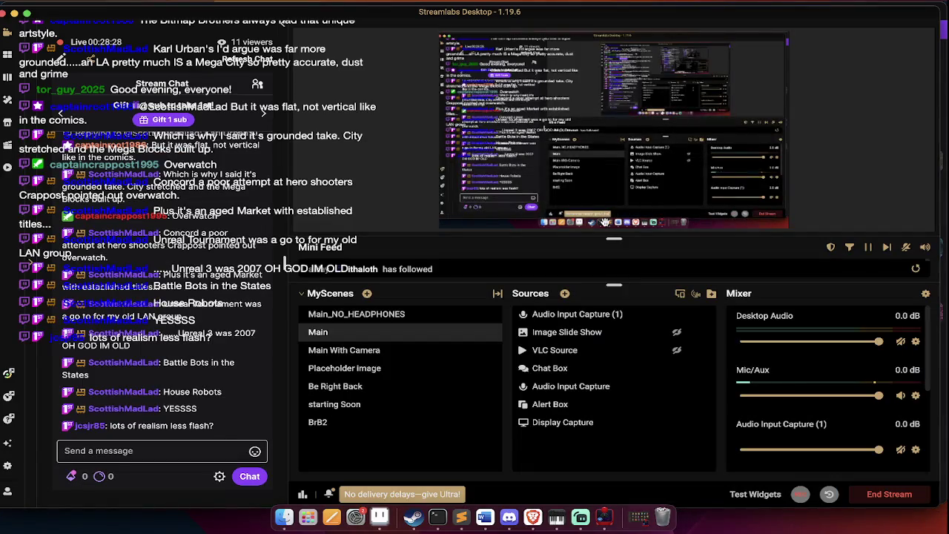
Get back to Aseprite via the app switcher and bring up the Open dialog on TEXHS
type("ase")
left_click(605, 222)
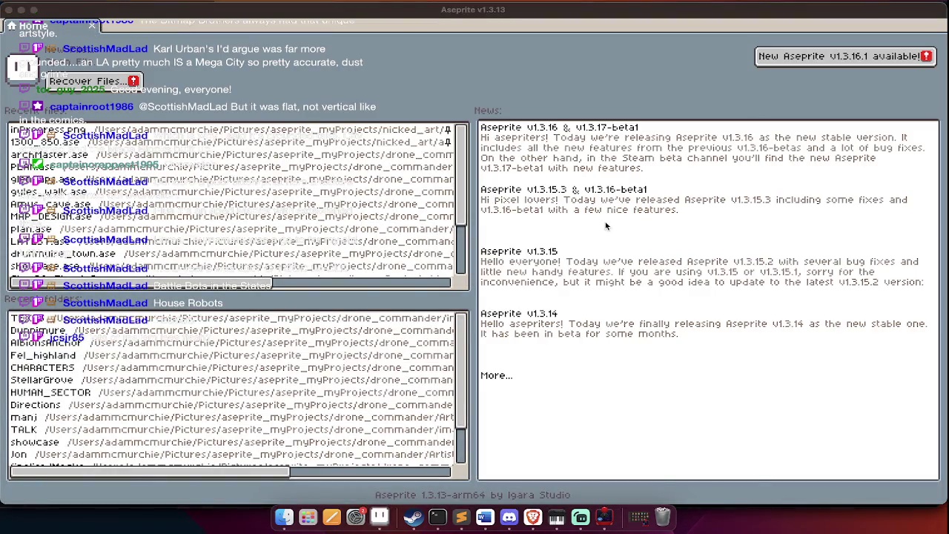
key("super+Tab")
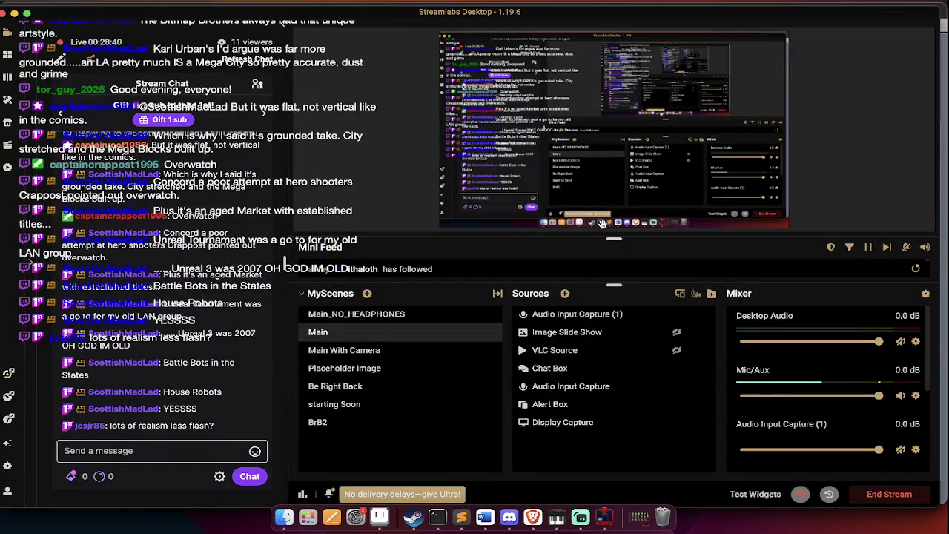
key("super+Tab")
key("super+o")
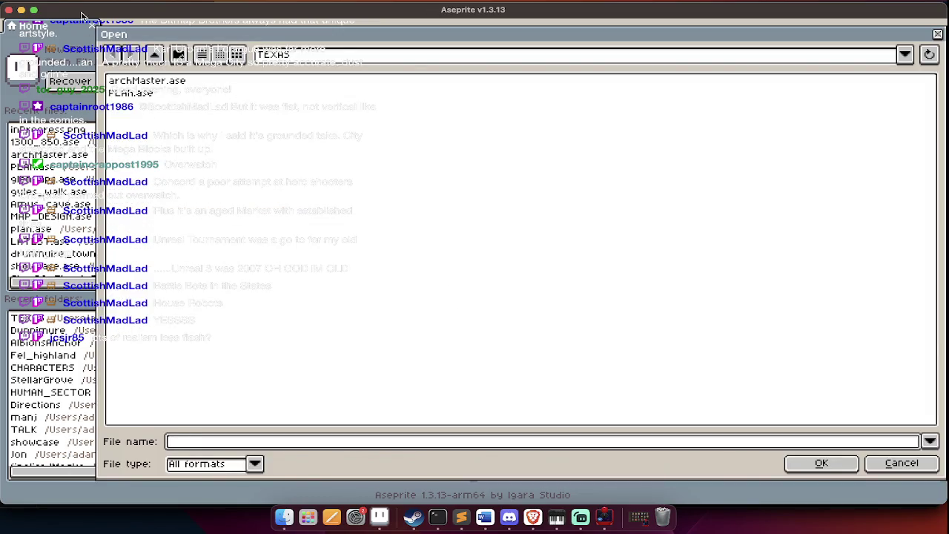
Choose PLAN.ase over archMaster.ase in the Open dialog and open it
left_click(146, 80)
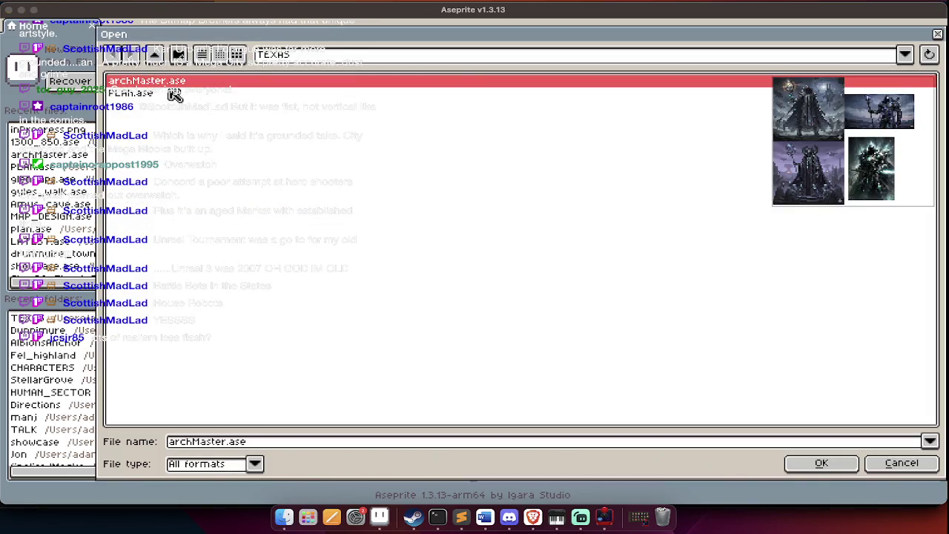
left_click(174, 93)
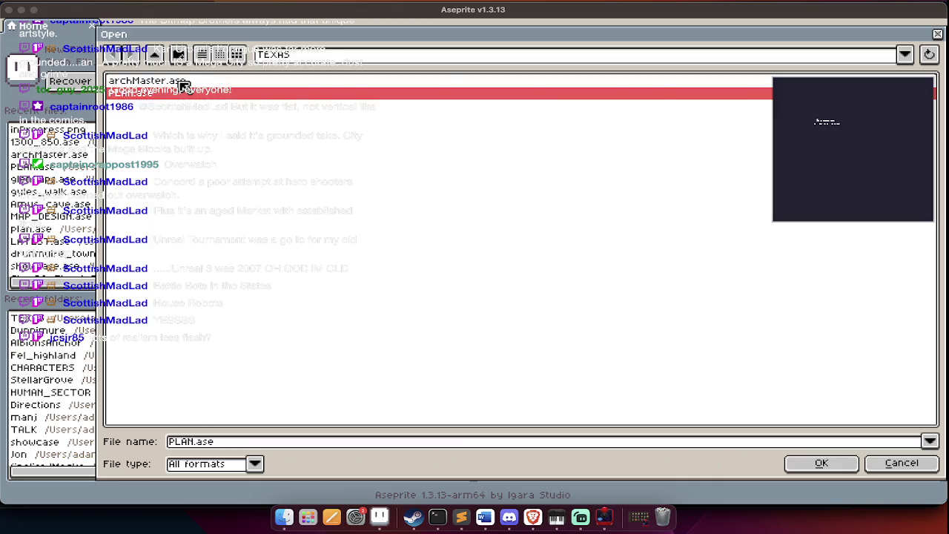
double_click(185, 92)
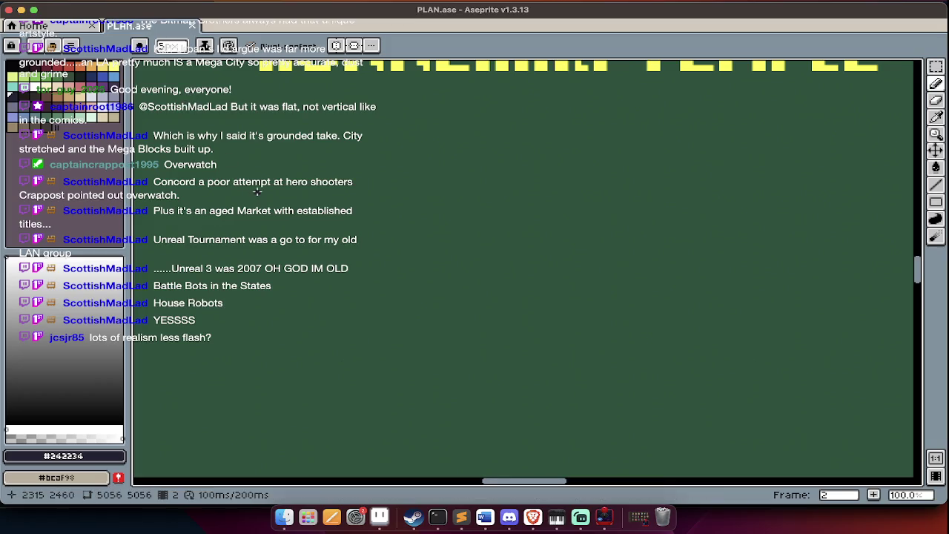
Zoom out to 16.7% and pan the map, briefly visiting Streamlabs and returning
scroll(257, 252, "down", 2)
scroll(257, 252, "down", 1)
scroll(257, 252, "down", 2)
scroll(256, 252, "down", 2)
scroll(257, 252, "left", 2)
scroll(257, 252, "down", 4)
scroll(257, 252, "down", 2)
scroll(257, 252, "left", 2)
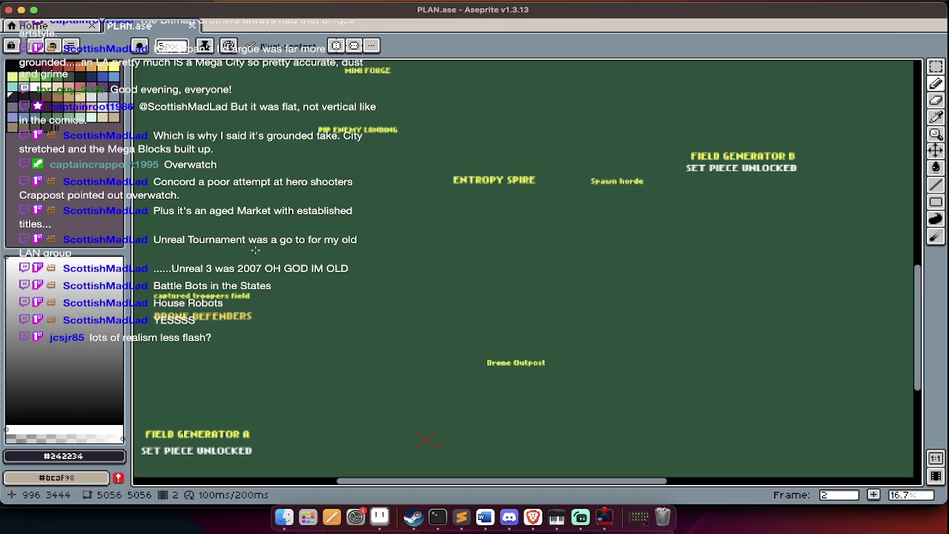
key("super+Tab")
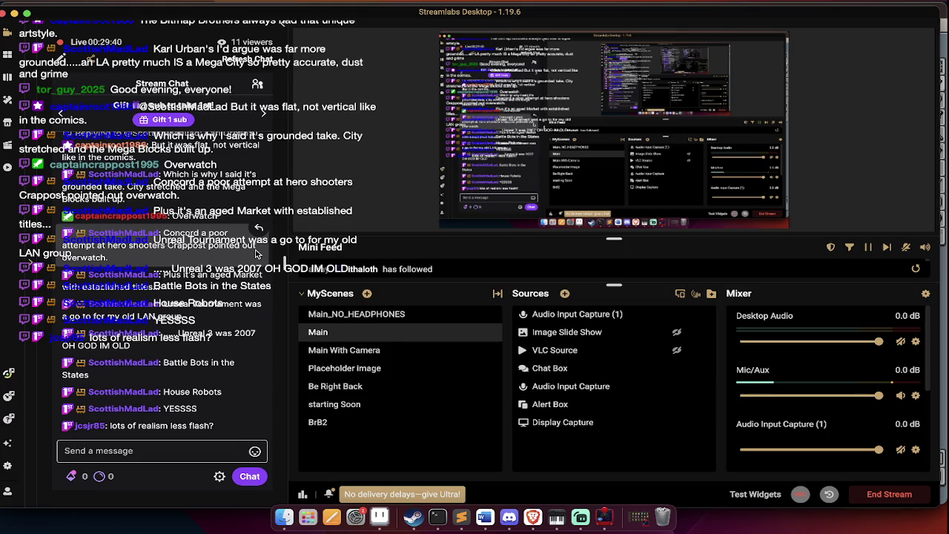
key("super+Tab")
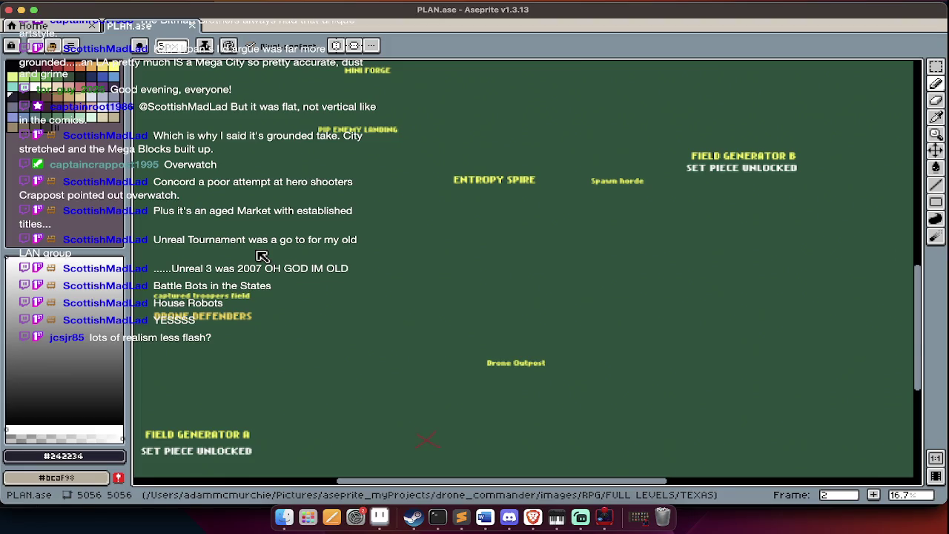
Toggle the timeline and switch frames, ending on PLAN.ase's background-notes frame
key("Tab")
key("Left")
key("Tab")
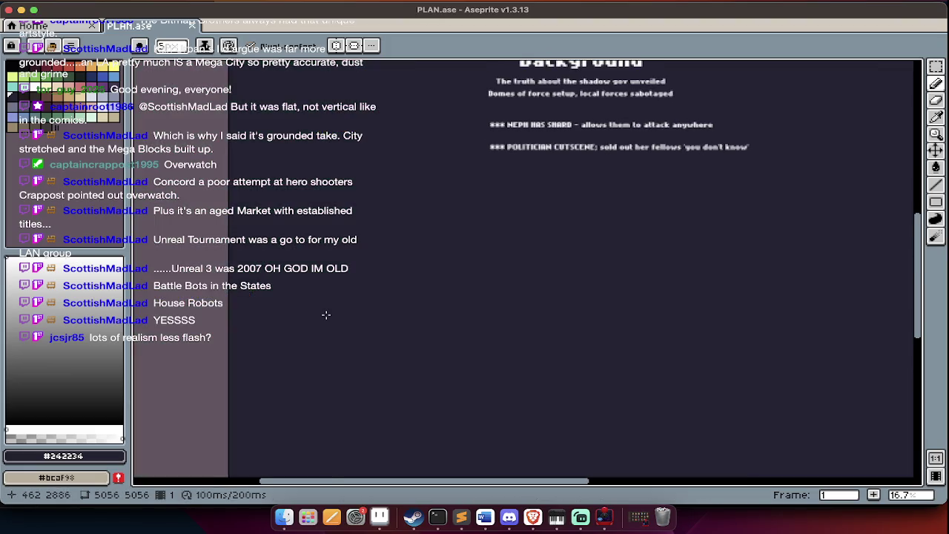
key("Tab")
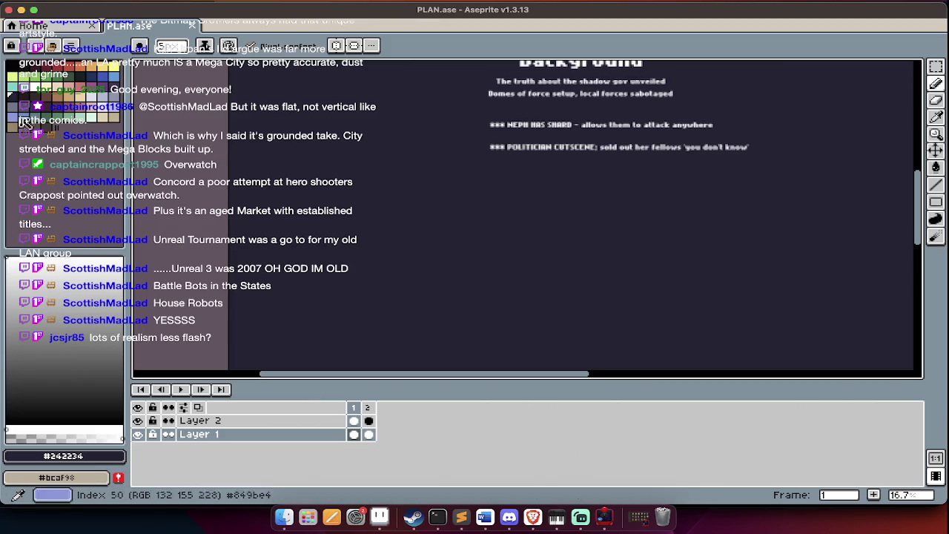
key("Tab")
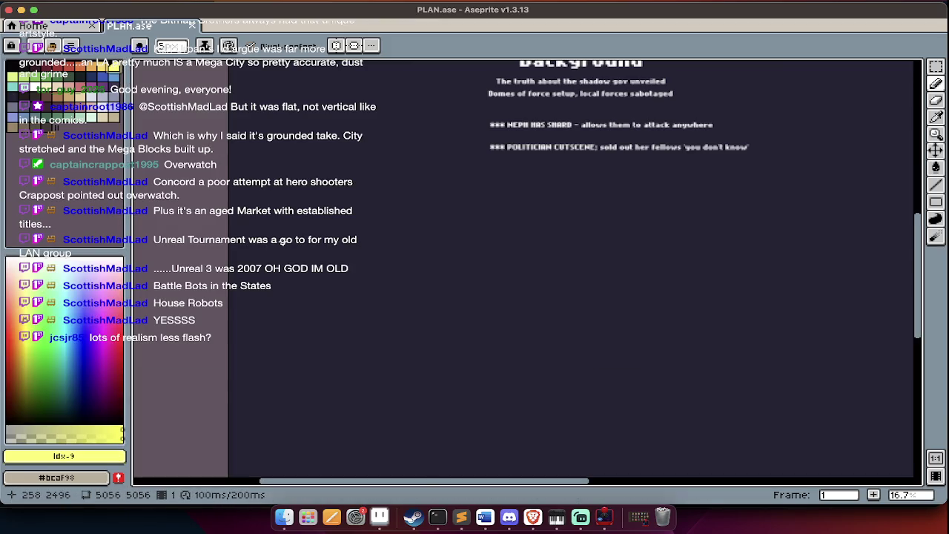
key("Right")
key("Tab")
key("Tab")
key("Left")
key("Tab")
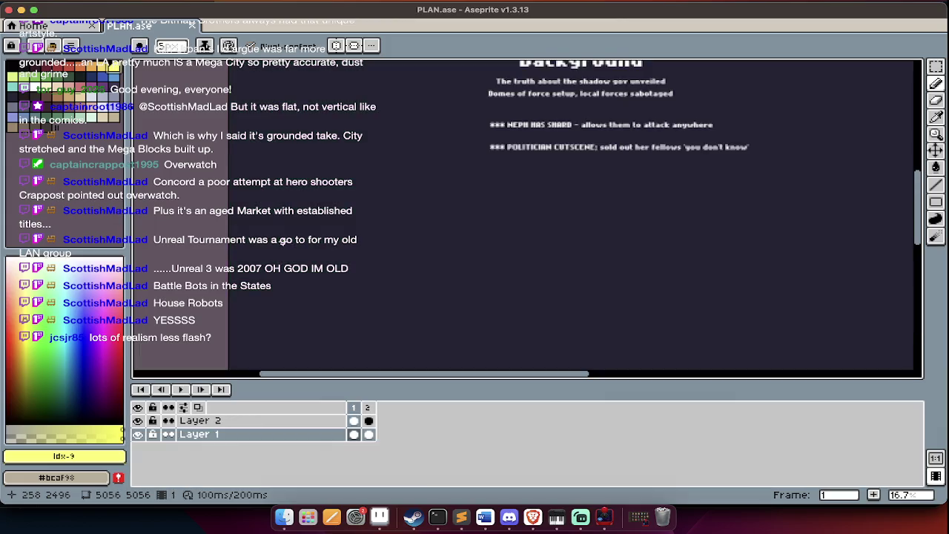
Write the yellow FIELD GENERATORS (GUARDED) label and place it on the notes frame
type("t")
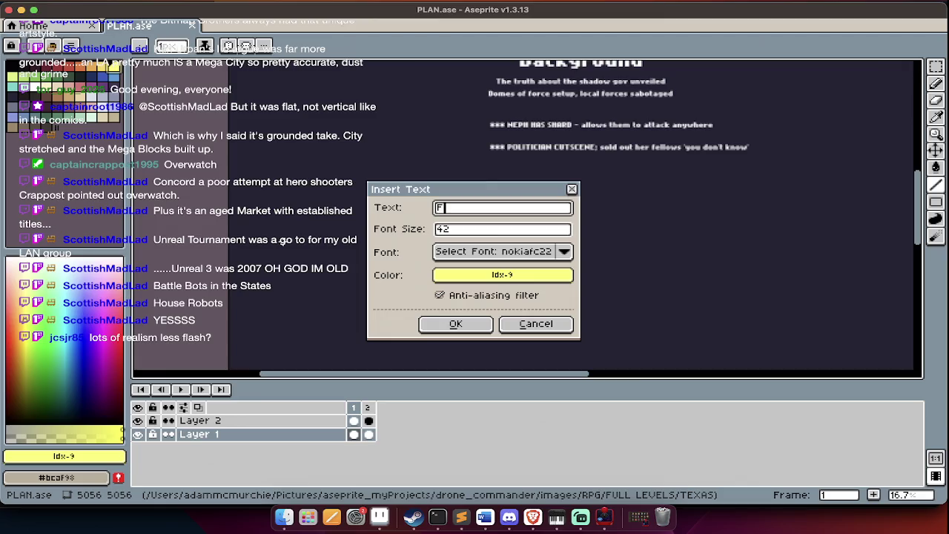
type("te")
key("super+a")
type("GIE")
type("D GENERATOR OUTPOSTS")
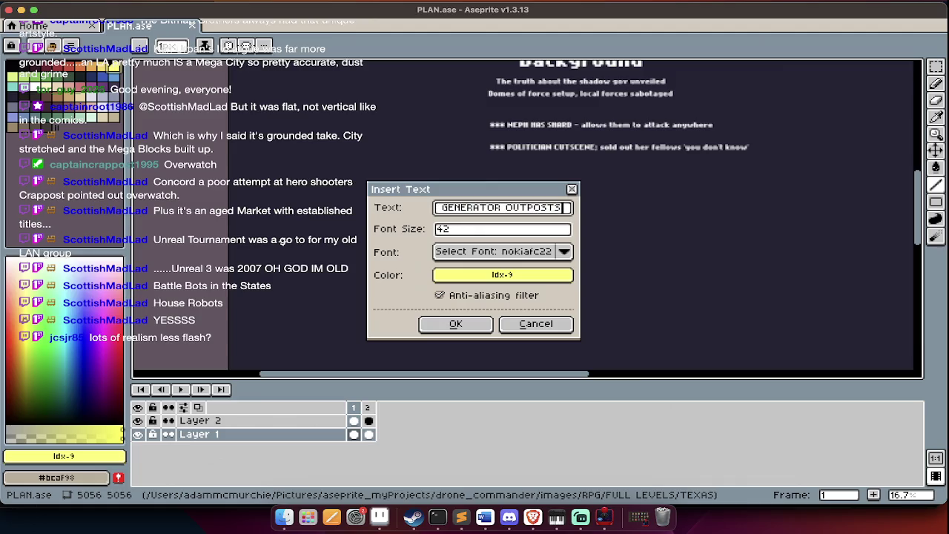
key("BackSpace")
key("BackSpace")
key("BackSpace")
key("BackSpace")
key("BackSpace")
key("BackSpace")
key("BackSpace")
key("BackSpace")
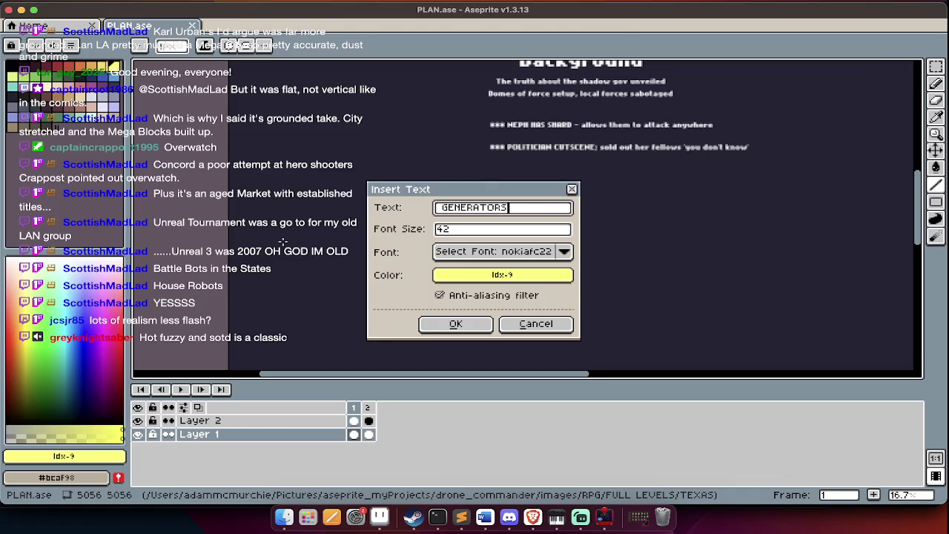
key("Return")
scroll(574, 228, "up", 2)
scroll(577, 227, "left", 3)
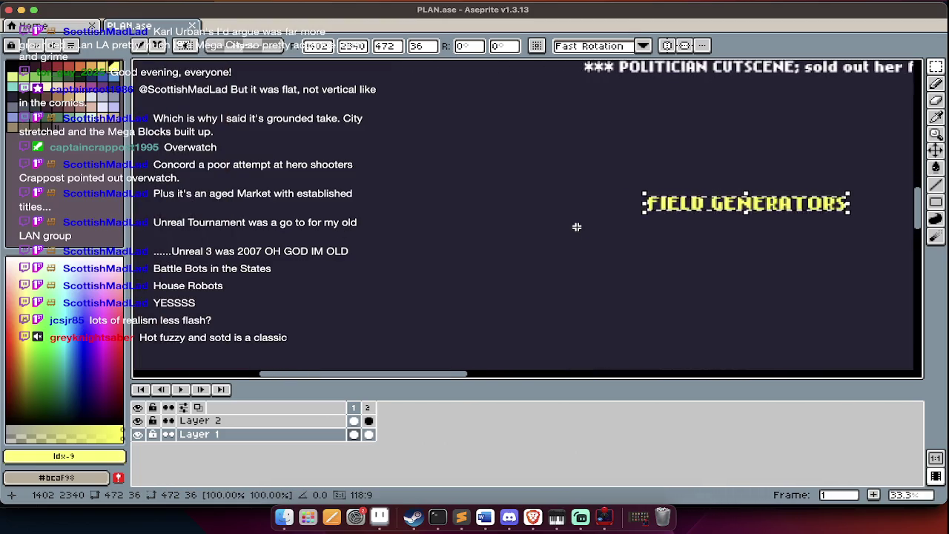
scroll(576, 227, "down", 2)
key("ctrl+z")
type("t")
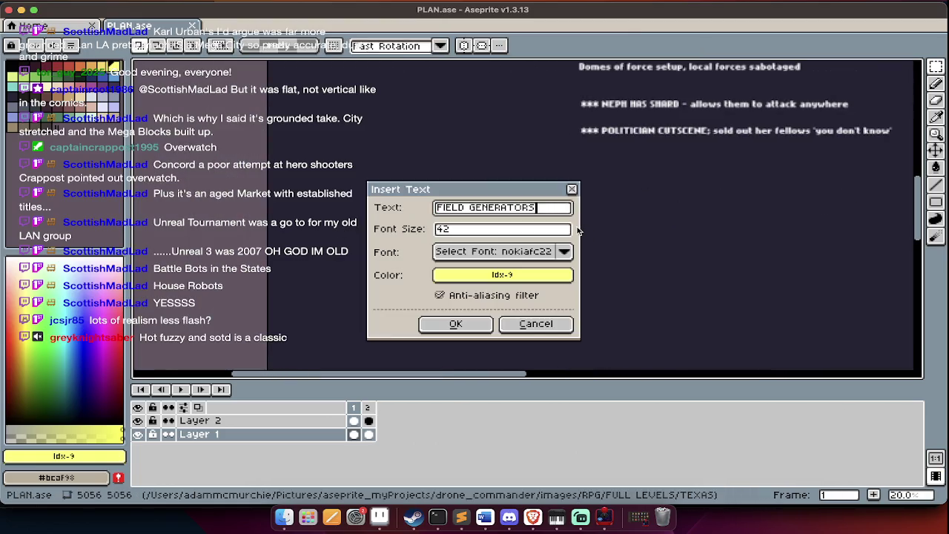
type("LOADED)")
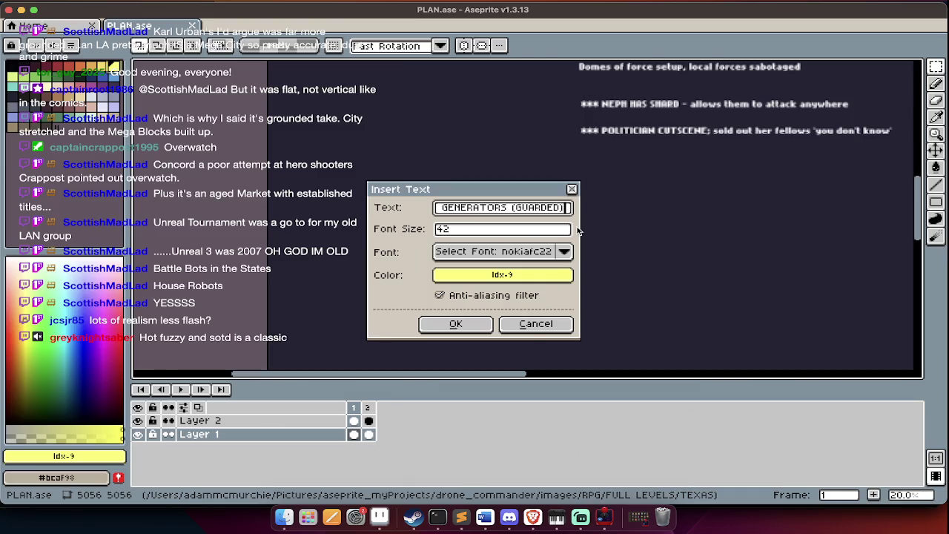
key("Return")
Move that label toward the plan's middle and insert an ENTROPY SPAWN HORDES label
left_click_drag(591, 220, 400, 235)
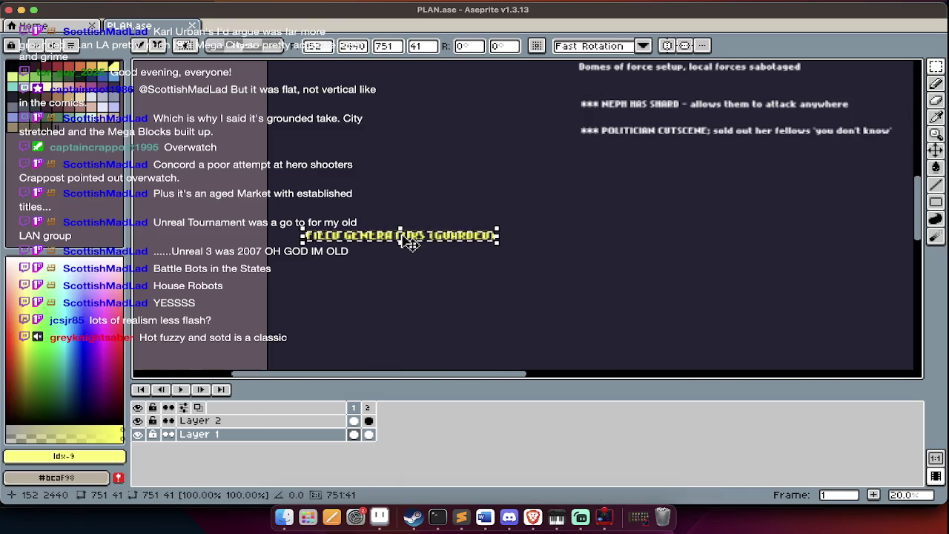
left_click(394, 276)
scroll(394, 276, "up", 2)
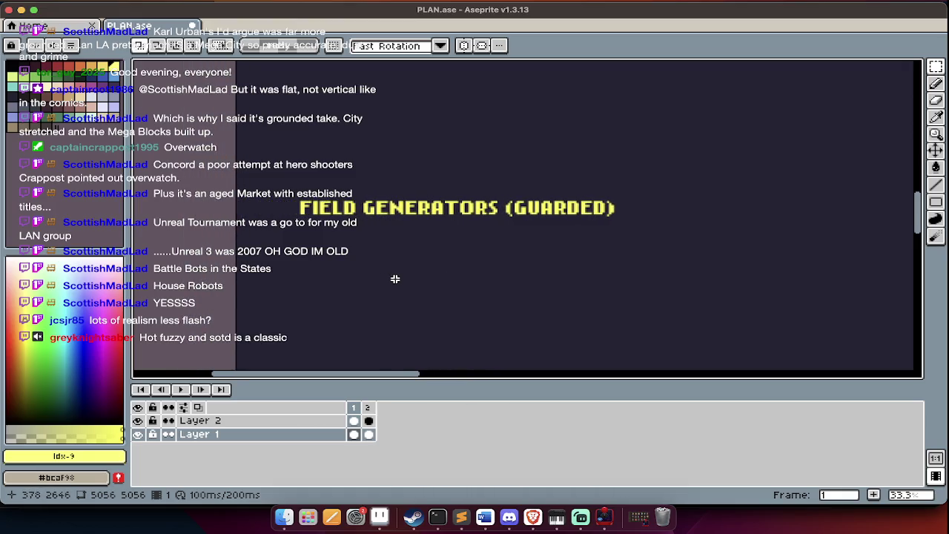
key("Tab")
key("super+t")
type("ENTROPY SPAWN HORDES")
key("Return")
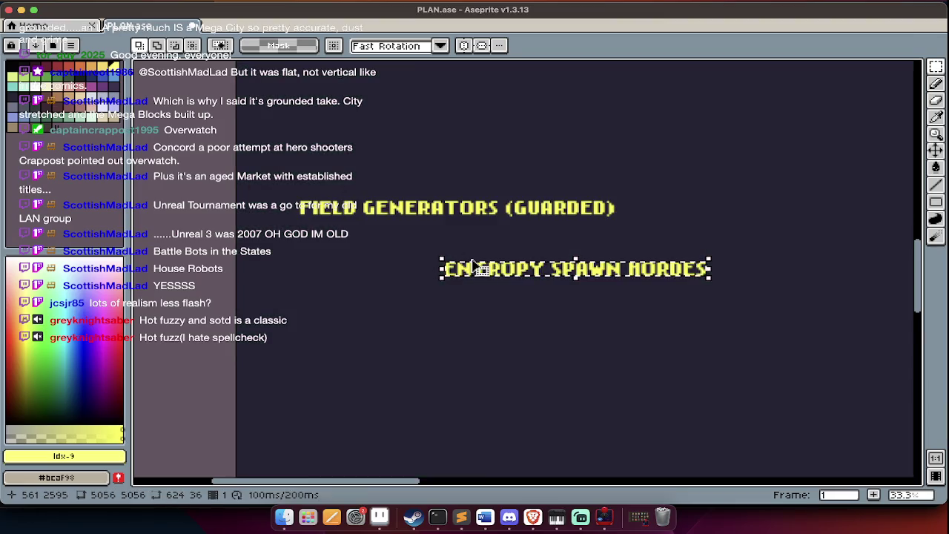
Undo the misplaced ENTROPY SPAWN HORDES label and clear the selection around FIELD GENERATORS
left_click_drag(471, 263, 353, 263)
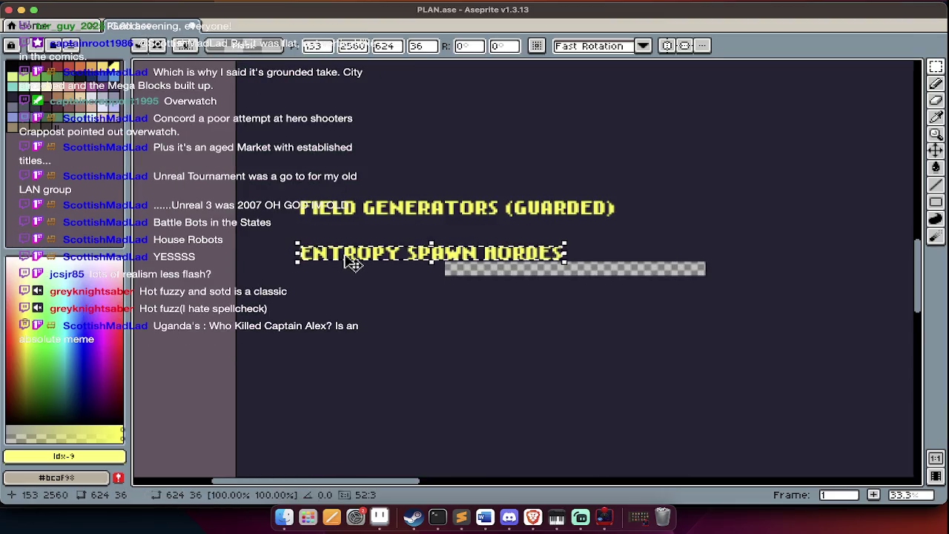
key("super+z")
key("super+z")
key("Tab")
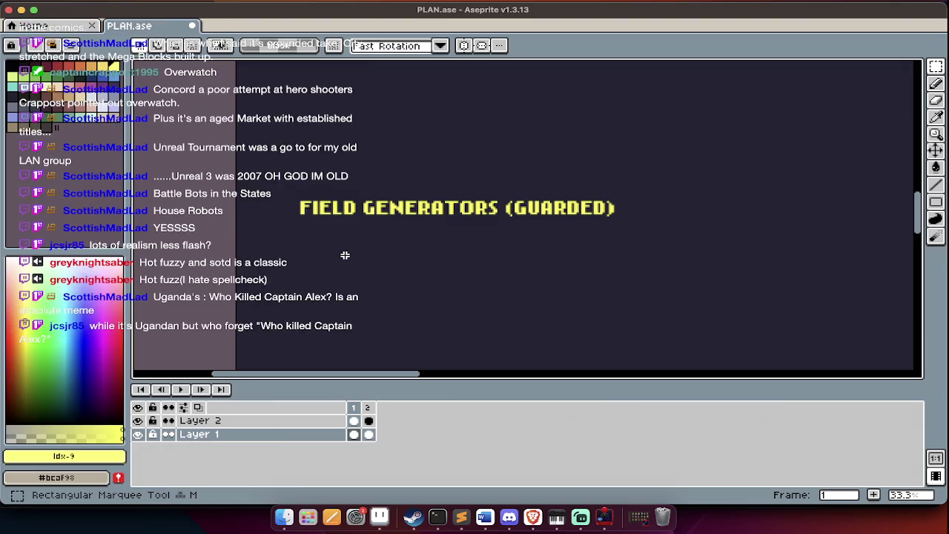
left_click_drag(289, 184, 663, 234)
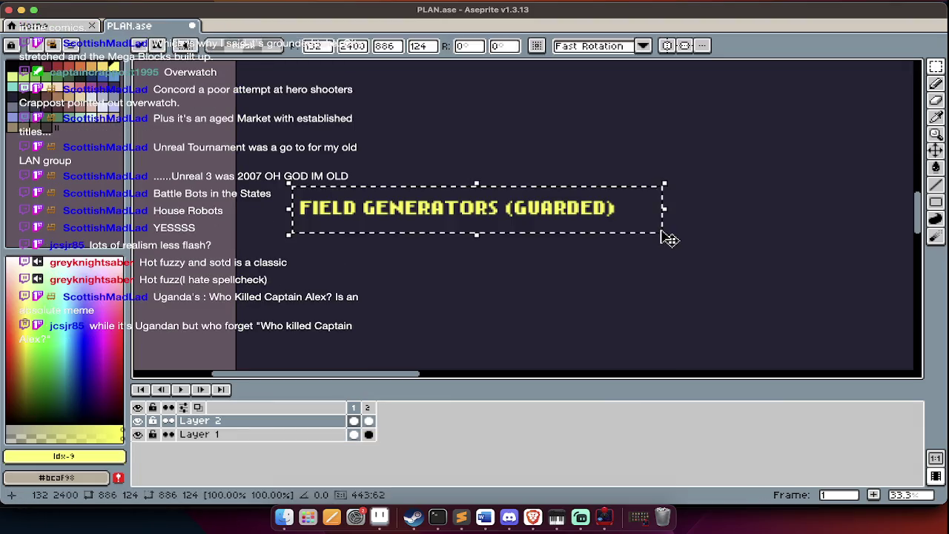
key("super+d")
scroll(552, 205, "up", 2)
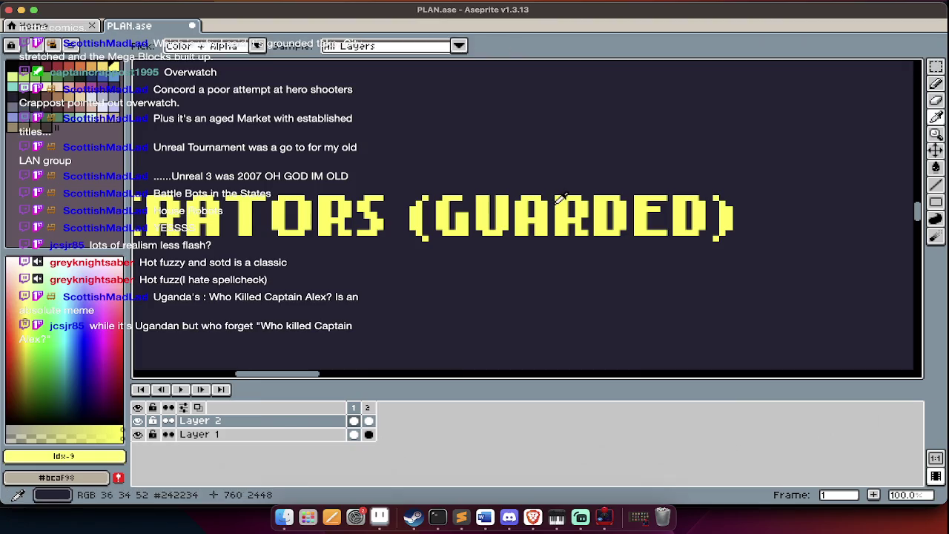
Reinsert ENTROPY SPAWN HORDES in the sampled yellow directly beneath FIELD GENERATORS (GUARDED)
key("t")
key("Return")
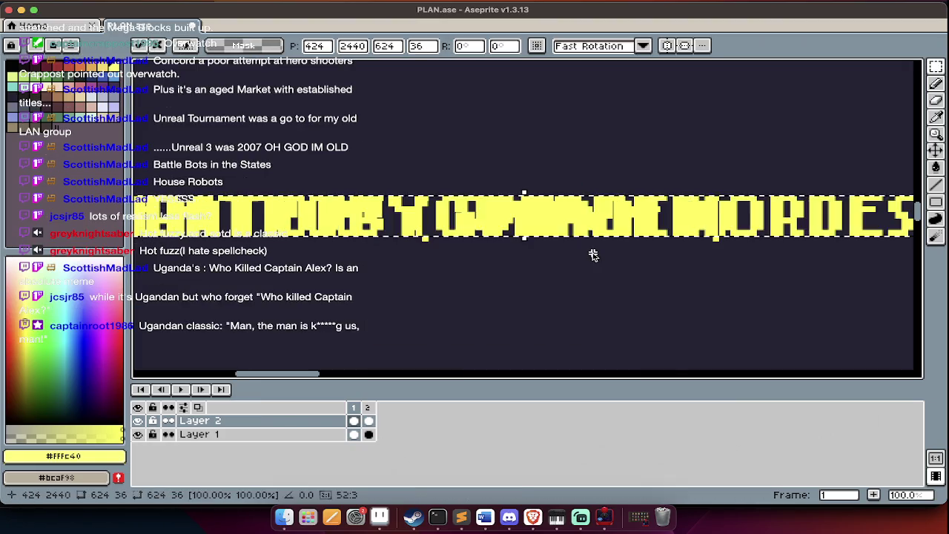
scroll(592, 255, "down", 2)
left_click_drag(506, 290, 448, 280)
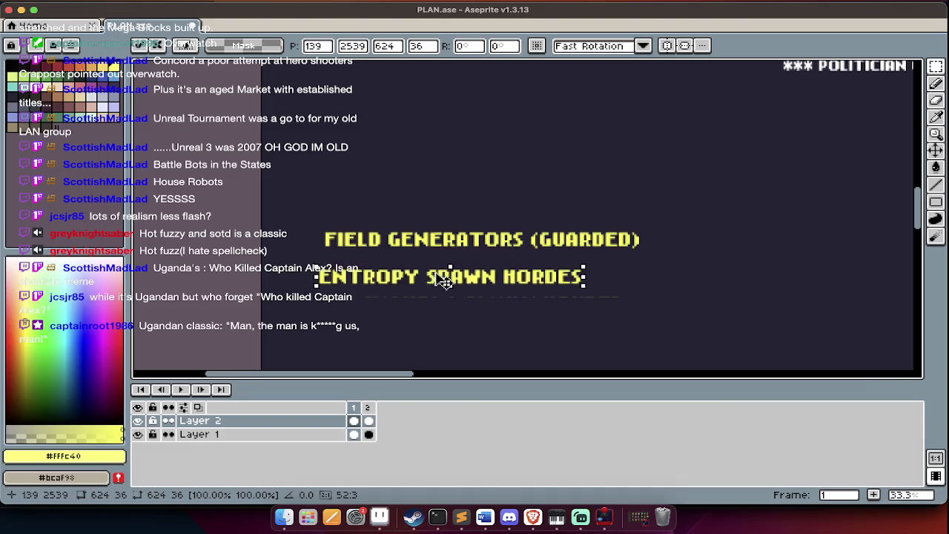
key("Return")
type("t")
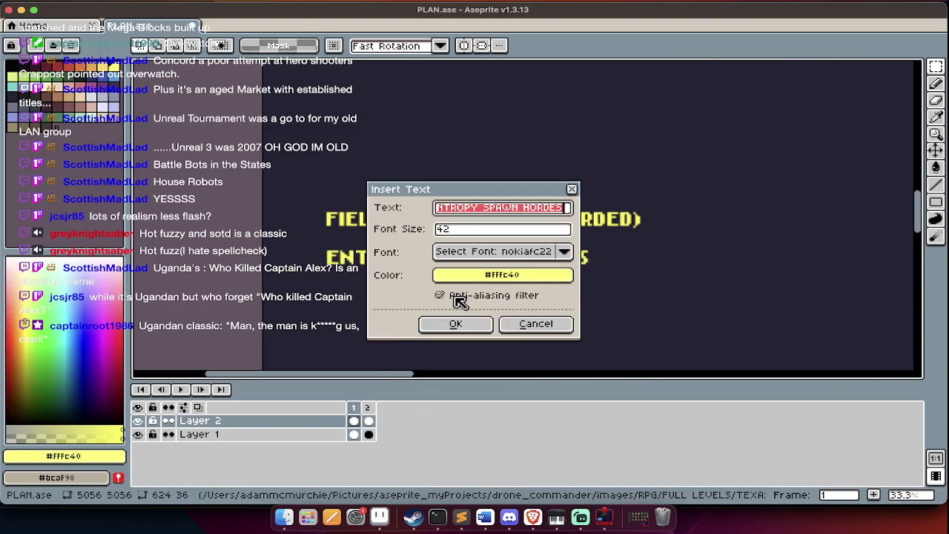
type("RAND")
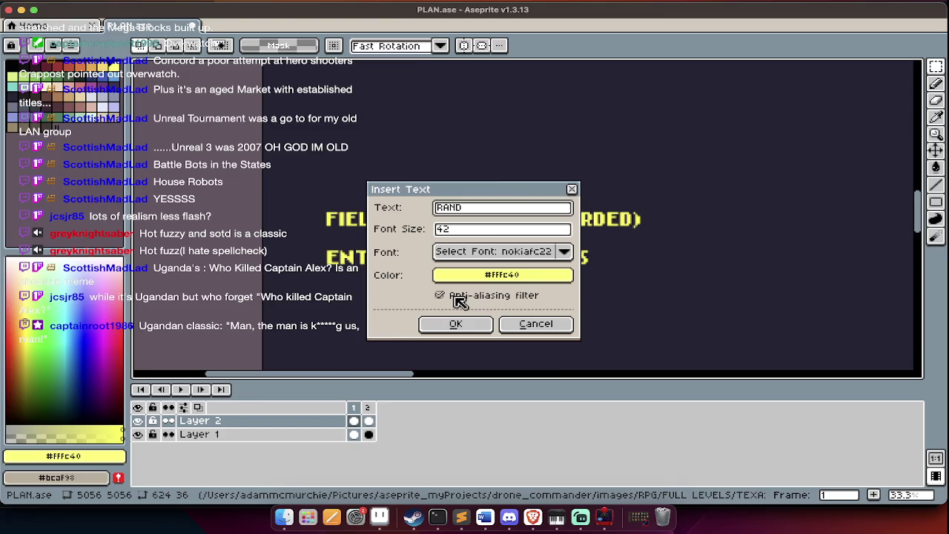
type("OMINION")
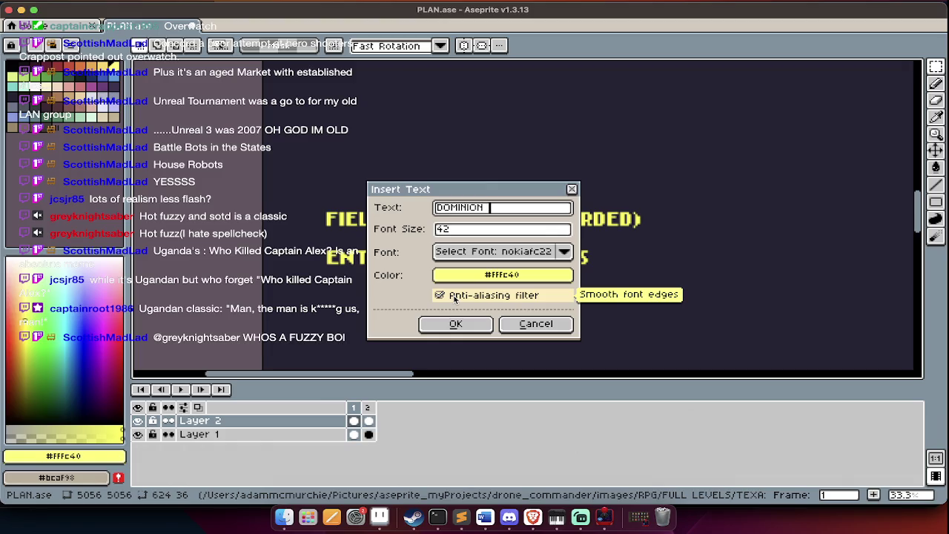
Complete the DOMINION SQUAD label and drop it beneath ENTROPY SPAWN HORDES
type("SQUAD")
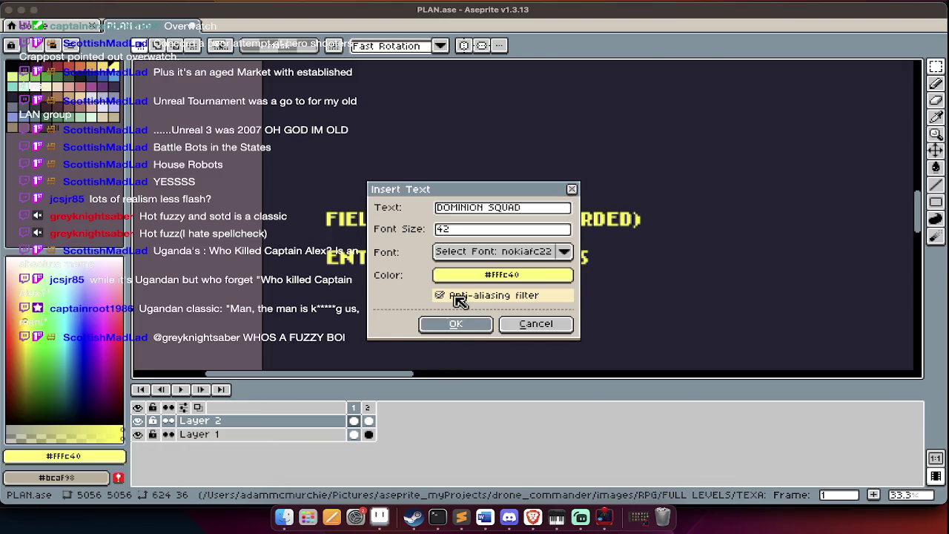
left_click(455, 324)
left_click_drag(553, 219, 382, 297)
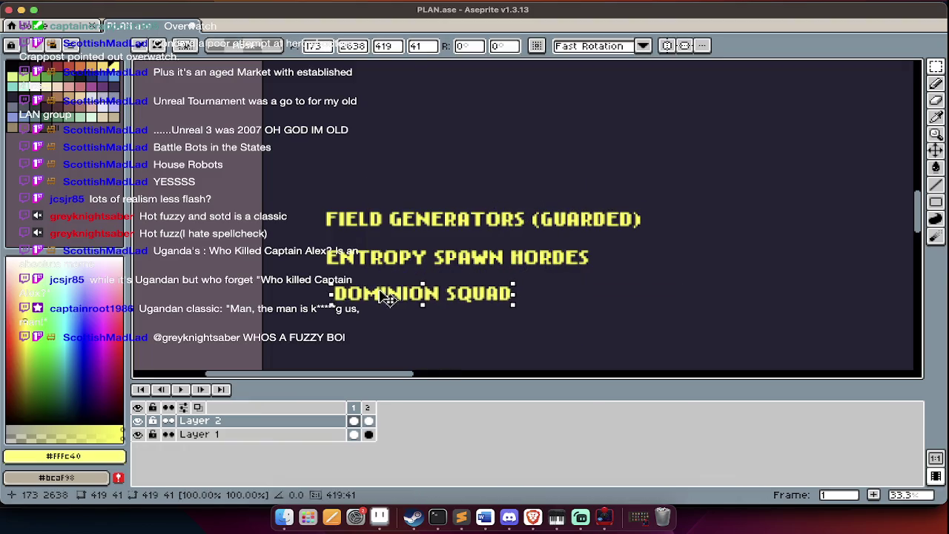
scroll(374, 291, "down", 2)
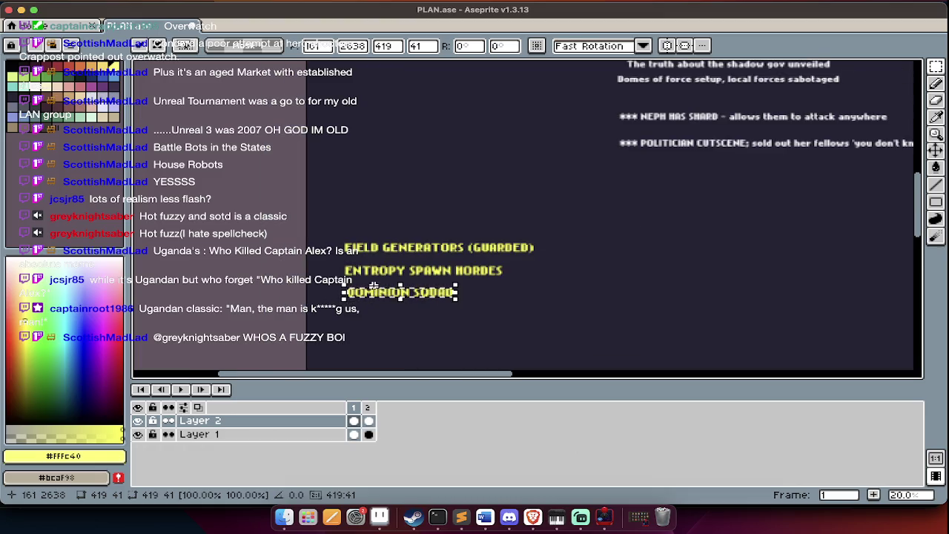
scroll(383, 306, "up", 2)
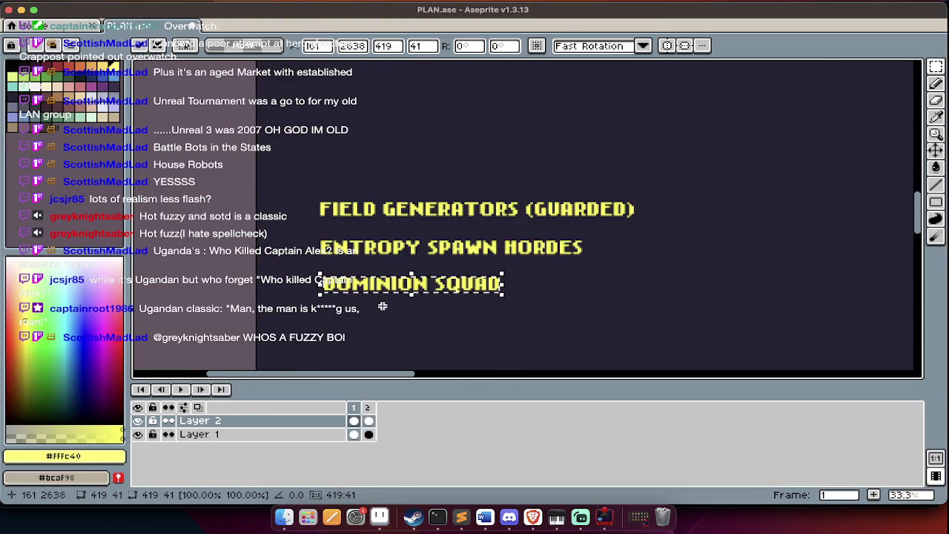
scroll(383, 306, "down", 1)
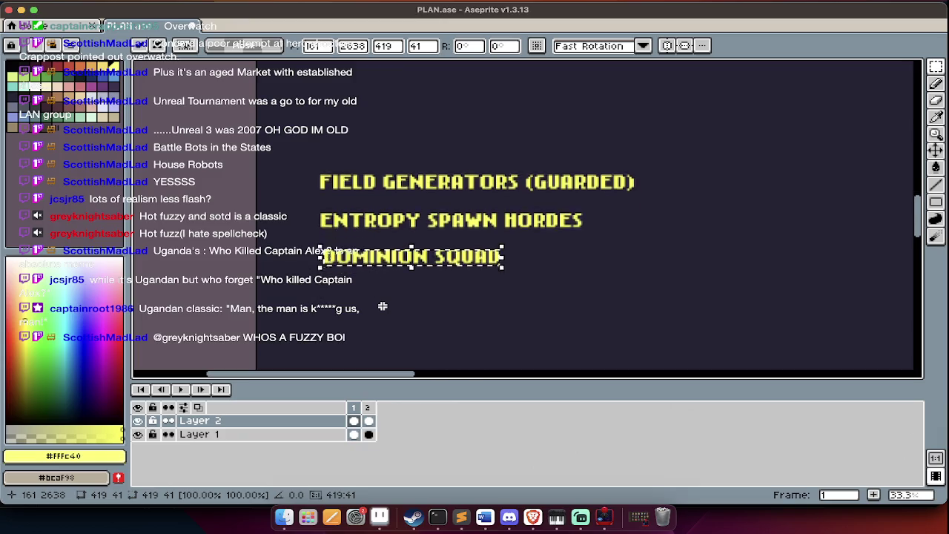
scroll(382, 306, "down", 3)
key("ctrl+d")
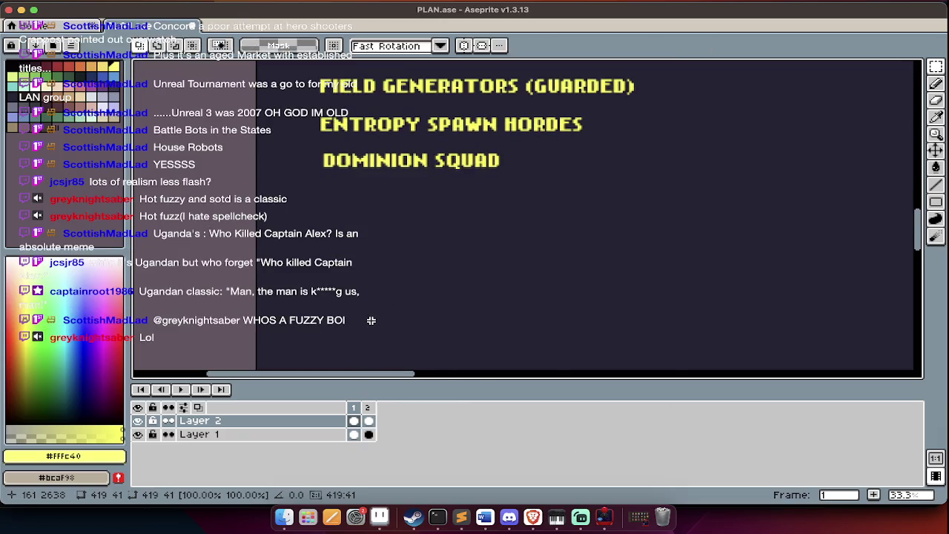
Review the second frame's notes, then return to the first frame of the plan
key("Tab")
key("Right")
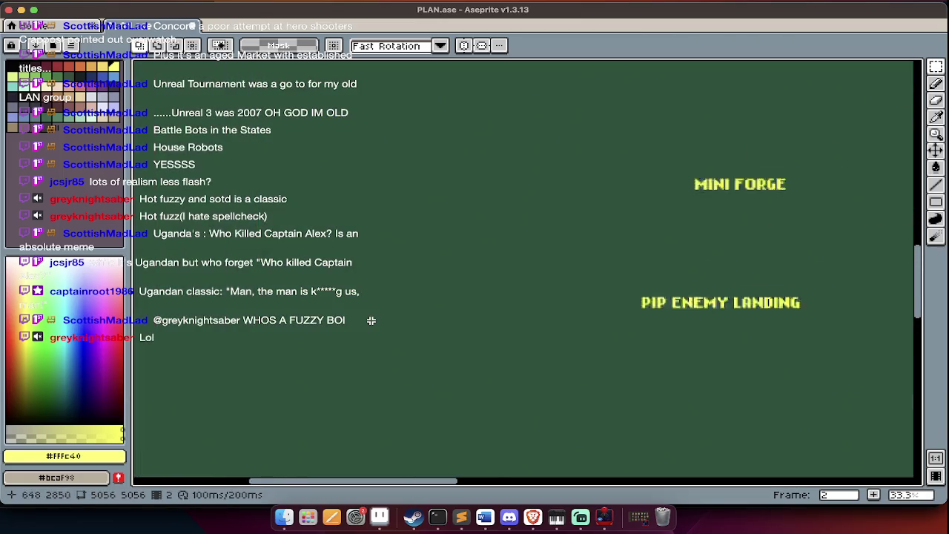
scroll(370, 320, "right", 3)
scroll(371, 320, "up", 1)
scroll(371, 321, "right", 5)
scroll(371, 320, "up", 1)
scroll(370, 320, "right", 2)
scroll(370, 320, "right", 3)
scroll(370, 320, "up", 1)
scroll(370, 320, "down", 3)
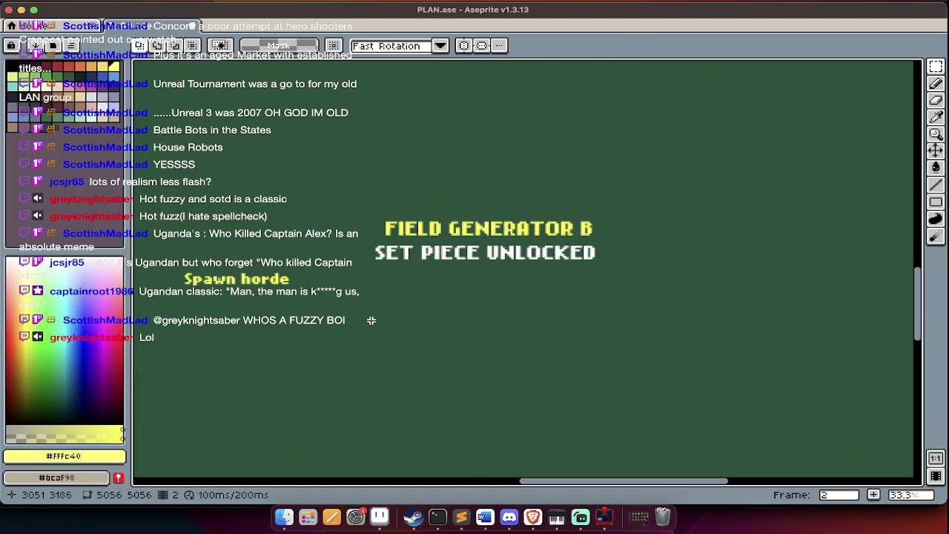
key("minus")
scroll(371, 321, "left", 3)
scroll(370, 320, "down", 2)
scroll(371, 320, "left", 2)
Add a yellow POW CAMPS label and move it below DOMINION SQUAD
key("Left")
key("Tab")
scroll(370, 320, "left", 2)
scroll(371, 320, "left", 3)
left_click(374, 322)
type("POW CAMPS")
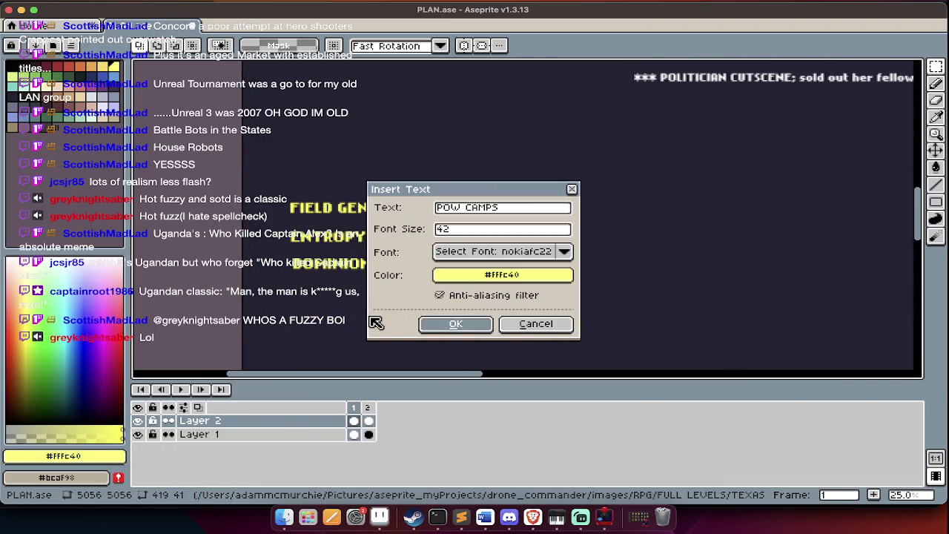
key("Return")
mouse_move(555, 222)
left_mouse_down()
mouse_move(330, 280)
mouse_move(332, 304)
left_mouse_up()
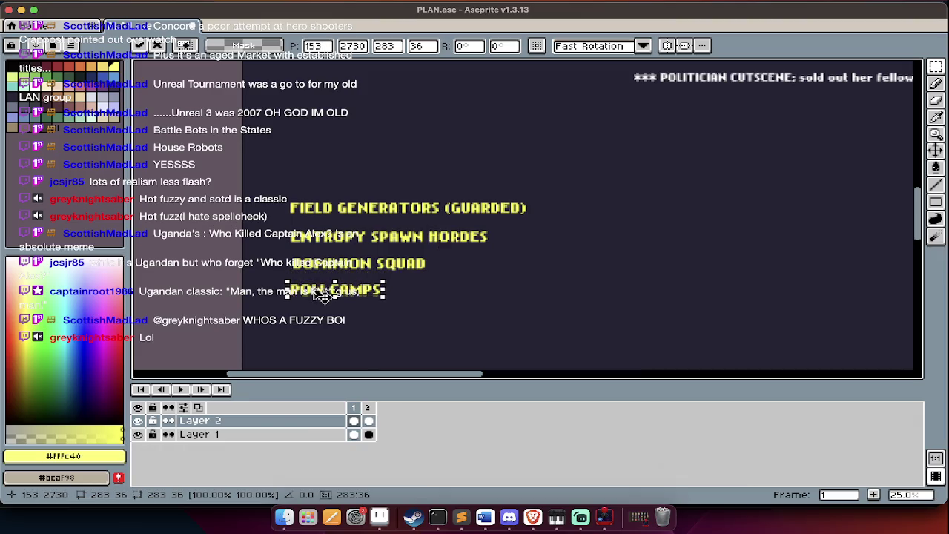
Switch away from Aseprite to another application window
key("super+Tab")
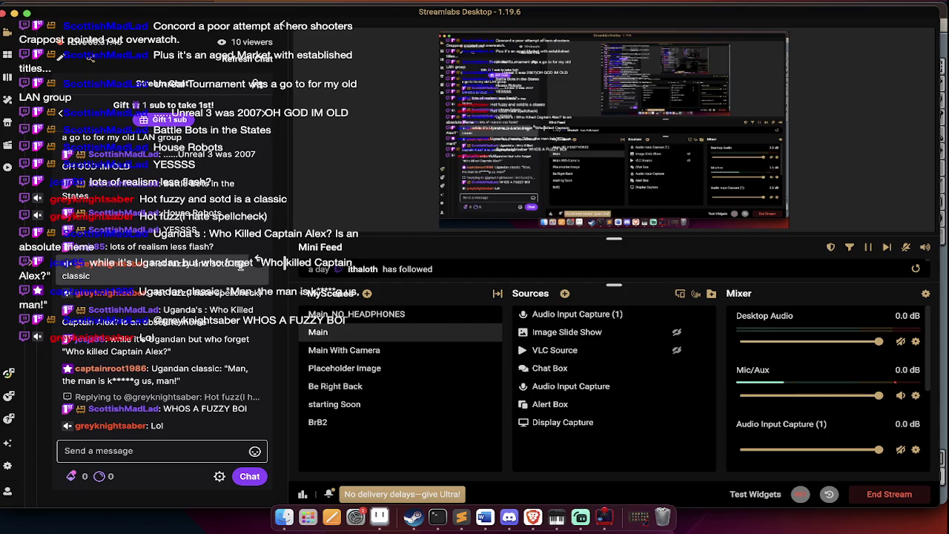
key("super+Tab")
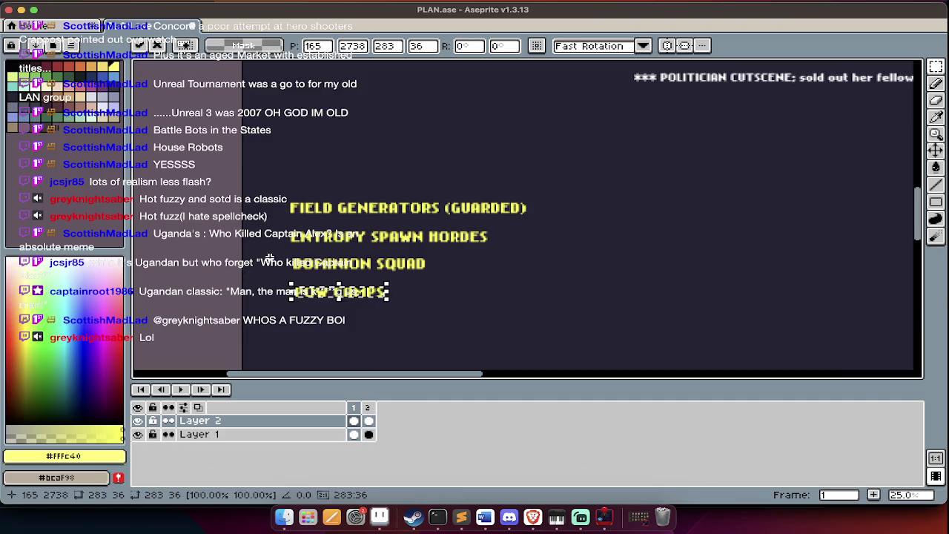
key("super+Tab")
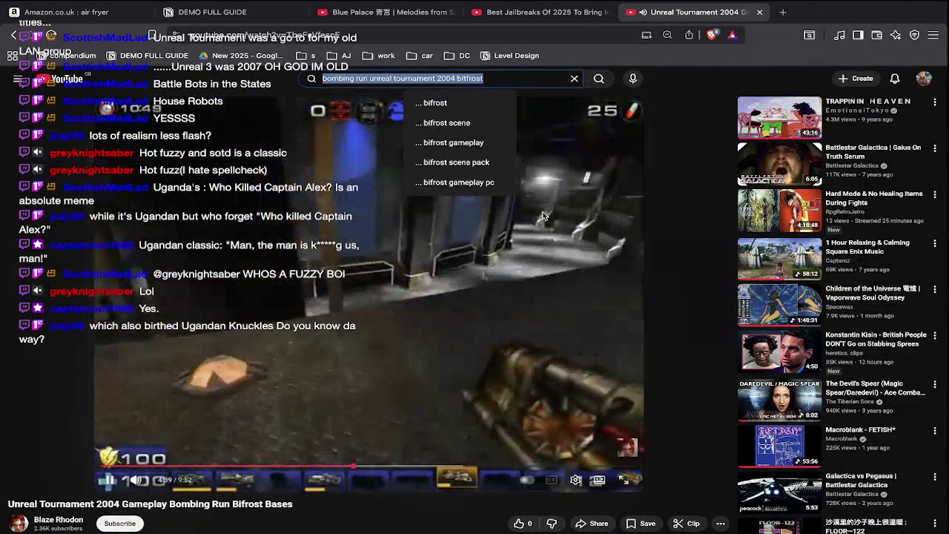
Search YouTube for 'UNREAL TOURNAMENT BITFROST OST'
key("BackSpace")
type("UN")
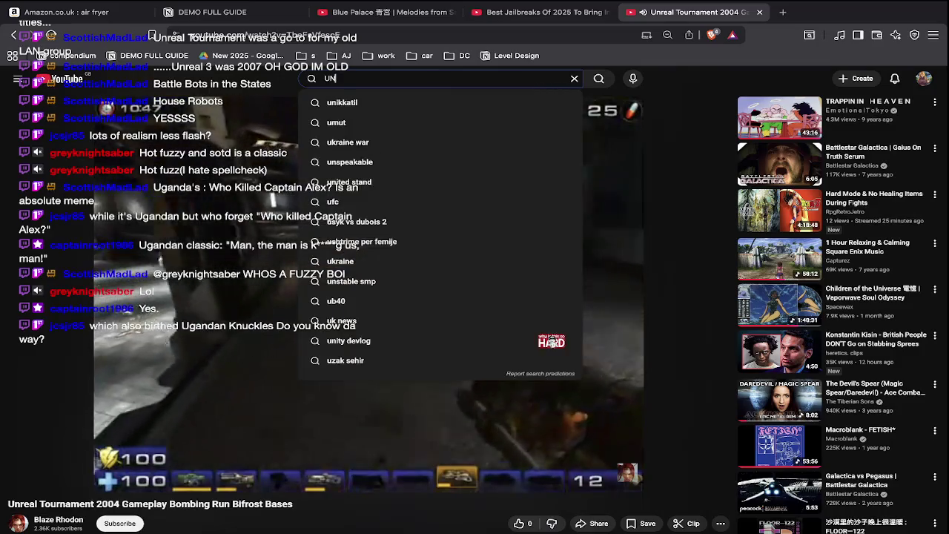
type("REAL TOURNAMENT BITF")
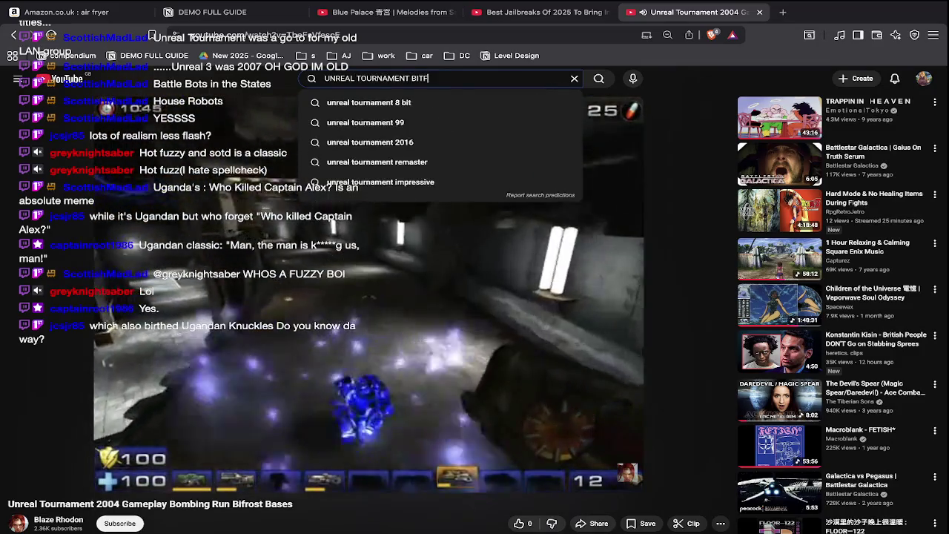
type("ROST OST")
key("Return")
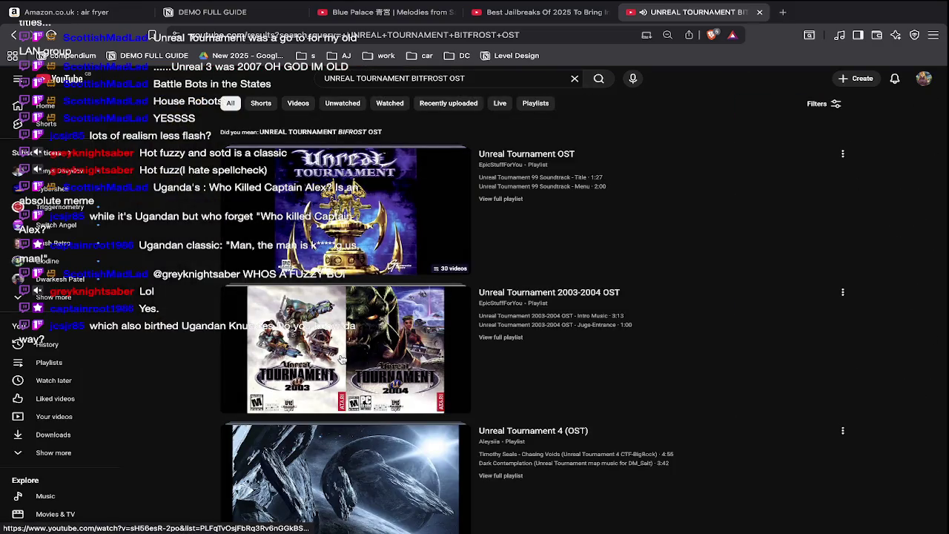
scroll(341, 359, "down", 2)
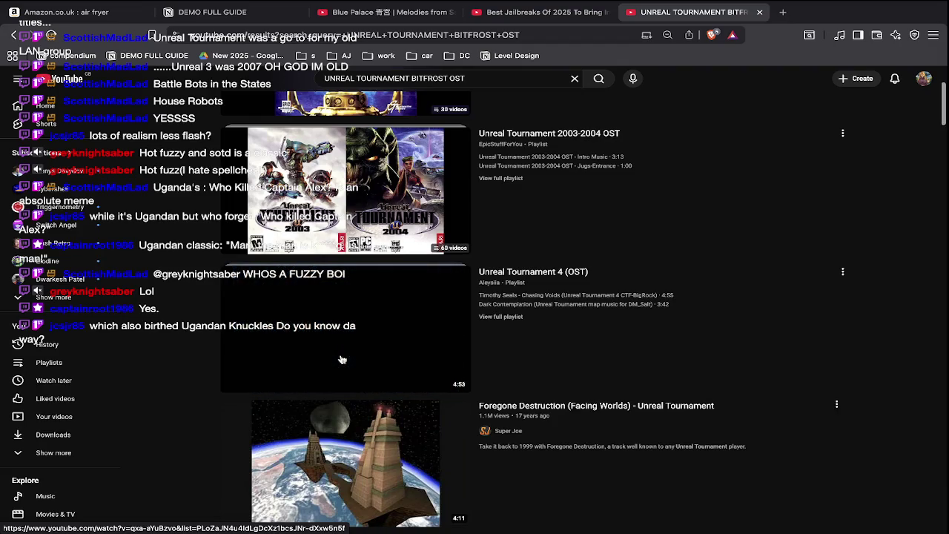
mouse_move(345, 349)
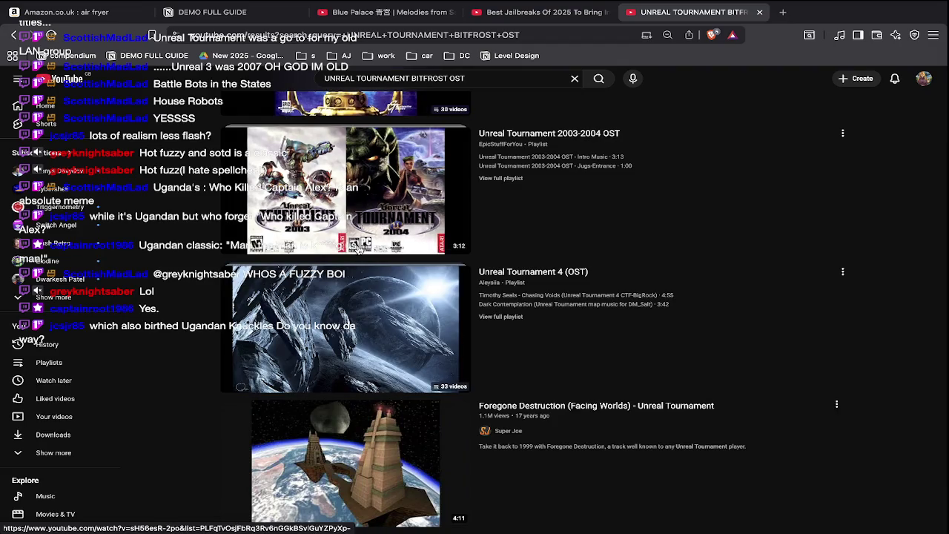
scroll(358, 250, "up", 2)
Preview the Unreal Tournament 2003-2004 OST playlist from the results
left_click(377, 365)
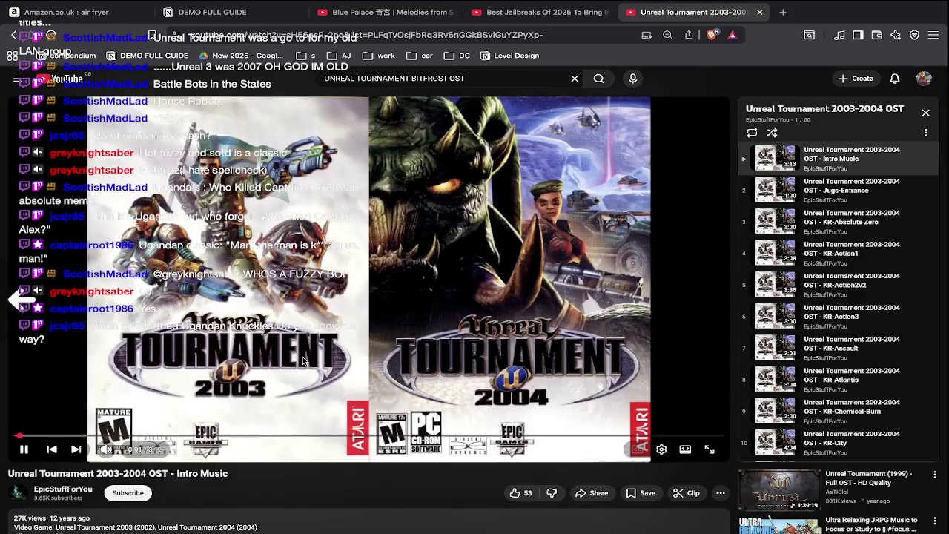
scroll(302, 361, "left", 5)
scroll(312, 333, "down", 1)
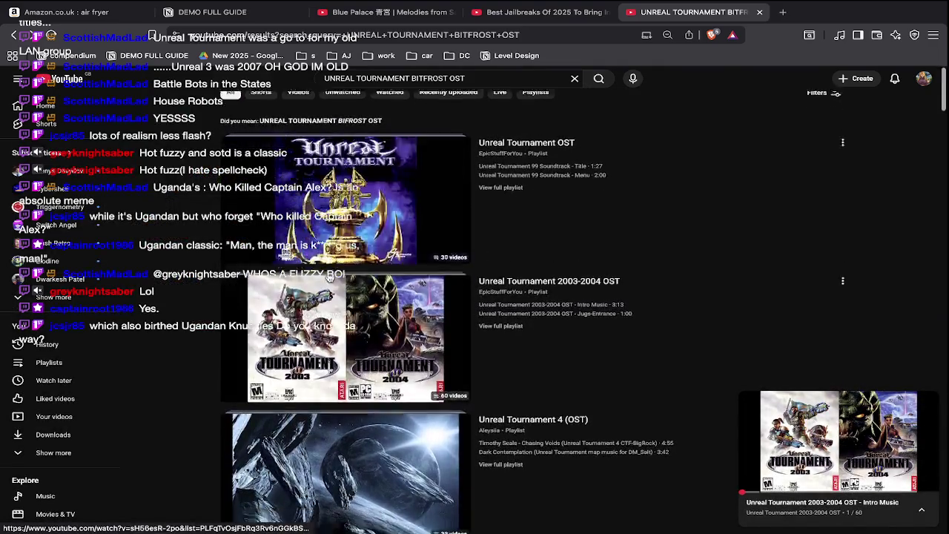
scroll(322, 304, "down", 5)
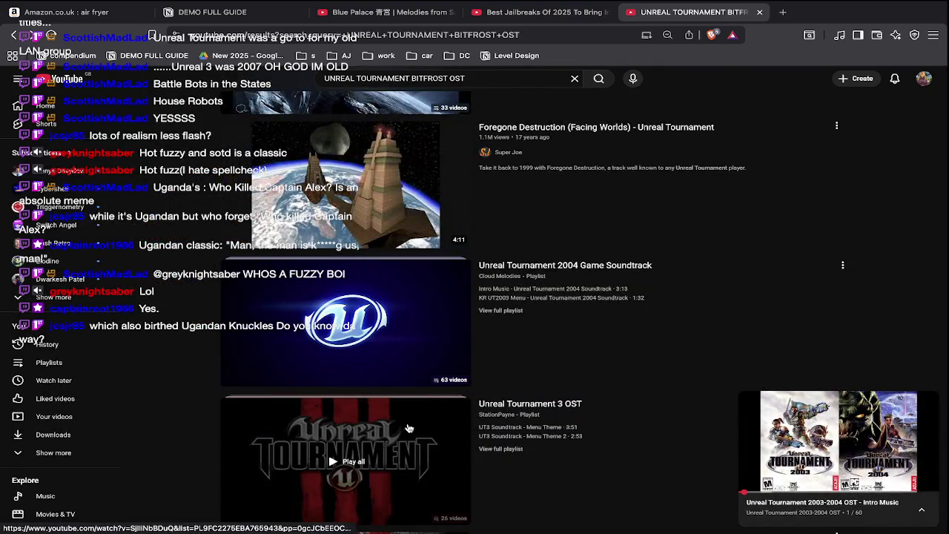
scroll(445, 341, "down", 2)
scroll(552, 406, "down", 2)
scroll(552, 406, "up", 10)
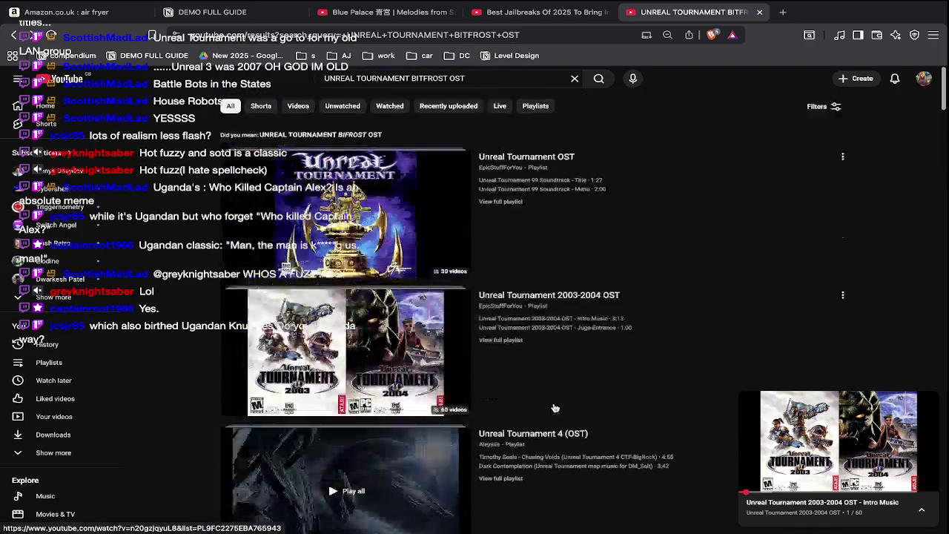
scroll(337, 330, "down", 10)
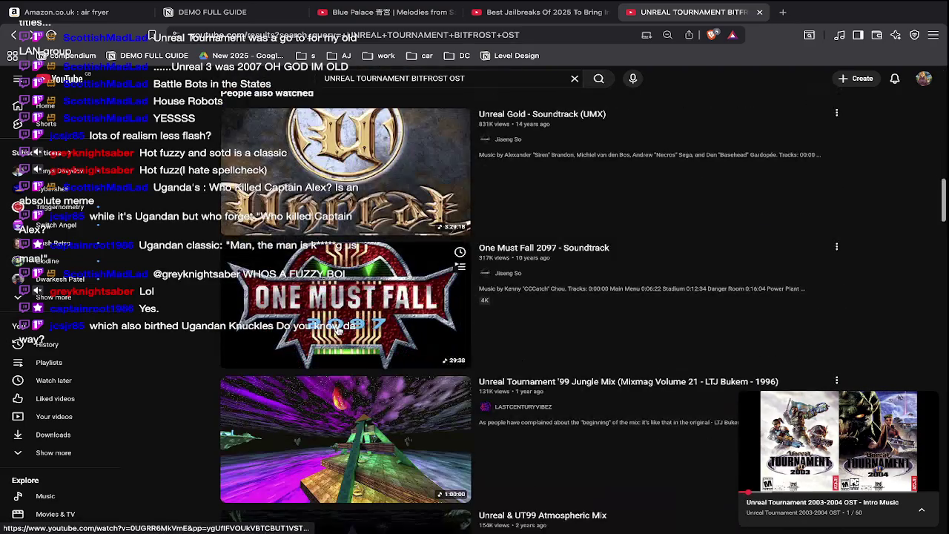
scroll(337, 330, "down", 3)
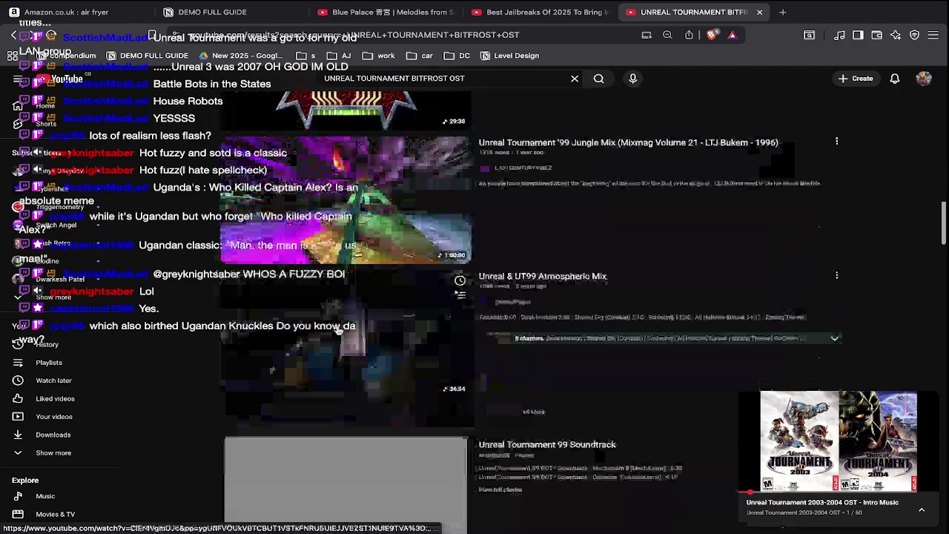
scroll(337, 330, "up", 5)
scroll(337, 330, "up", 5)
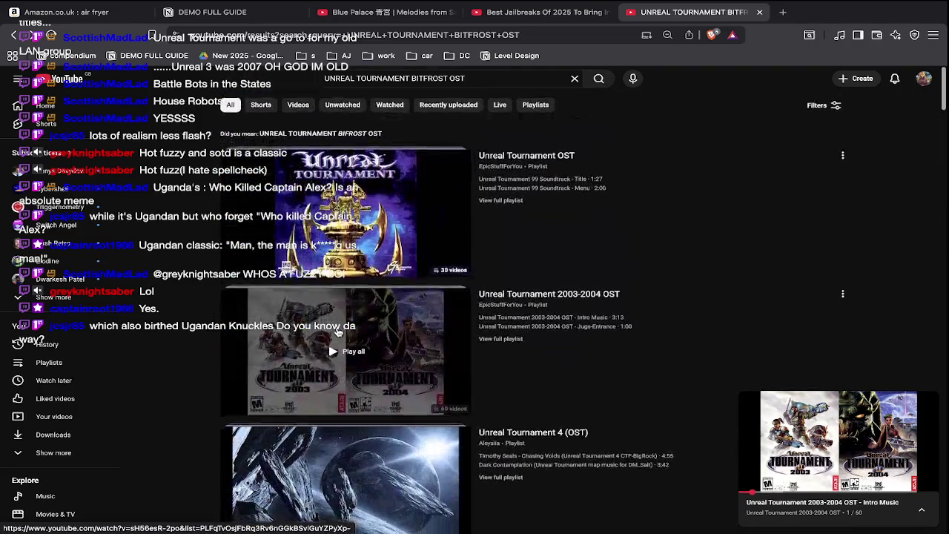
Open Google Gemini in a new tab and close the YouTube miniplayer
key("ctrl+t")
type("gemini.google.com/app")
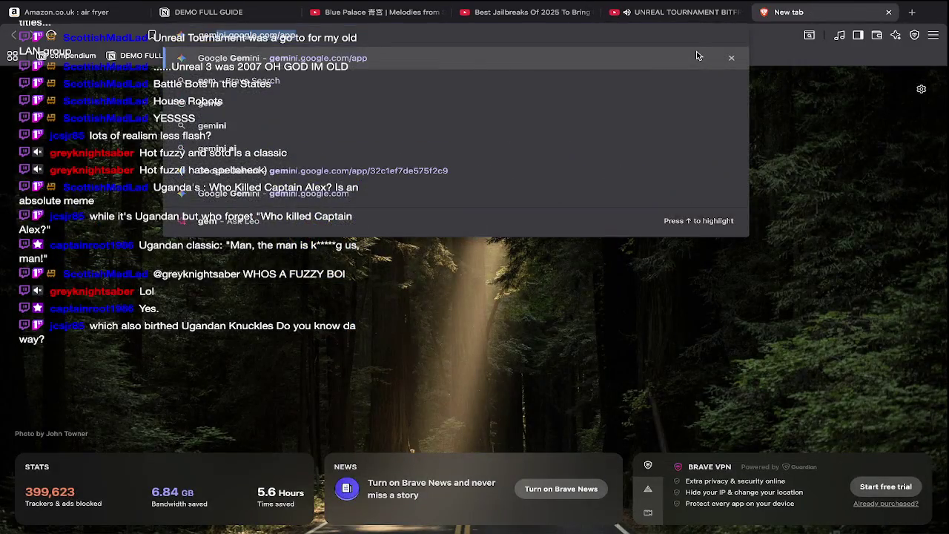
key("Return")
left_click(679, 12)
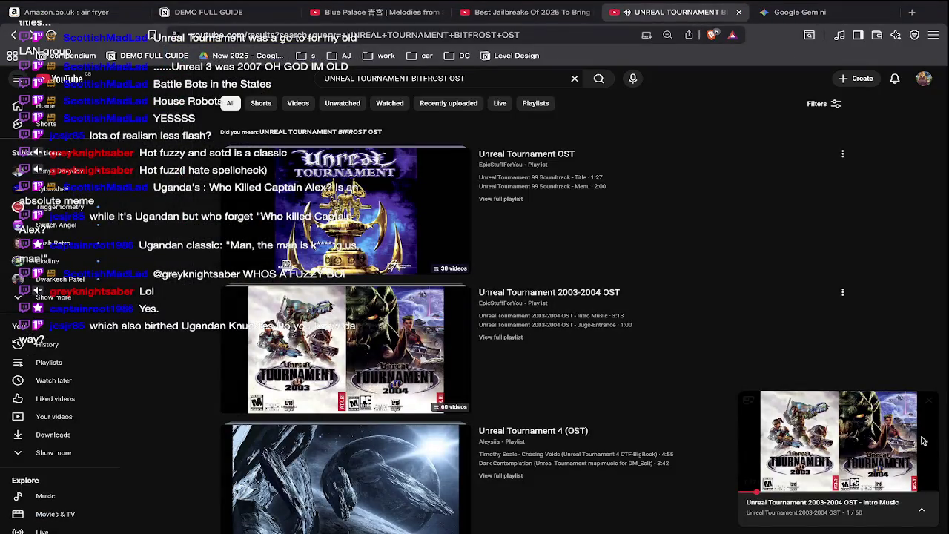
left_click(929, 401)
left_click(815, 14)
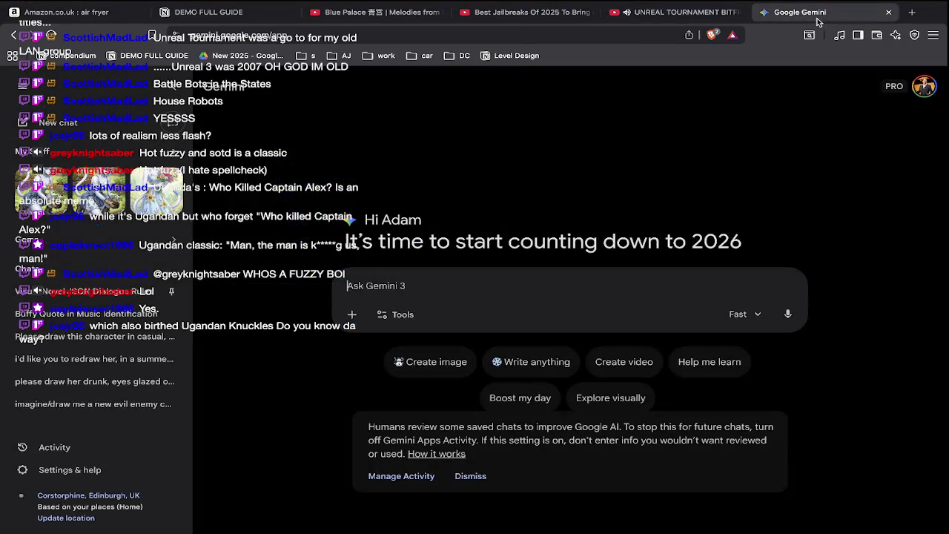
Ask Gemini the Bifrost OST name in Unreal Tournament and highlight 'Level 8' in its answer
type("WHAT")
key("ctrl+a")
key("BackSpace")
type("what is the bit")
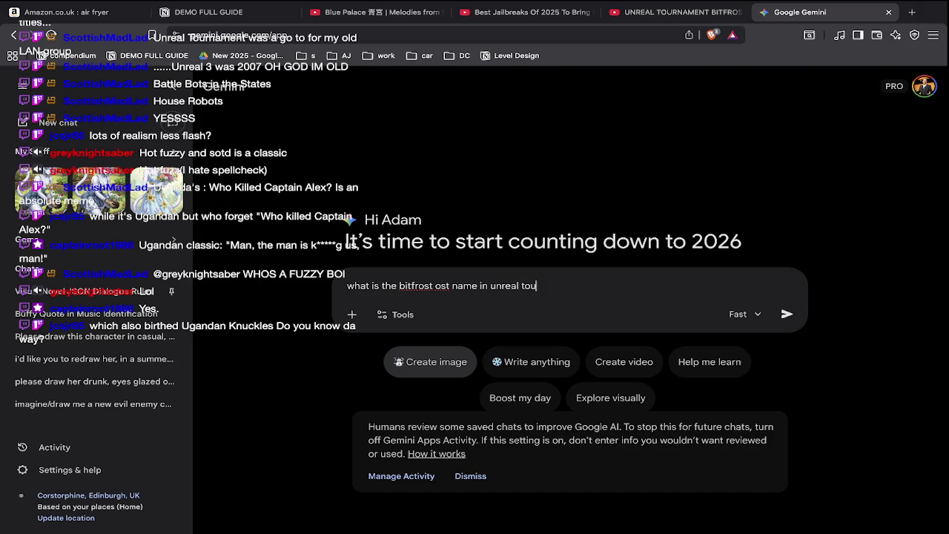
type("nt")
key("Return")
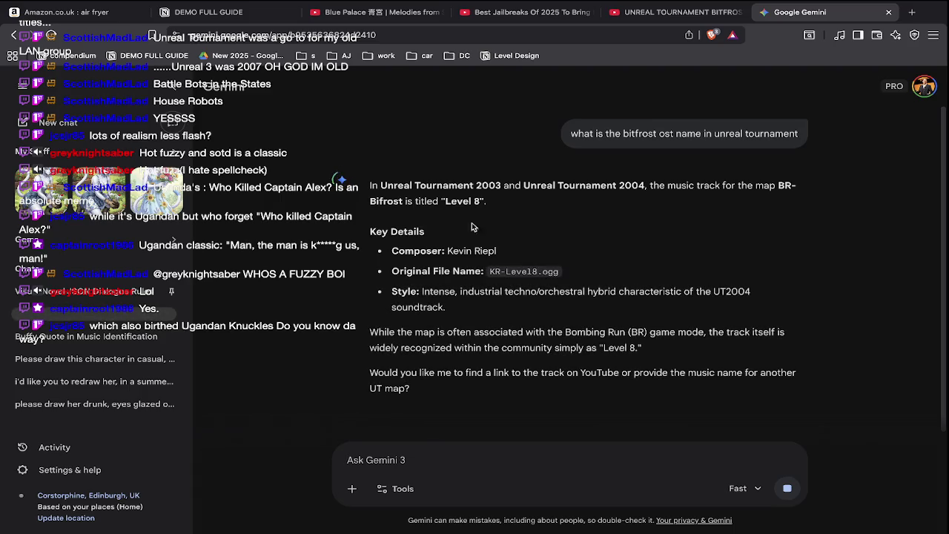
left_click_drag(446, 201, 481, 200)
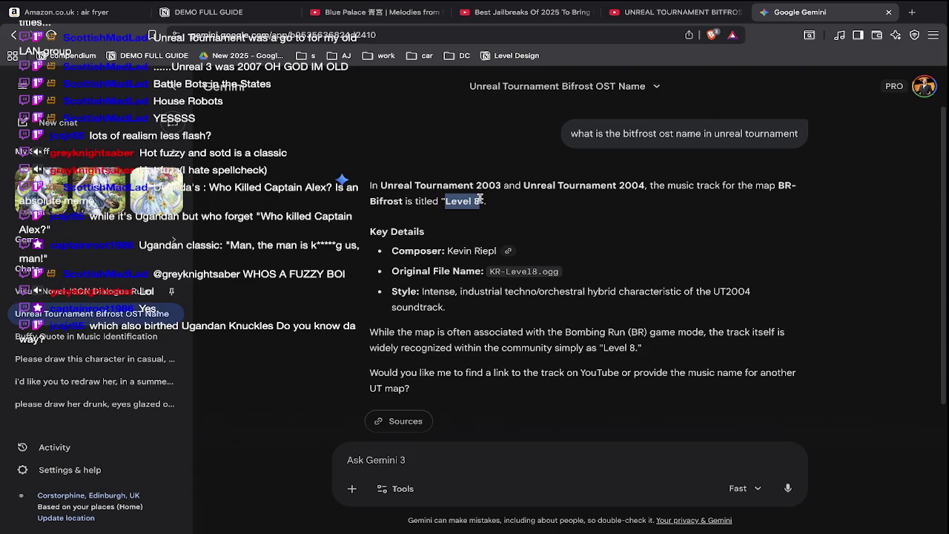
left_click(702, 14)
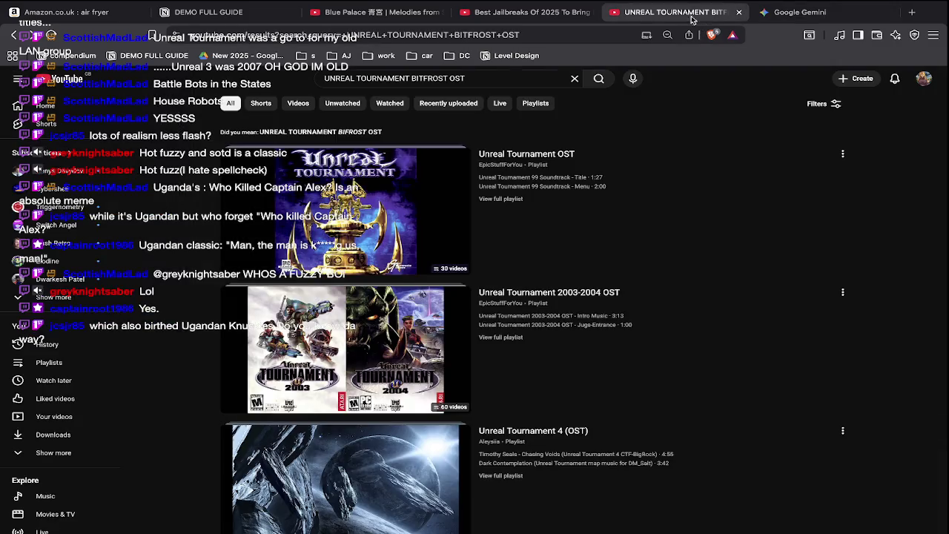
Search YouTube for 'unreal tournament Level 8 ost' and sample the Level8 and Starsky Partridge videos
triple_click(335, 71)
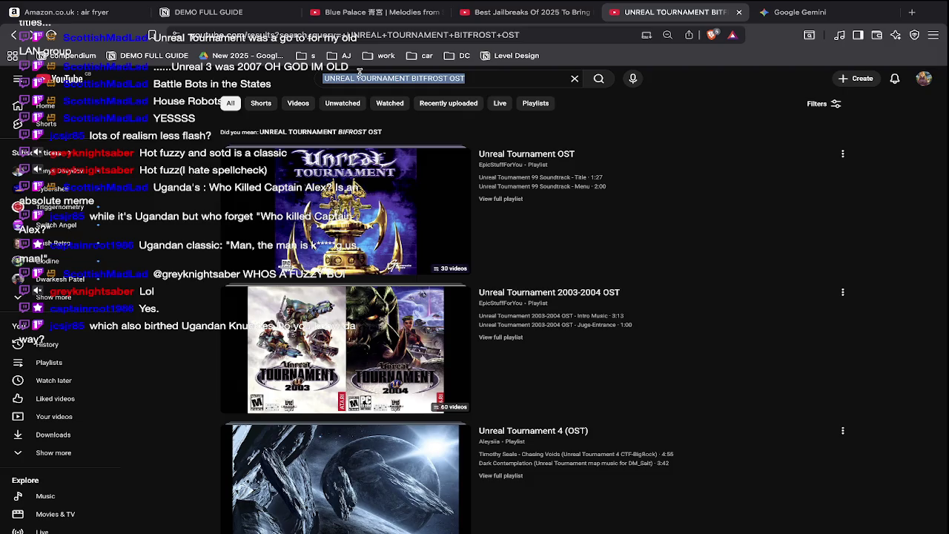
type("unreal tournament")
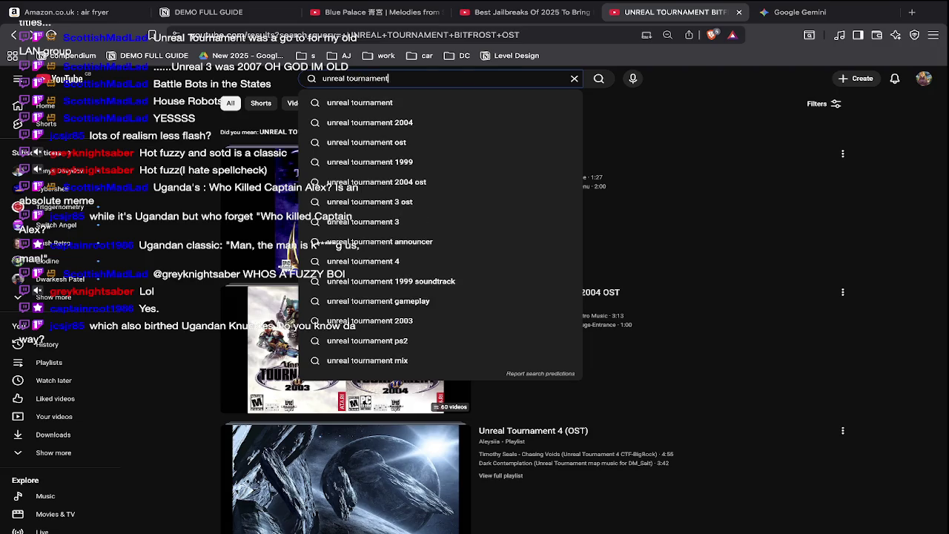
type(" Level 8")
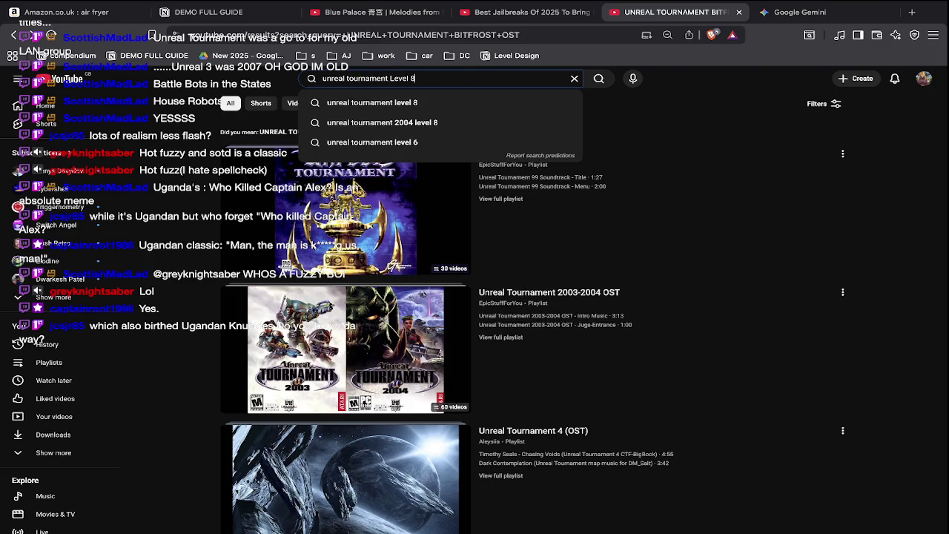
type(" ost")
key("Return")
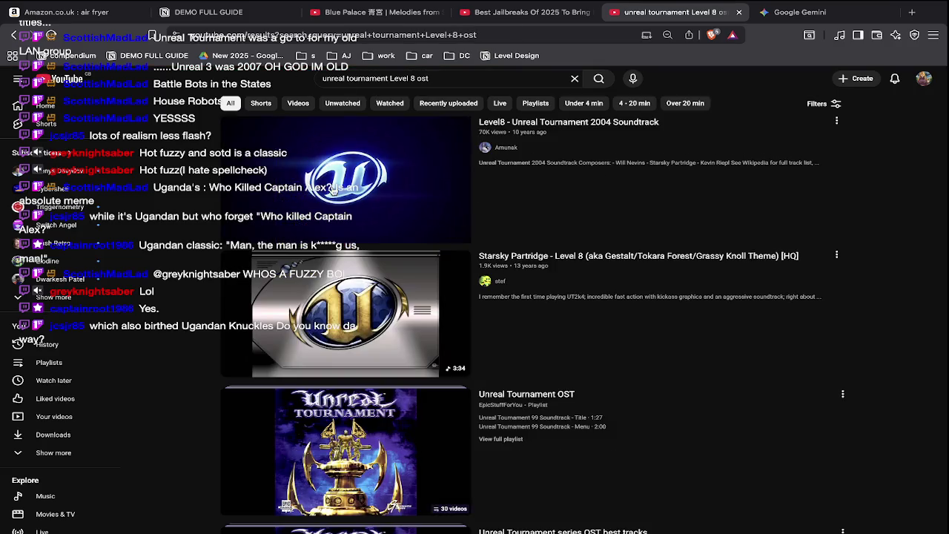
left_click(333, 188)
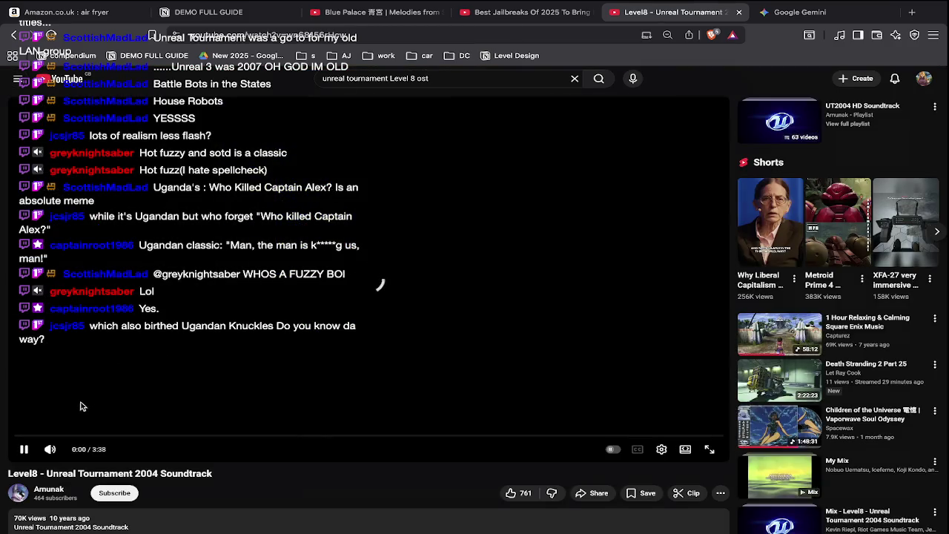
scroll(82, 406, "down", 5)
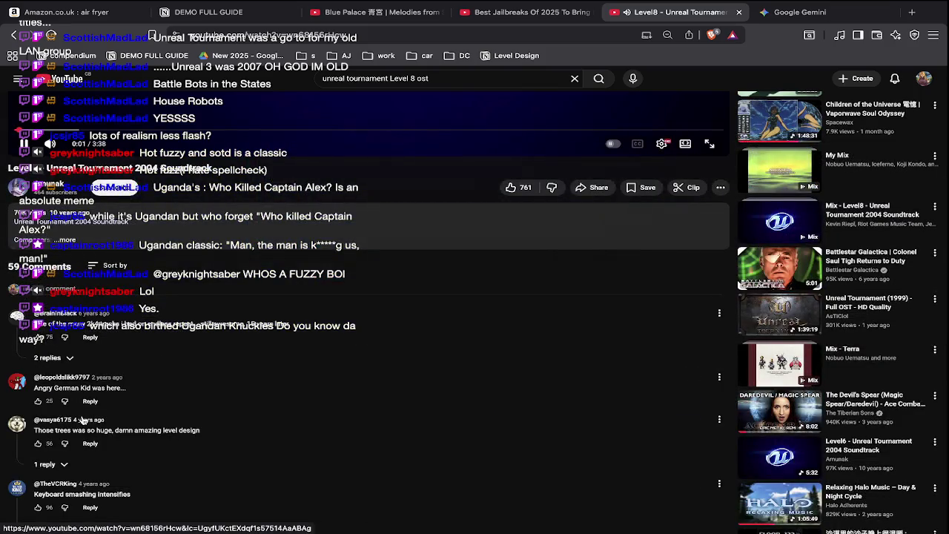
scroll(83, 420, "up", 5)
key("alt+Left")
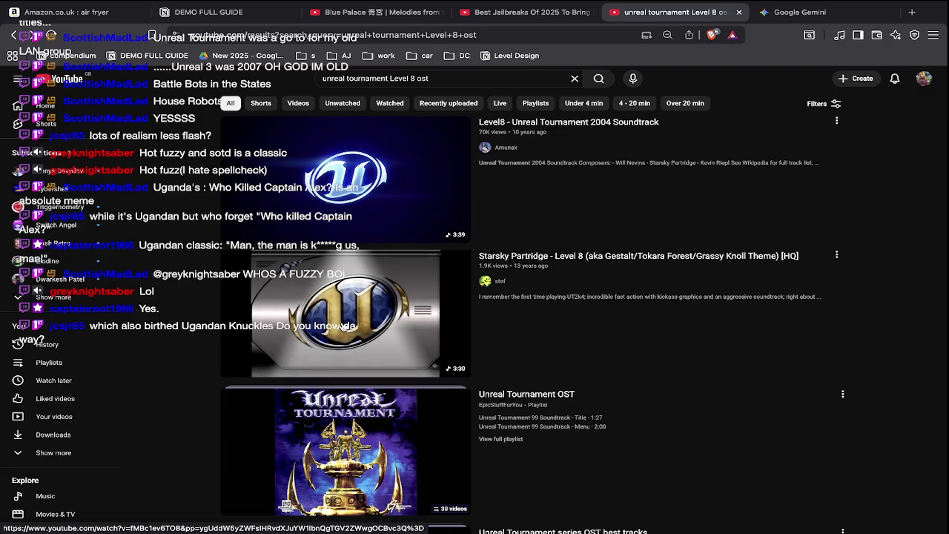
left_click(344, 327)
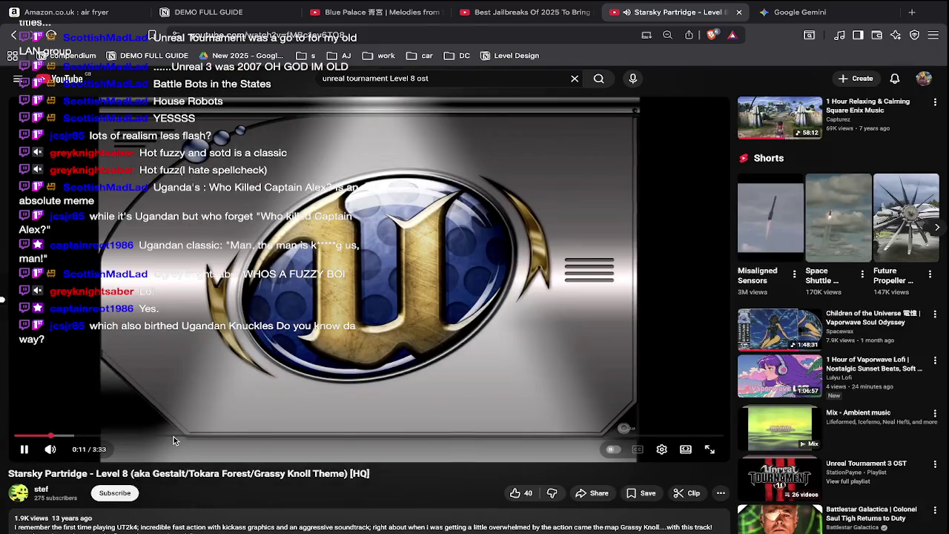
key("alt+Left")
scroll(173, 440, "down", 3)
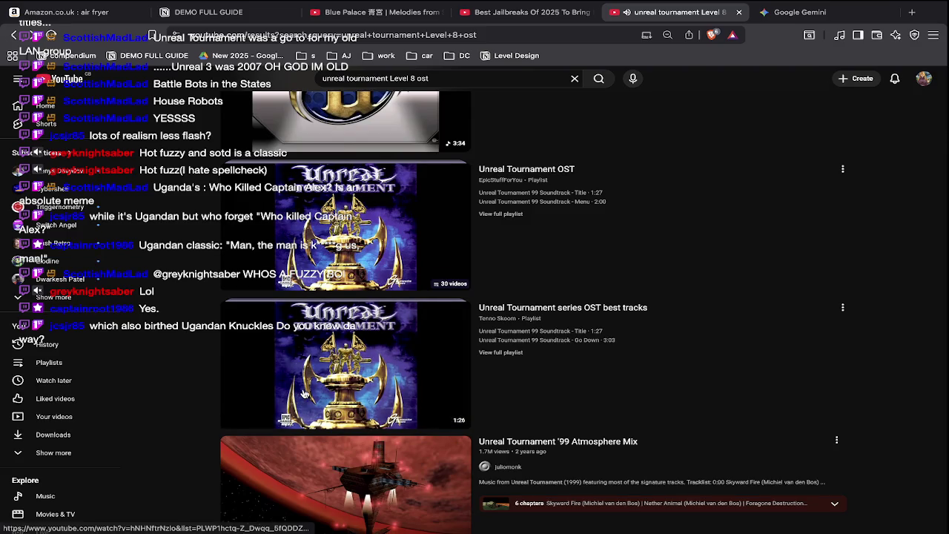
left_click(800, 13)
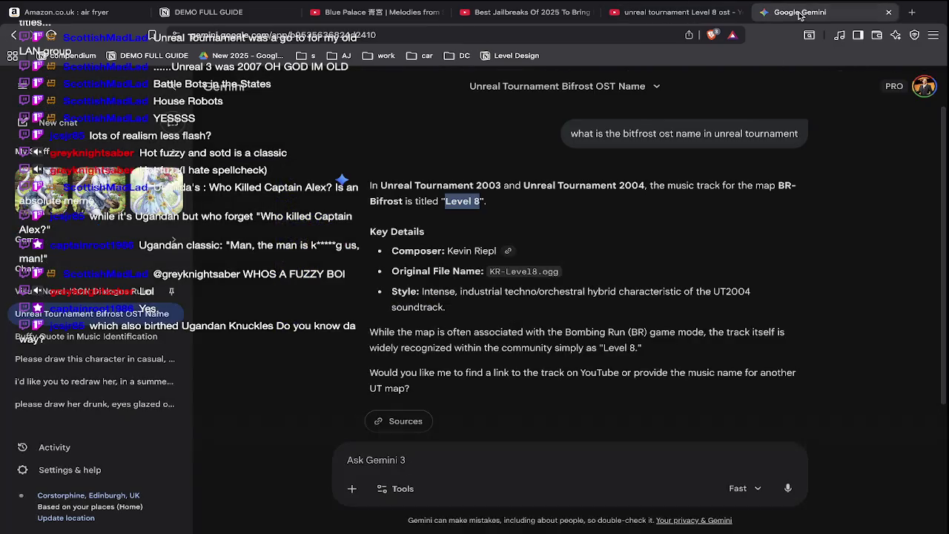
Send Gemini the follow-up message 'song is not level 8'
left_click(527, 454)
type("its not evel")
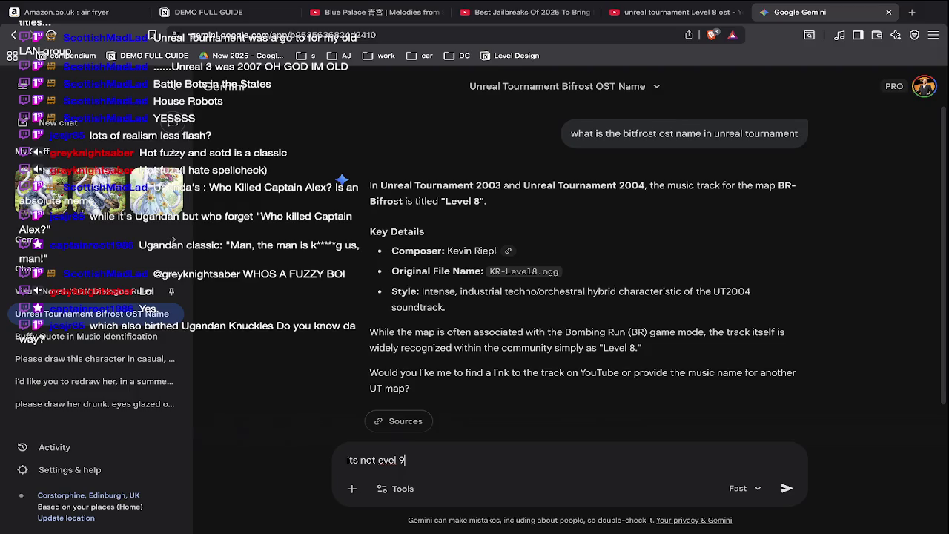
key("ctrl+a")
key("BackSpace")
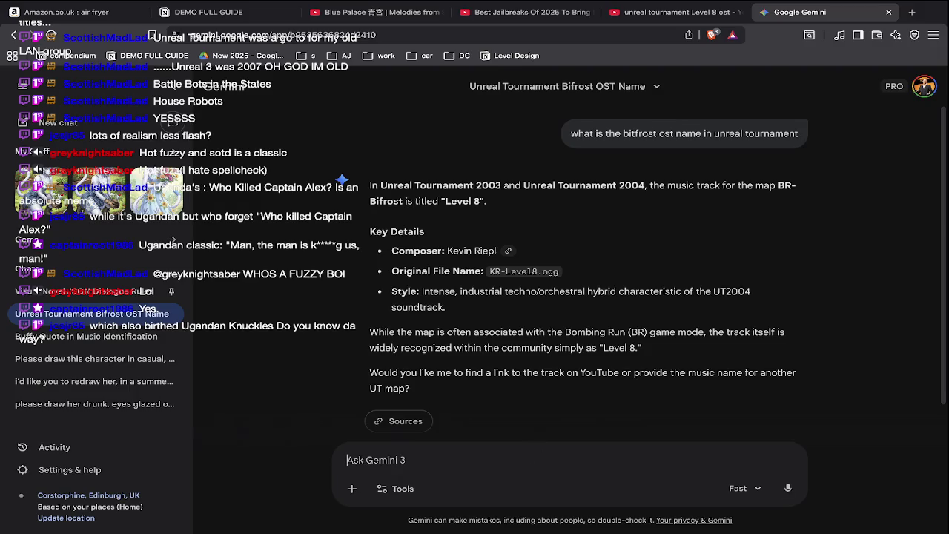
type("song is not lev")
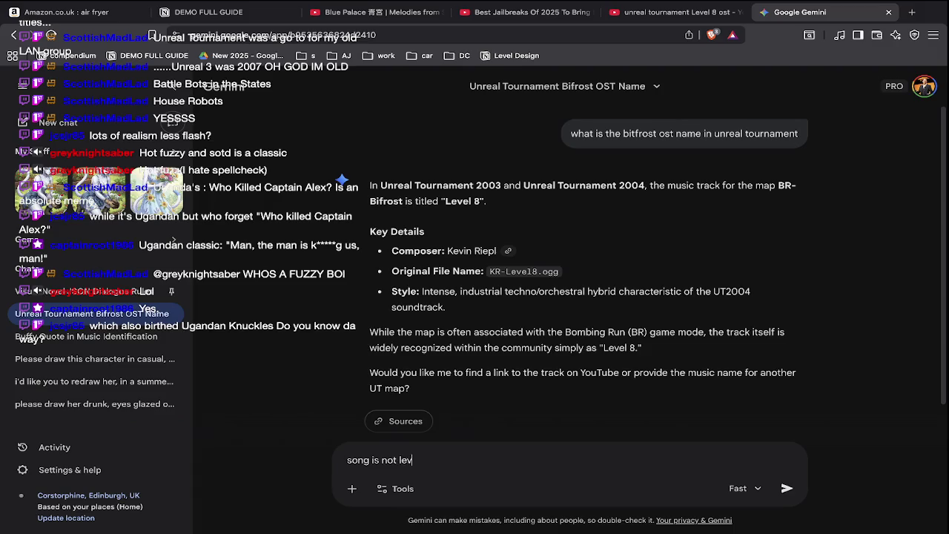
type("8")
key("Return")
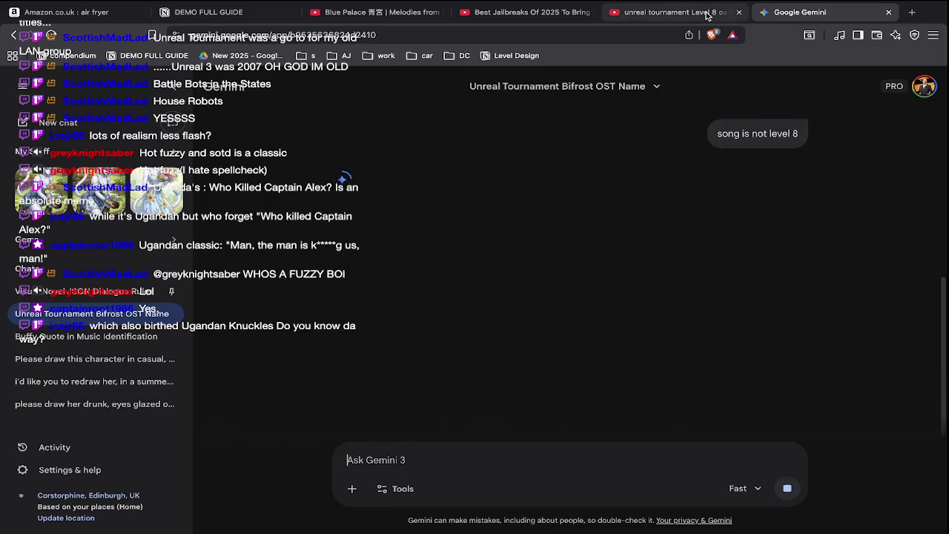
left_click(700, 11)
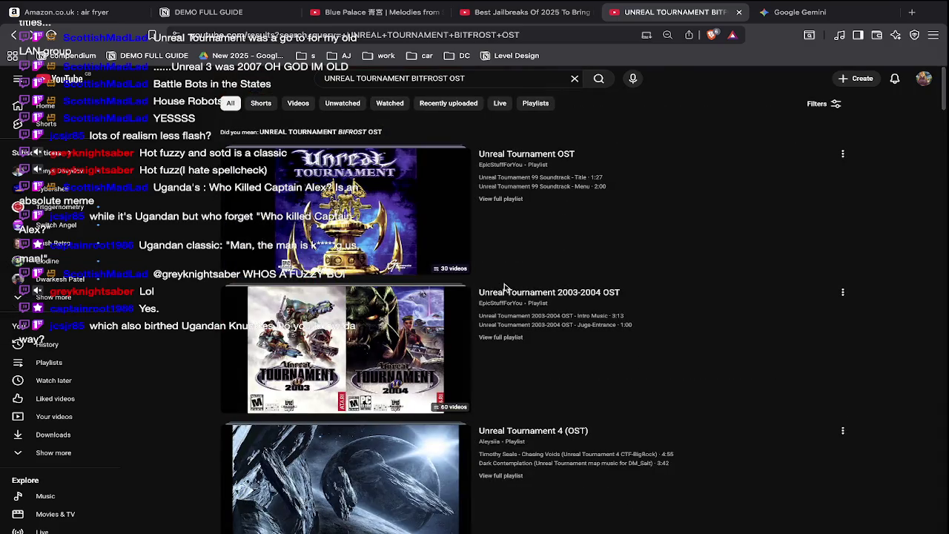
Go back on YouTube and check Gemini's reply about the track name
key("alt+Left")
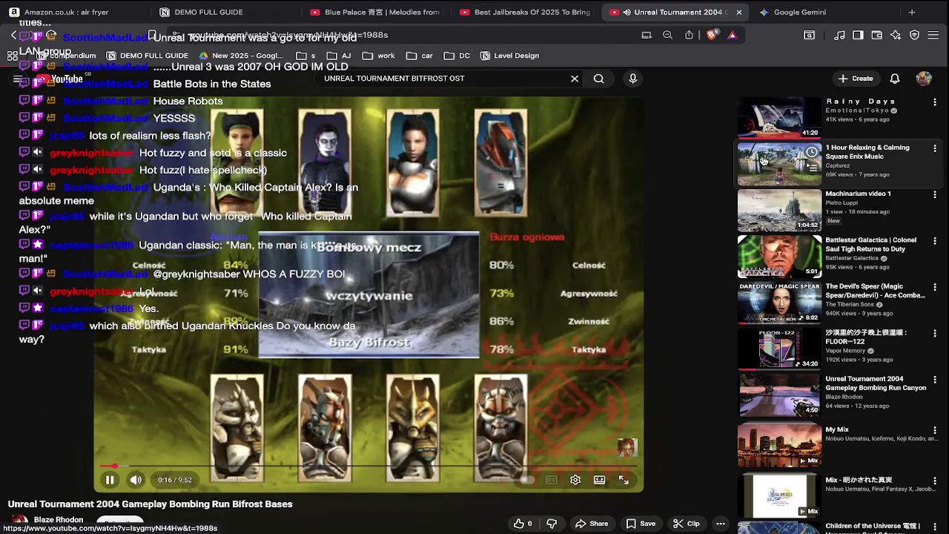
left_click(764, 160)
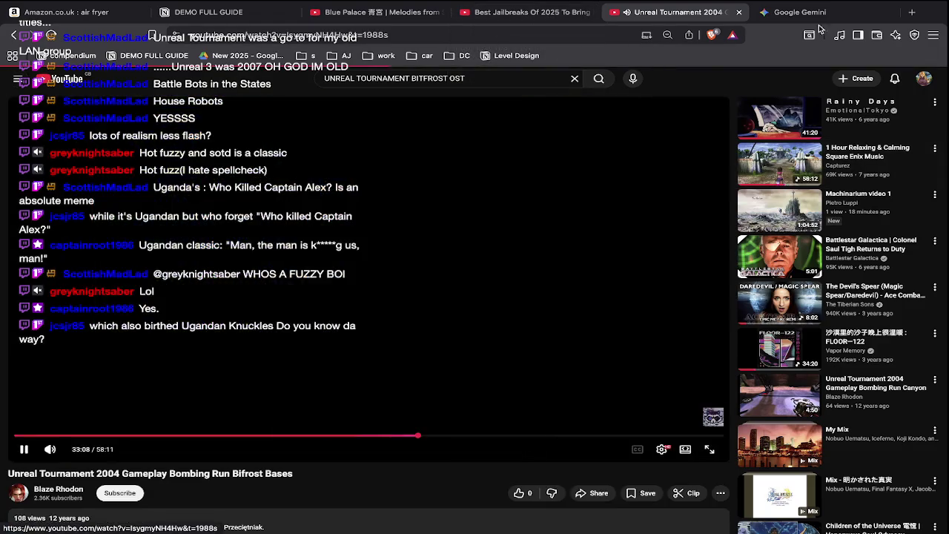
left_click(812, 14)
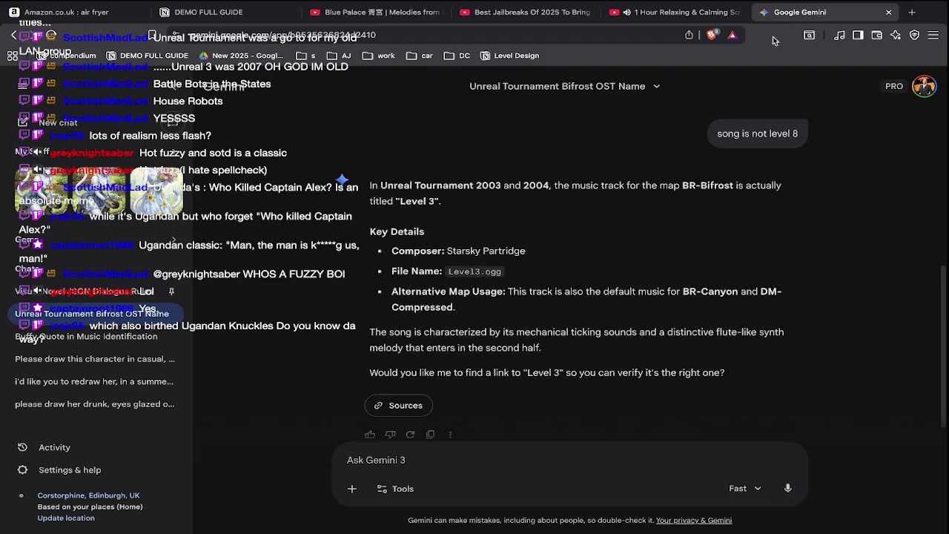
left_click(671, 12)
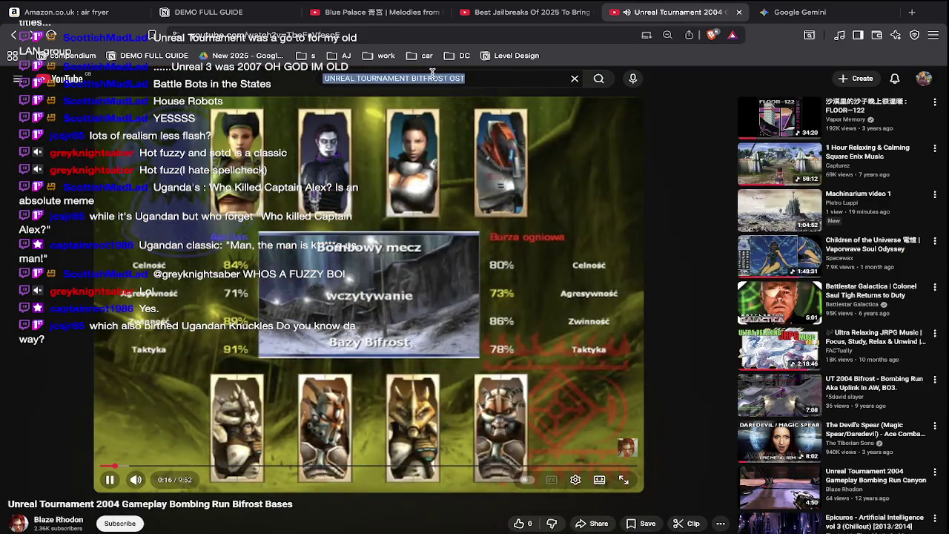
Search 'UNREAL TOURNAMENT level 3 ost' and play the Level3 - Unreal Tournament 2004 Soundtrack video
left_click(467, 78)
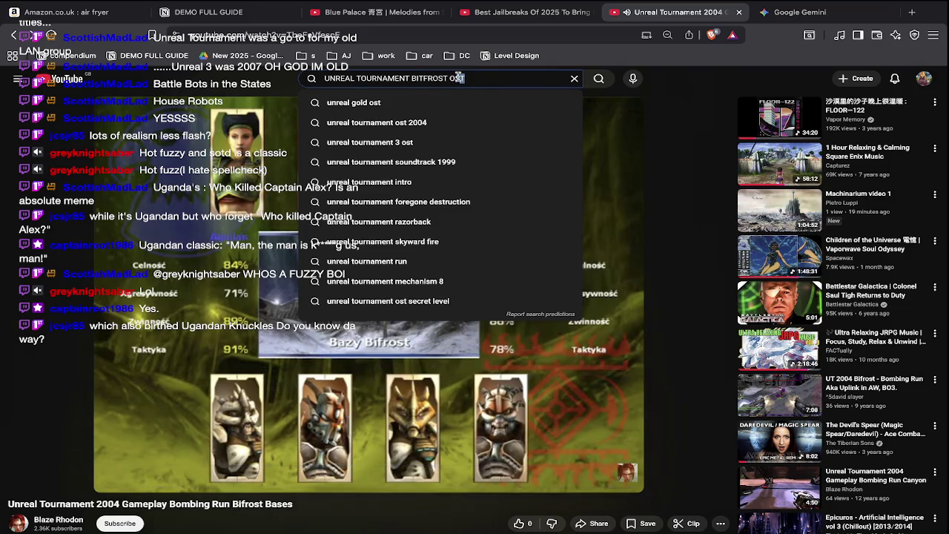
left_click_drag(465, 78, 405, 78)
key("BackSpace")
type("level 3 ost")
key("Return")
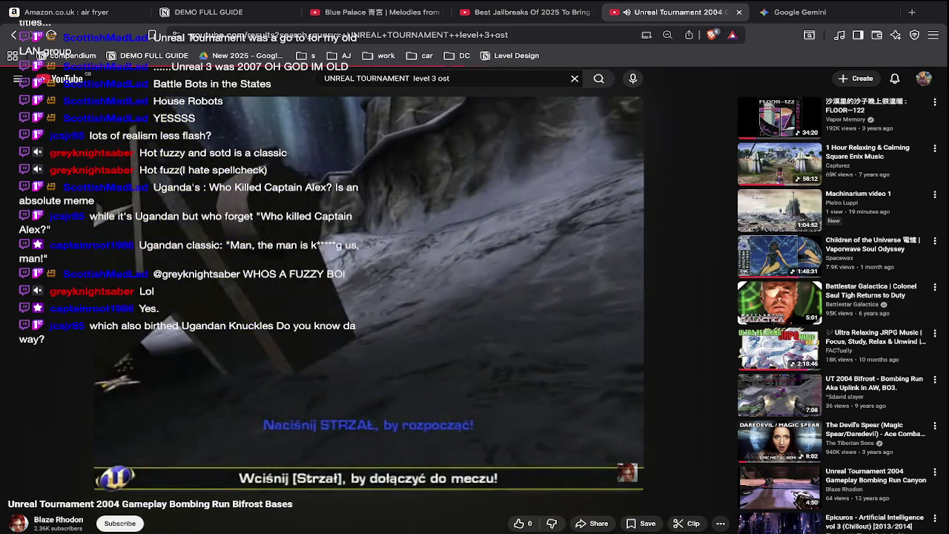
left_click(381, 172)
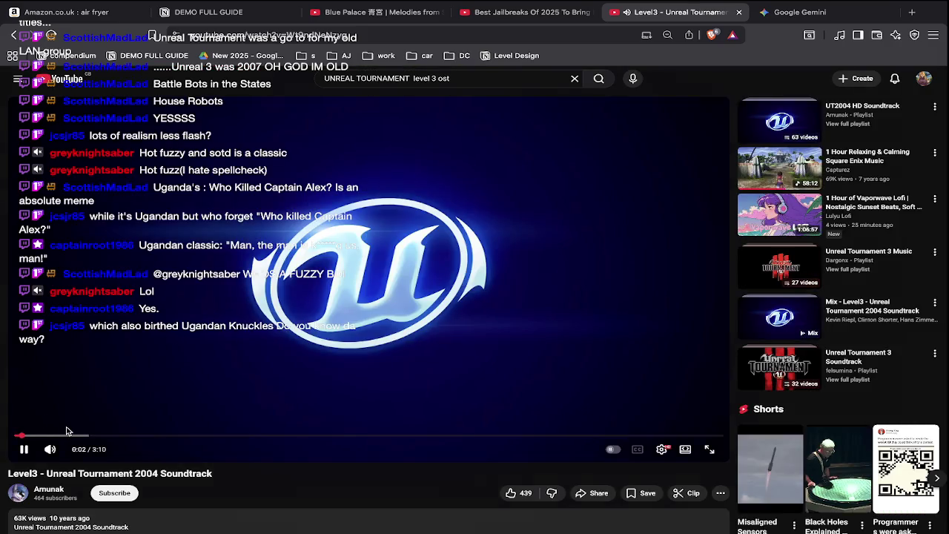
Raise the volume, then commit the POW CAMPS label in PLAN.ase and hide the timeline
key("XF86AudioRaiseVolume")
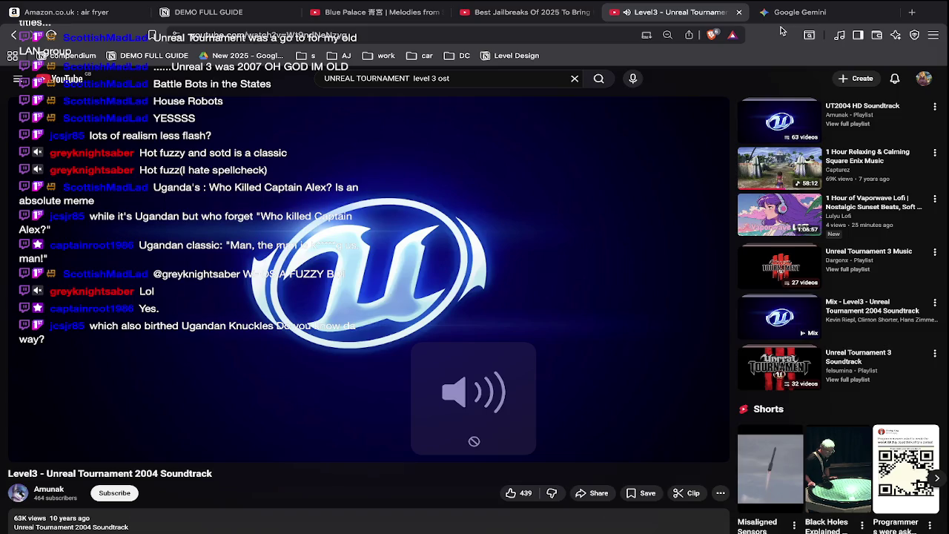
key("super+Tab")
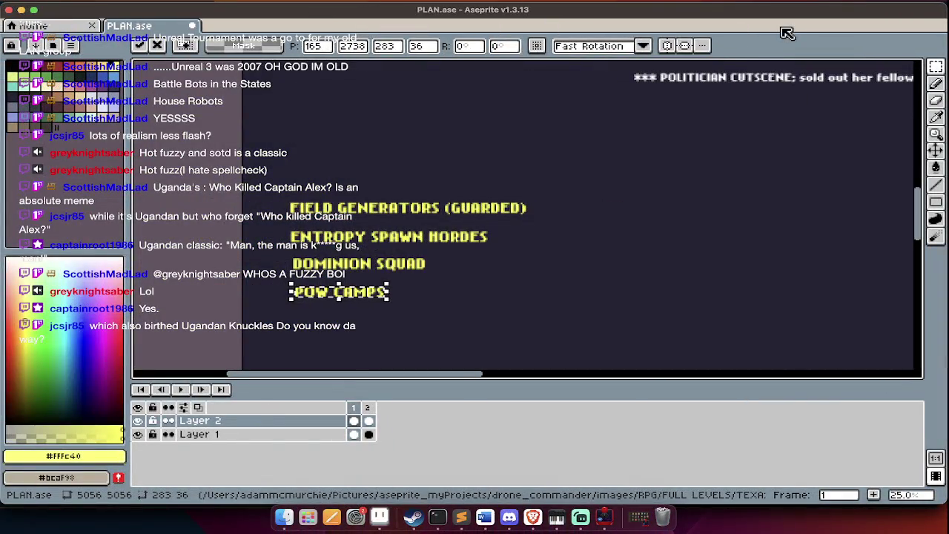
key("super+Tab")
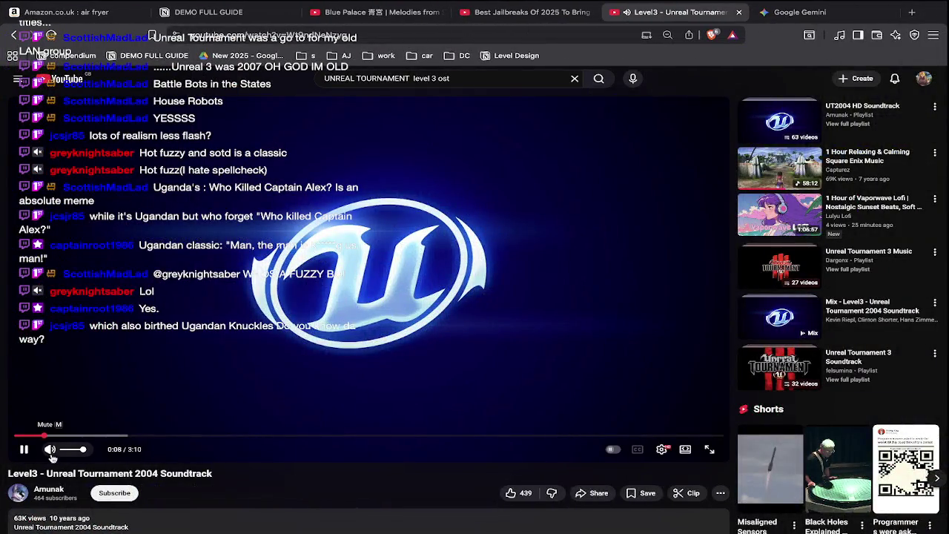
key("super+Tab")
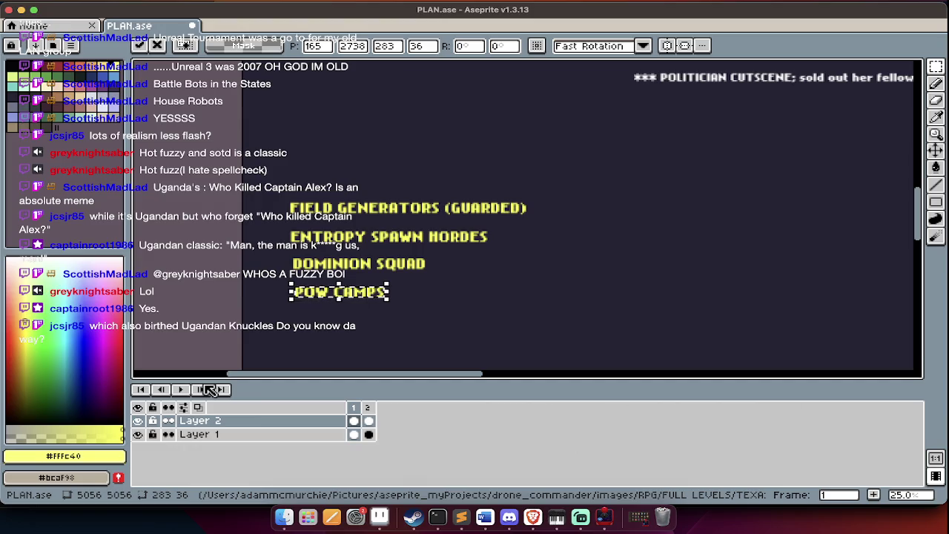
key("super+d")
key("Tab")
Check the YouTube Level3 soundtrack, then show the timeline and step to frame 2's map
key("super+Tab")
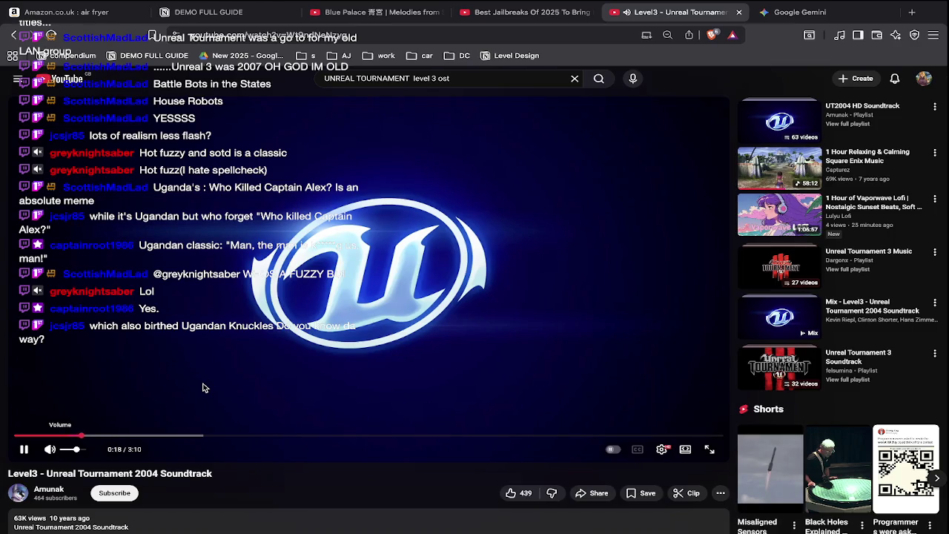
key("super+Tab")
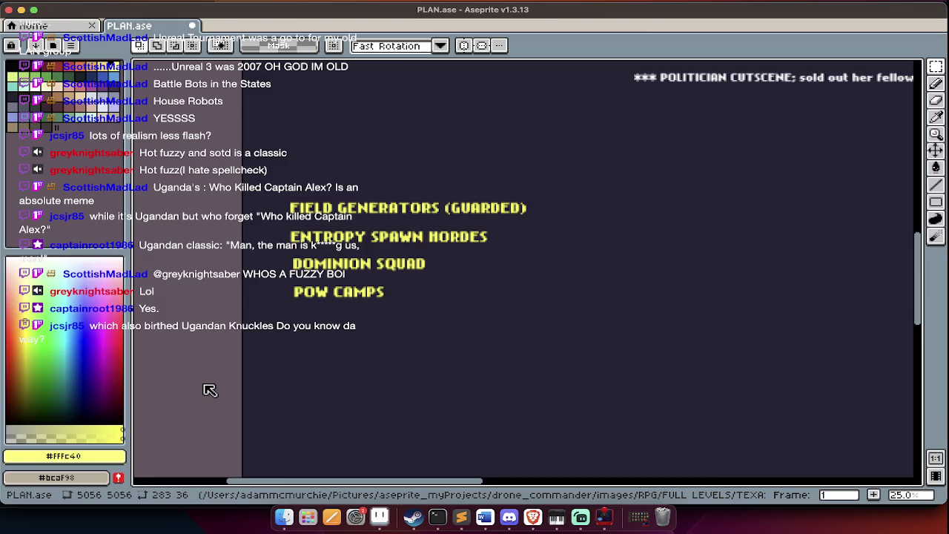
key("super+Tab")
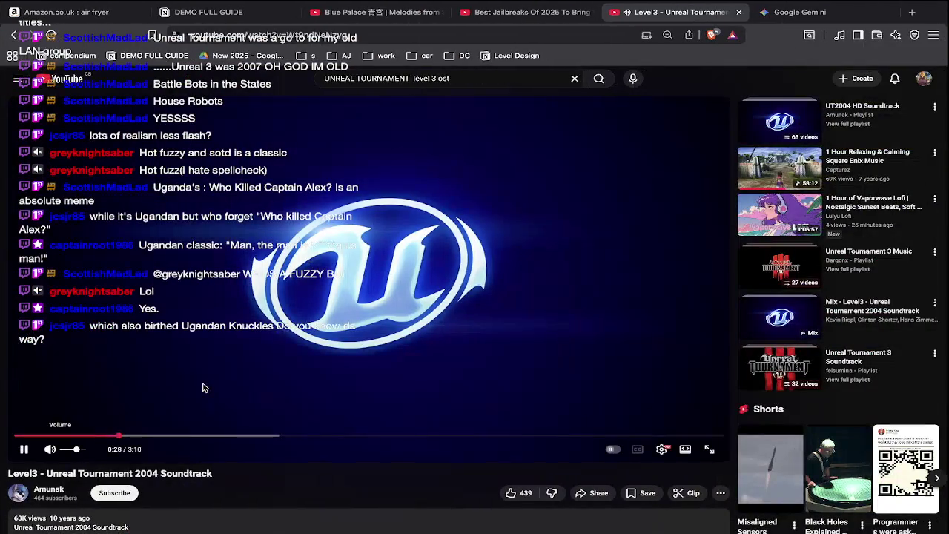
key("super+Tab")
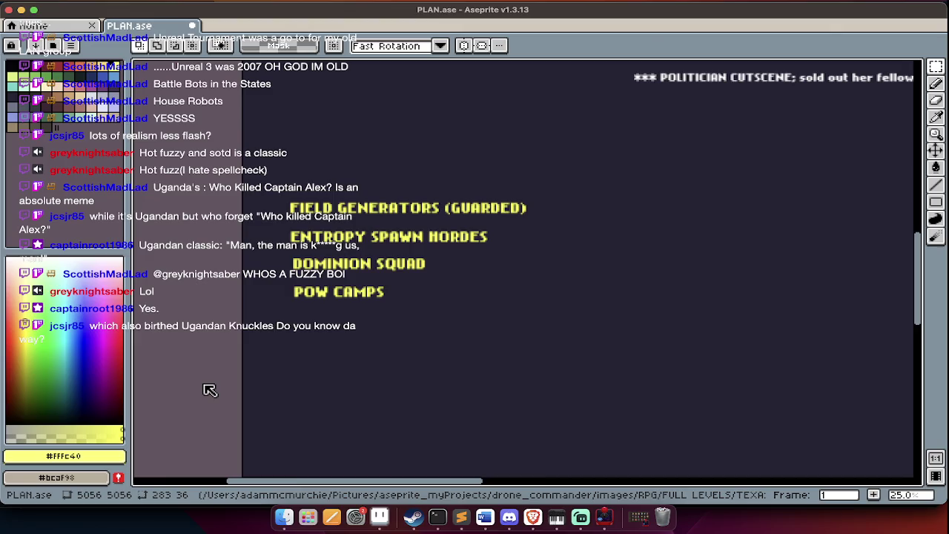
key("Tab")
key("Right")
Hide the timeline and scroll around the green level map in frame 2
key("Tab")
scroll(222, 184, "right", 5)
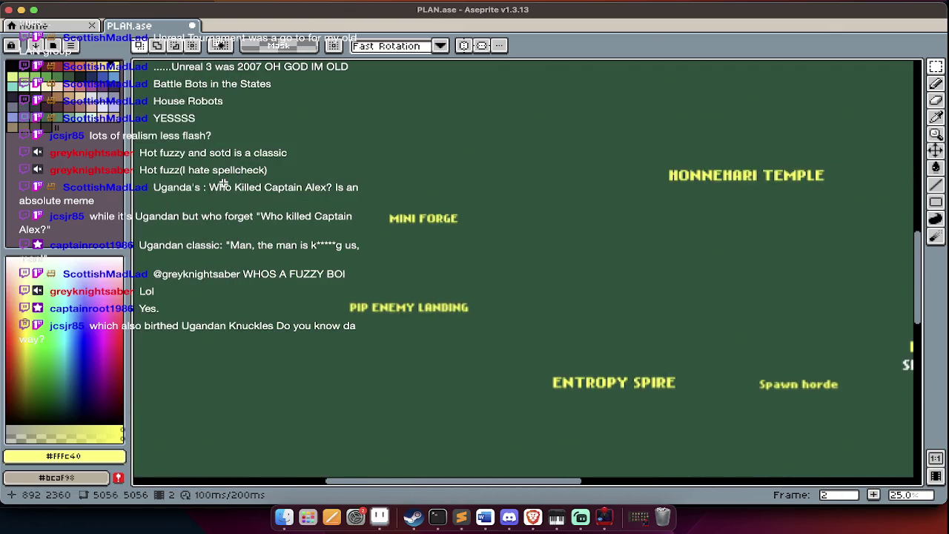
scroll(223, 184, "right", 2)
scroll(222, 184, "right", 5)
scroll(222, 183, "right", 1)
scroll(222, 183, "down", 3)
scroll(222, 184, "left", 1)
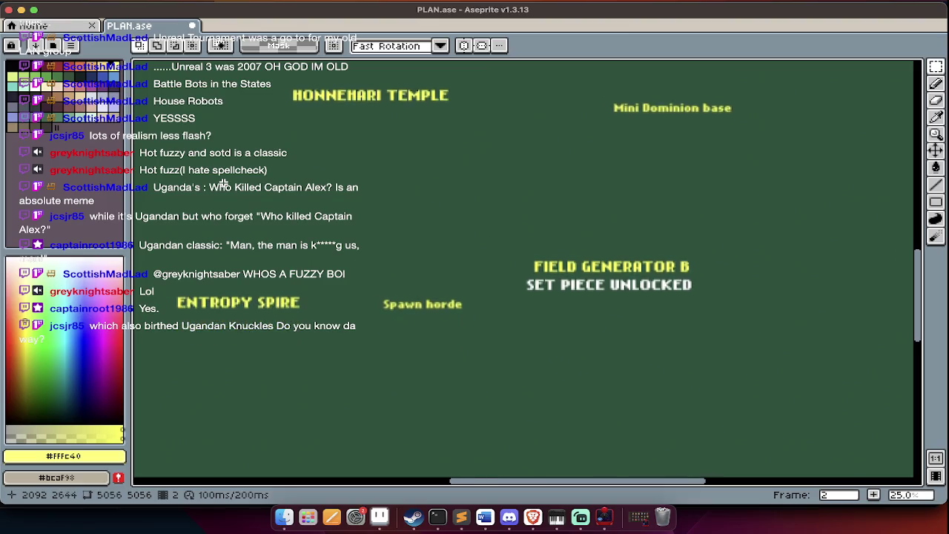
scroll(222, 184, "right", 4)
scroll(223, 184, "right", 3)
scroll(222, 184, "left", 3)
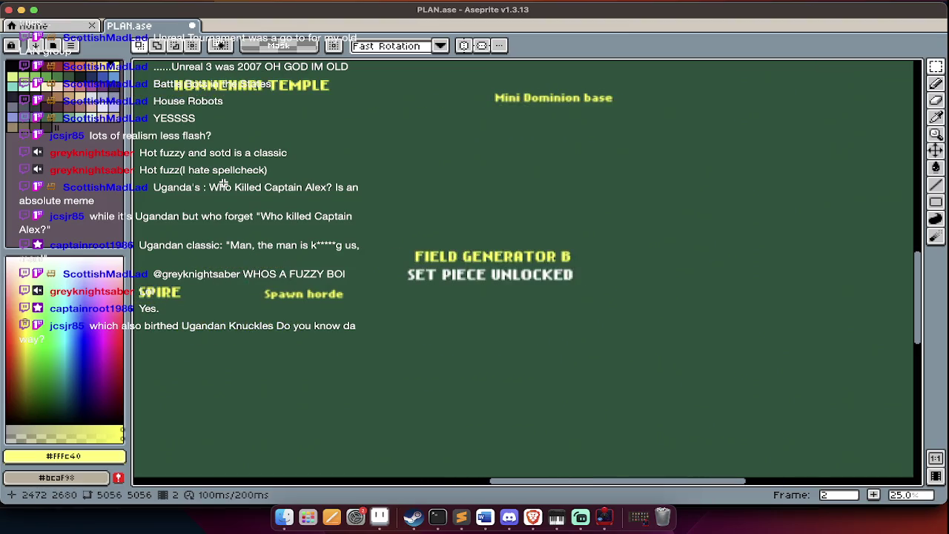
scroll(222, 183, "left", 3)
scroll(222, 184, "down", 2)
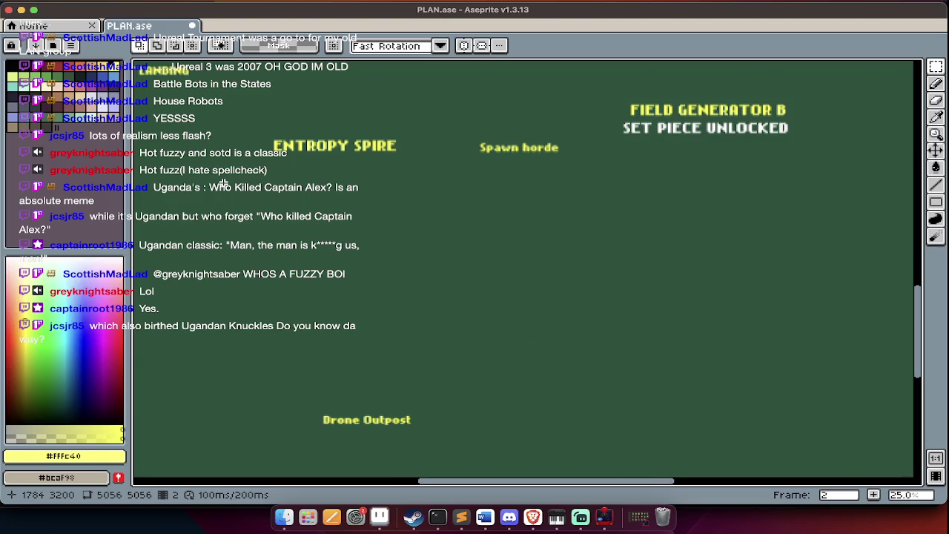
scroll(222, 184, "left", 2)
scroll(223, 184, "left", 1)
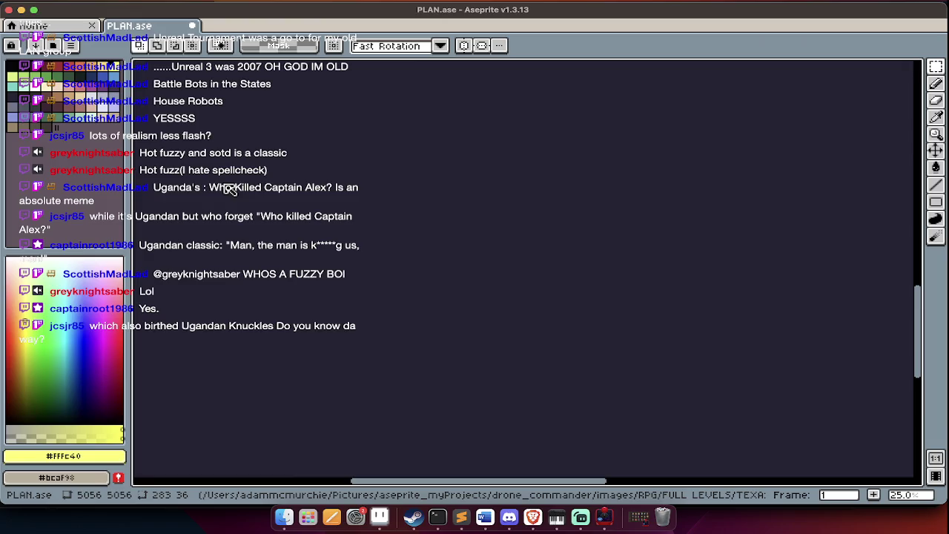
scroll(230, 189, "down", 6)
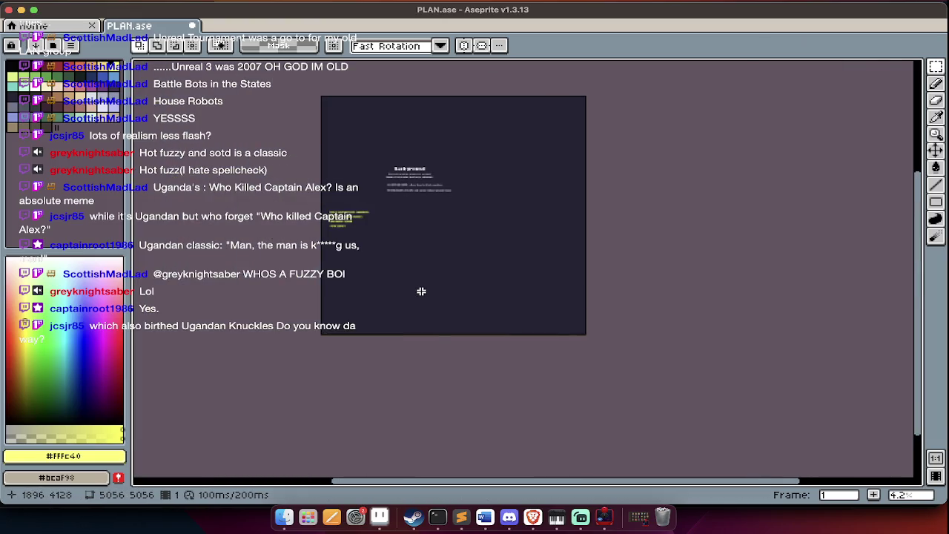
scroll(421, 292, "up", 3)
scroll(294, 232, "up", 3)
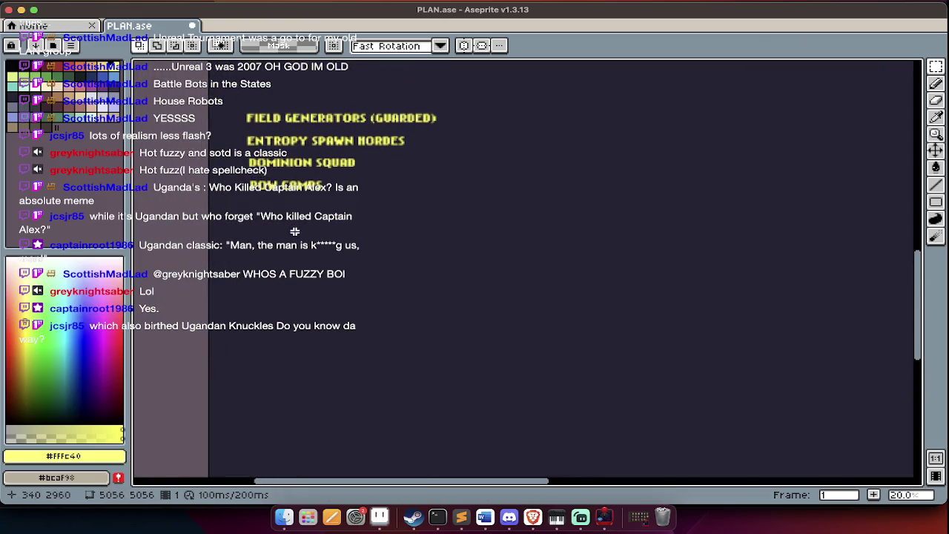
Start a new size-42 yellow #fffc40 text label on the notes frame
key("Tab")
key("Tab")
scroll(354, 141, "up", 3)
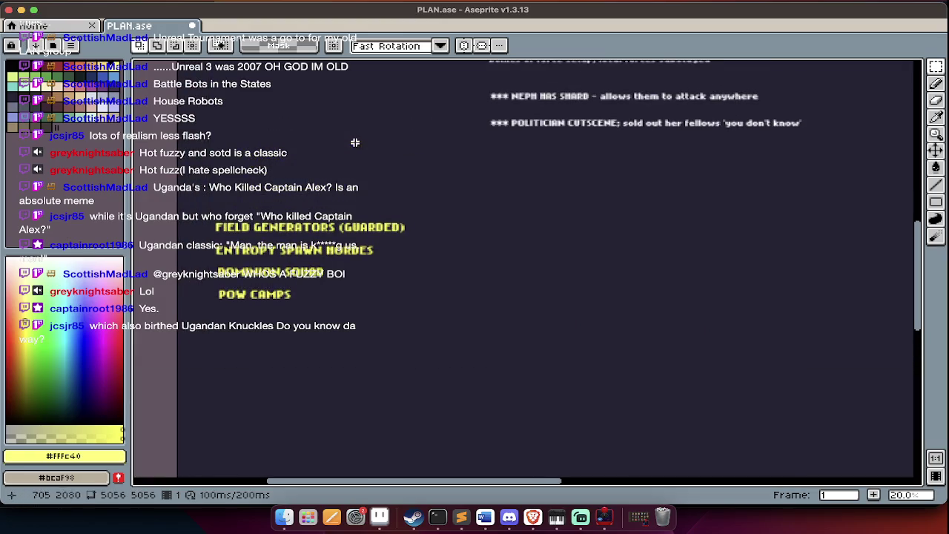
key("ctrl+t")
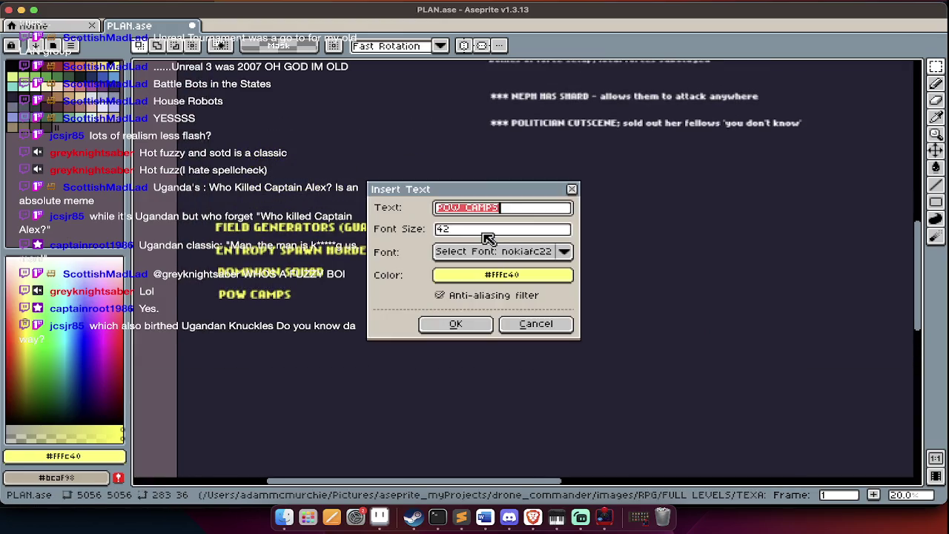
Add the Entropy spire yellow label and move it up on the notes
type("Entropy ze")
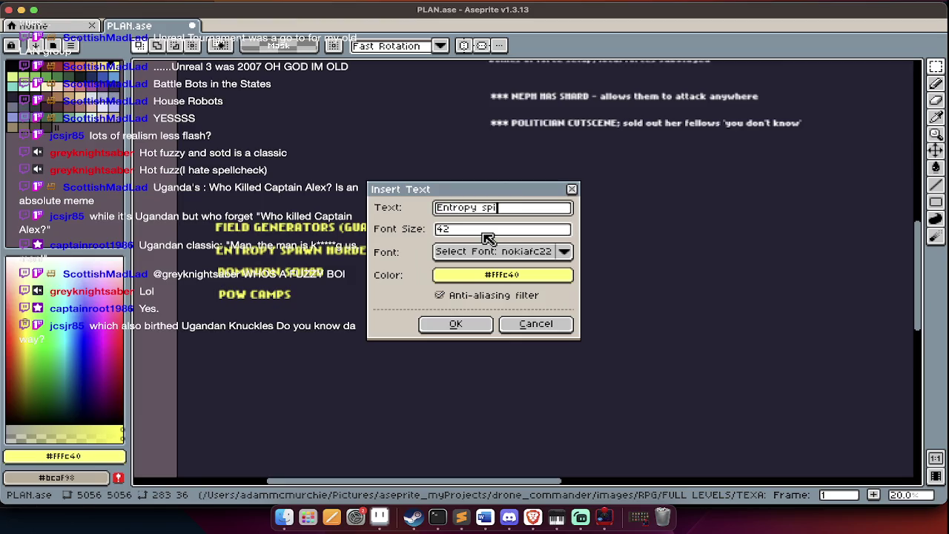
type("ro")
key("Return")
left_click_drag(561, 277, 558, 234)
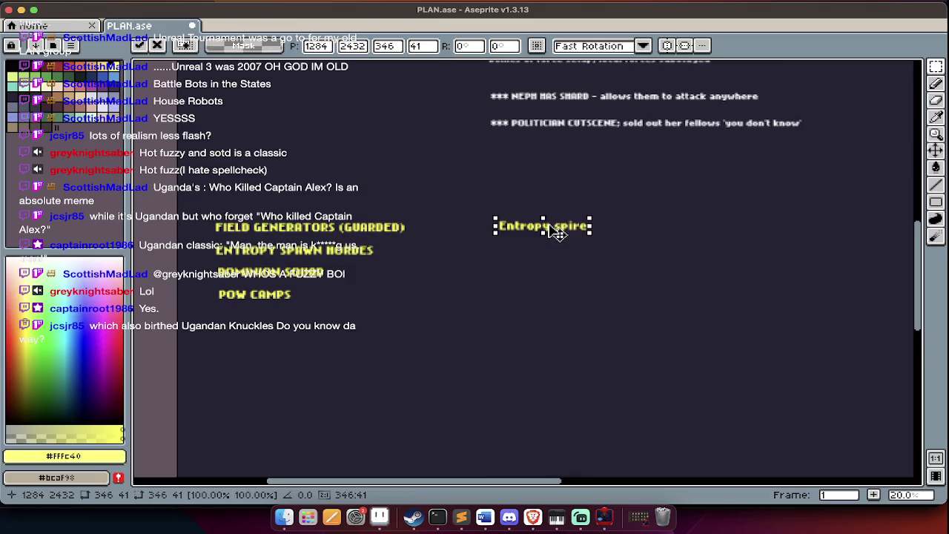
key("Return")
Add the Honnehari temple label directly under Entropy spire
key("ctrl+t")
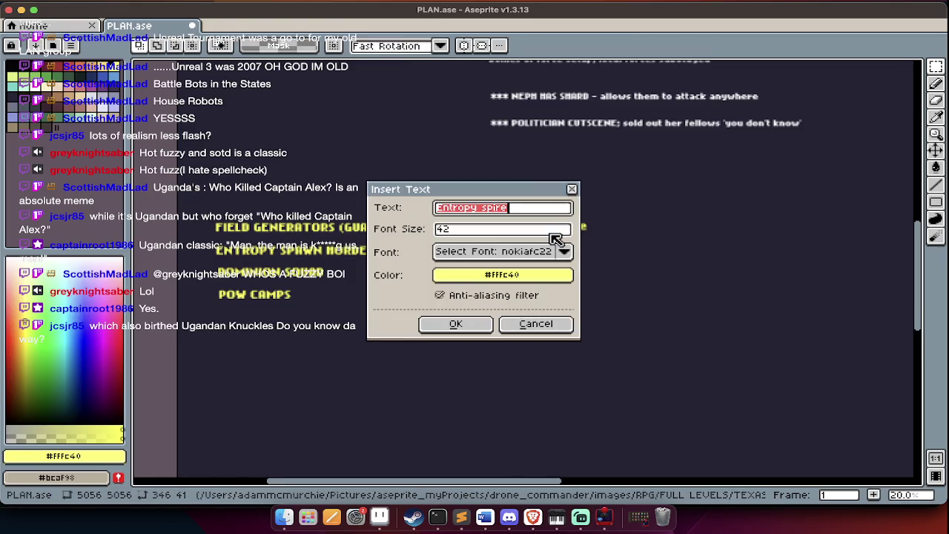
type("Honnehari temple")
key("Return")
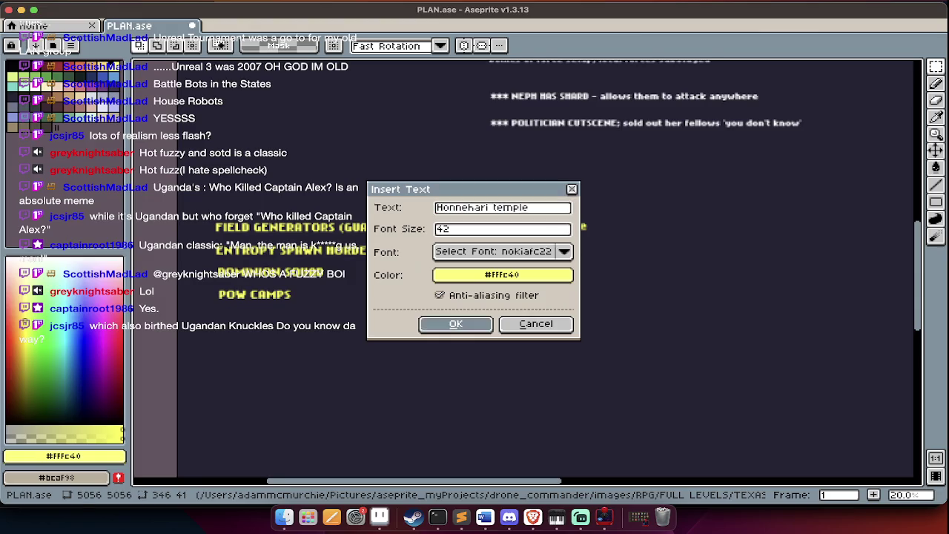
left_click_drag(568, 278, 578, 258)
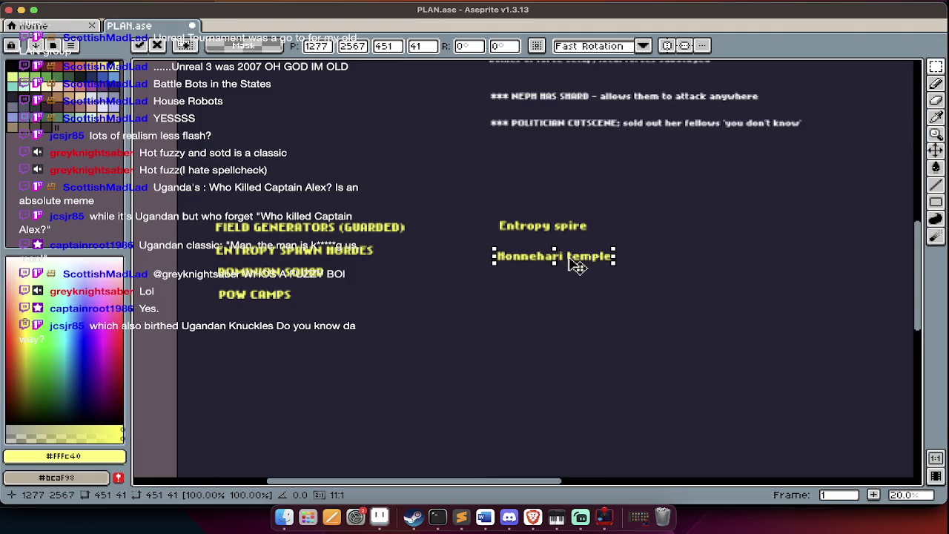
key("Return")
Begin a Drone text label, then erase it and cancel the insertion
type("tdrone")
key("super+a")
type("Drone")
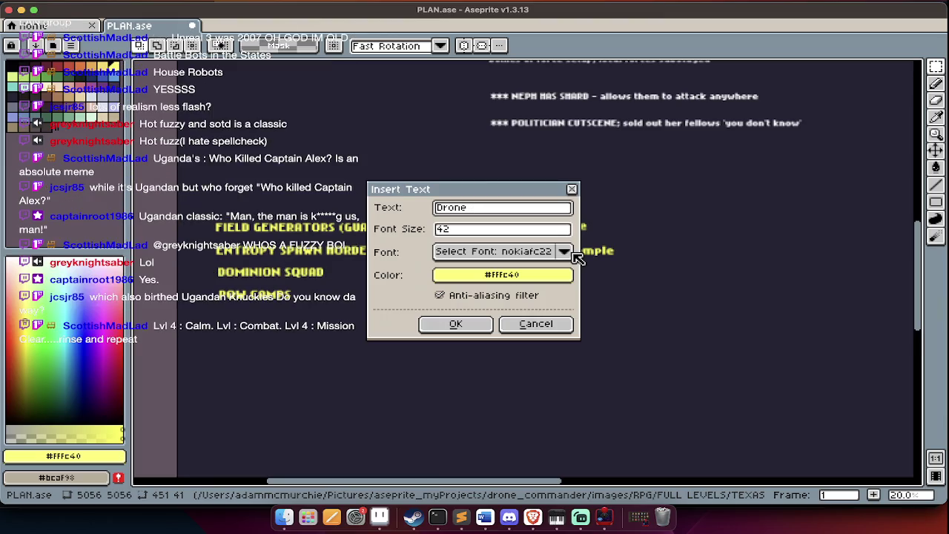
key("BackSpace")
key("BackSpace")
key("BackSpace")
key("BackSpace")
key("Escape")
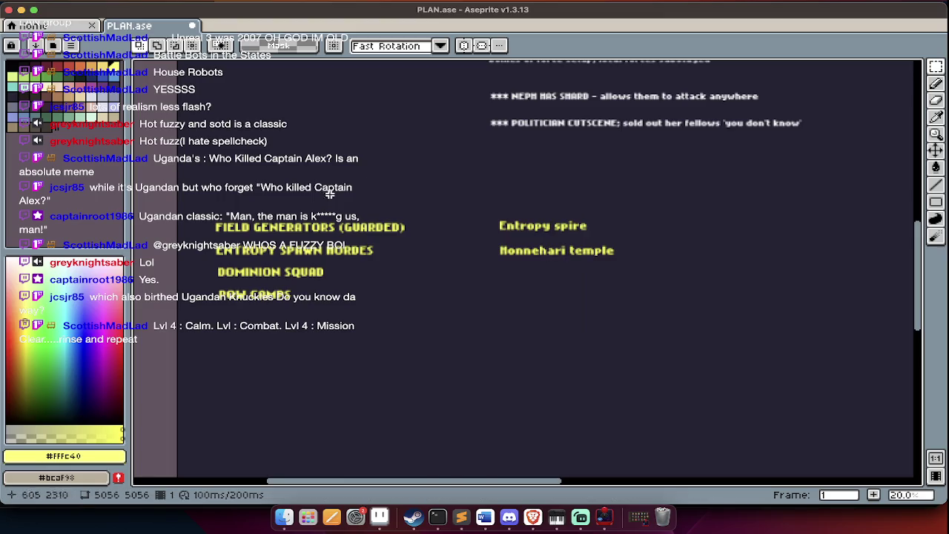
Add a yellow Drone Camp label beneath Honnehari temple
scroll(566, 279, "up", 2)
left_click(565, 280)
type("Drone Camp")
key("Return")
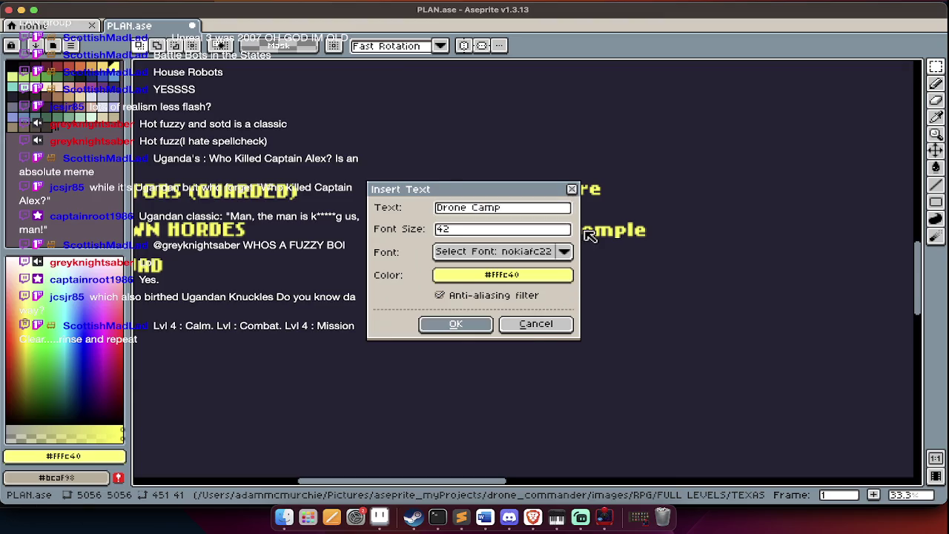
left_click(542, 343)
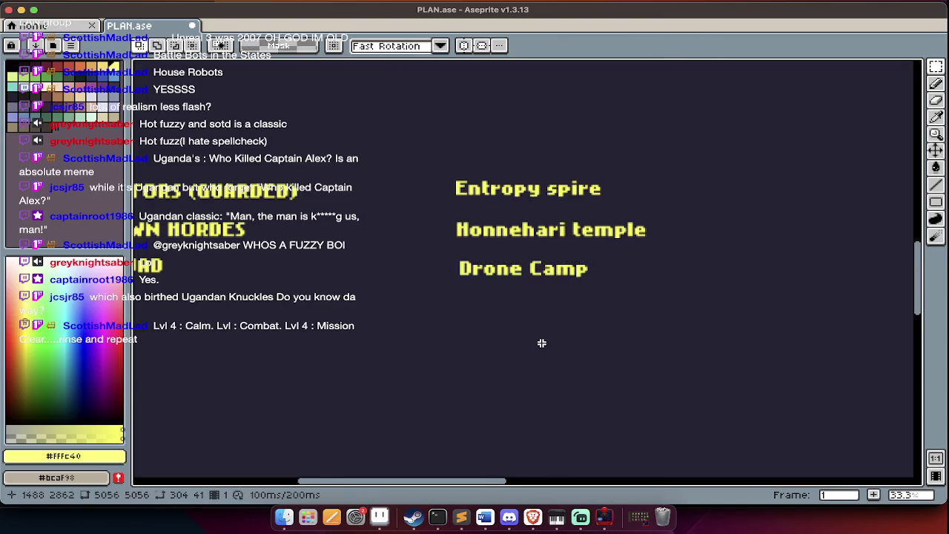
Review the level map in frame 2, then return to the notes frame
scroll(541, 343, "down", 3)
key("Right")
scroll(541, 343, "down", 2)
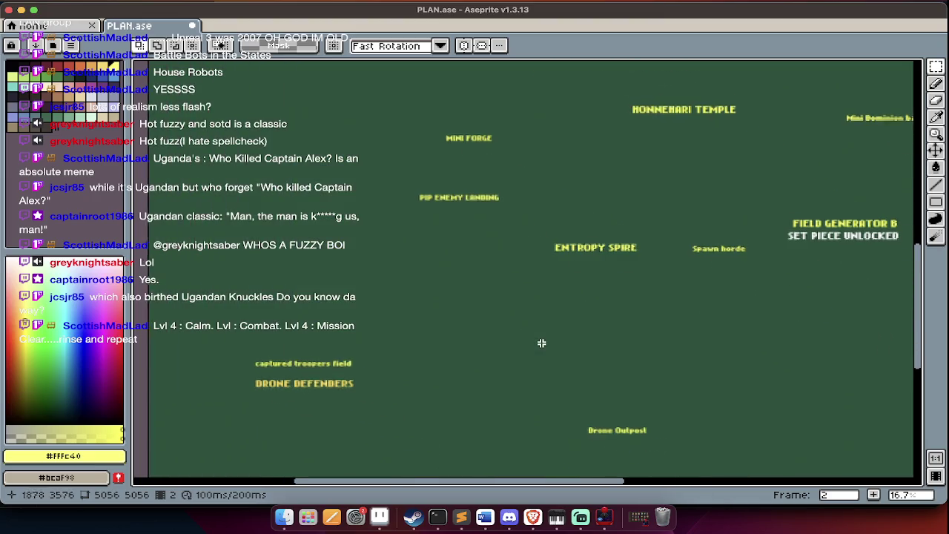
scroll(741, 268, "up", 3)
scroll(740, 268, "up", 5)
scroll(740, 268, "right", 5)
scroll(740, 268, "left", 2)
scroll(741, 268, "left", 2)
scroll(741, 268, "down", 4)
key("Left")
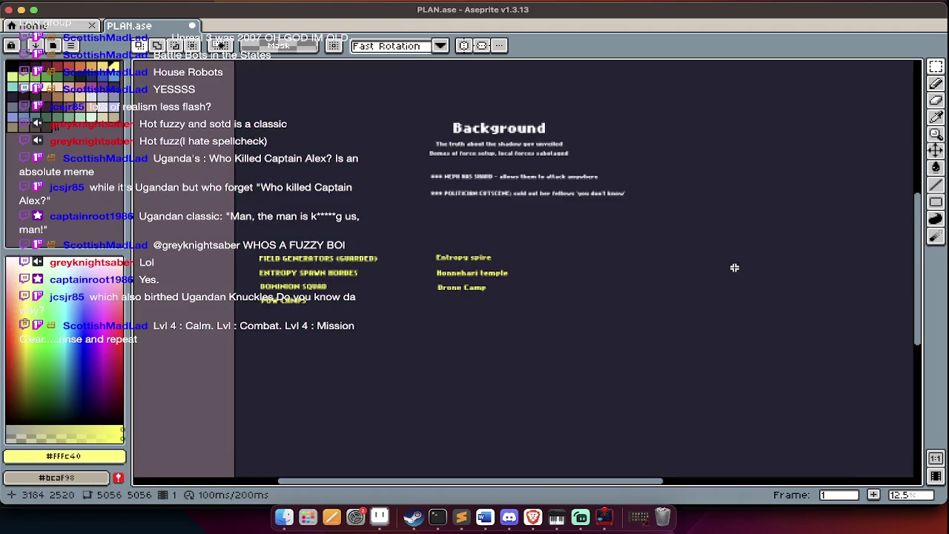
scroll(349, 309, "up", 2)
scroll(349, 310, "up", 2)
Add a yellow Forge label below POW CAMPS
type("t")
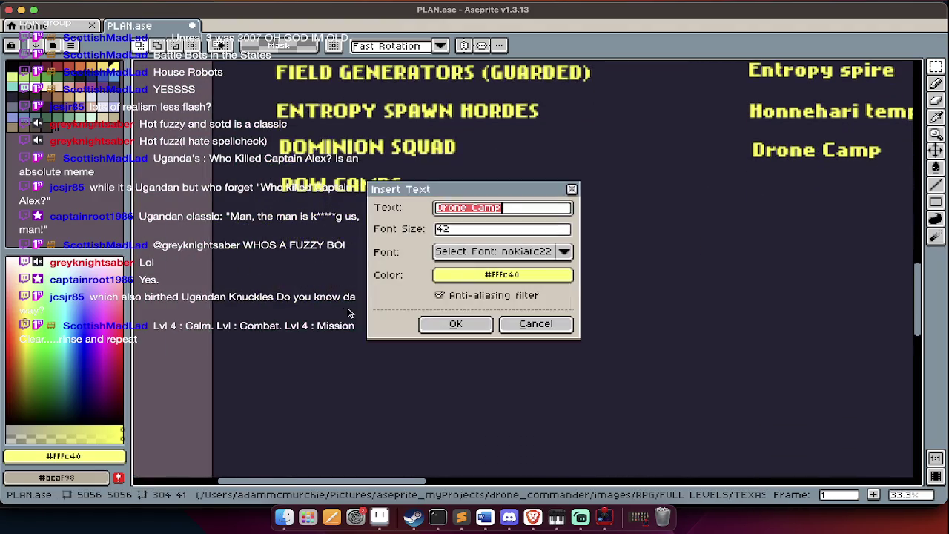
type("Forge")
key("Return")
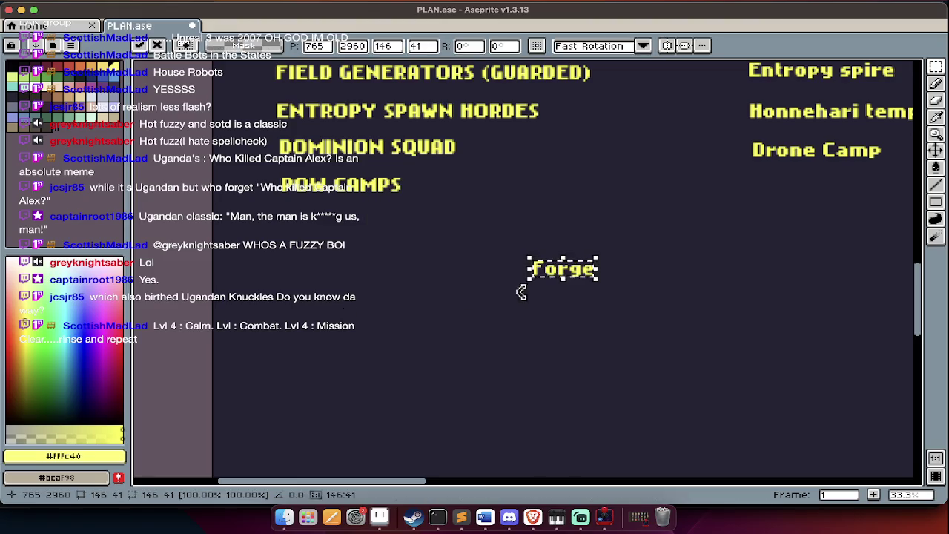
mouse_move(571, 275)
left_mouse_down()
mouse_move(316, 297)
mouse_move(324, 300)
left_mouse_up()
key("Return")
Add a Dominion Base label just below Forge, then switch to the browser
type("tDominion Base")
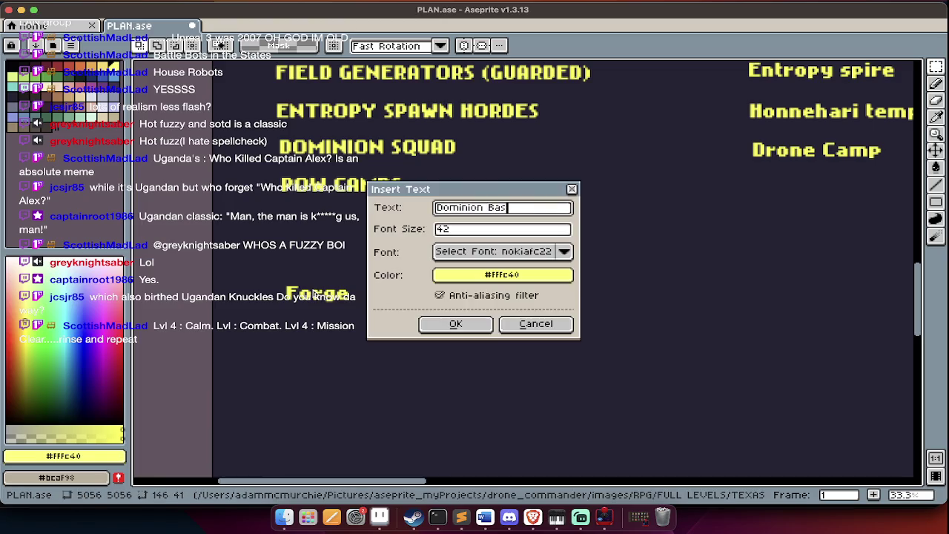
key("Return")
left_click_drag(526, 282, 324, 335)
key("super+Tab")
key("super+Tab")
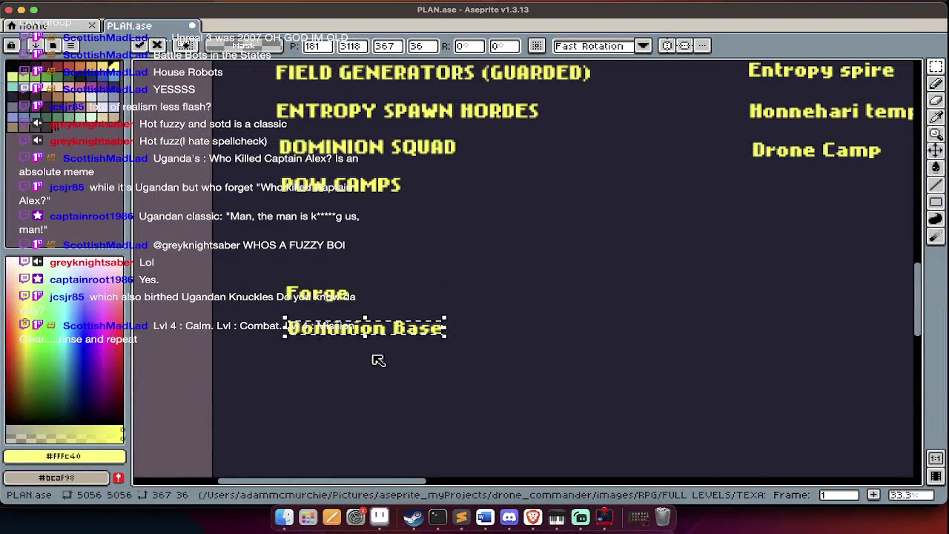
key("super+Tab")
key("super+Tab")
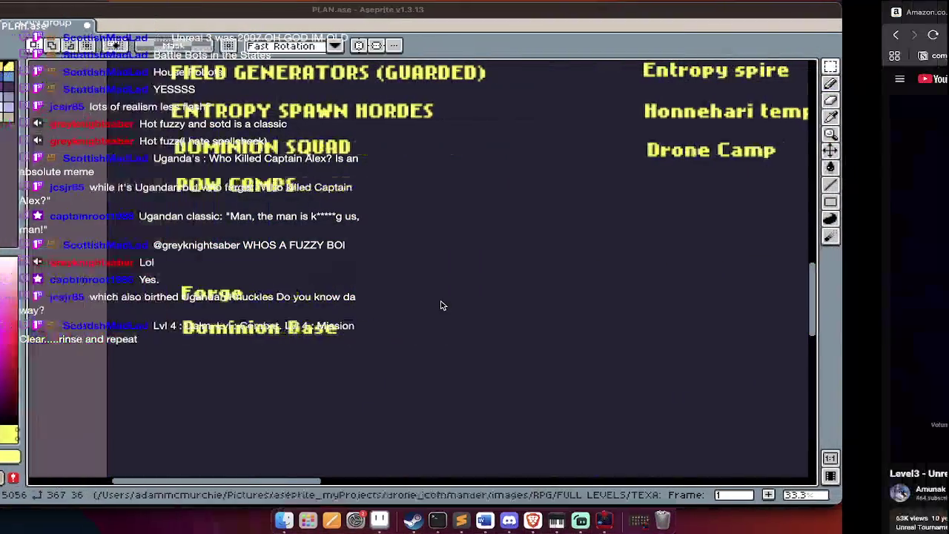
Open twitch.com in a new tab and go to the streamer's own channel
left_click(914, 12)
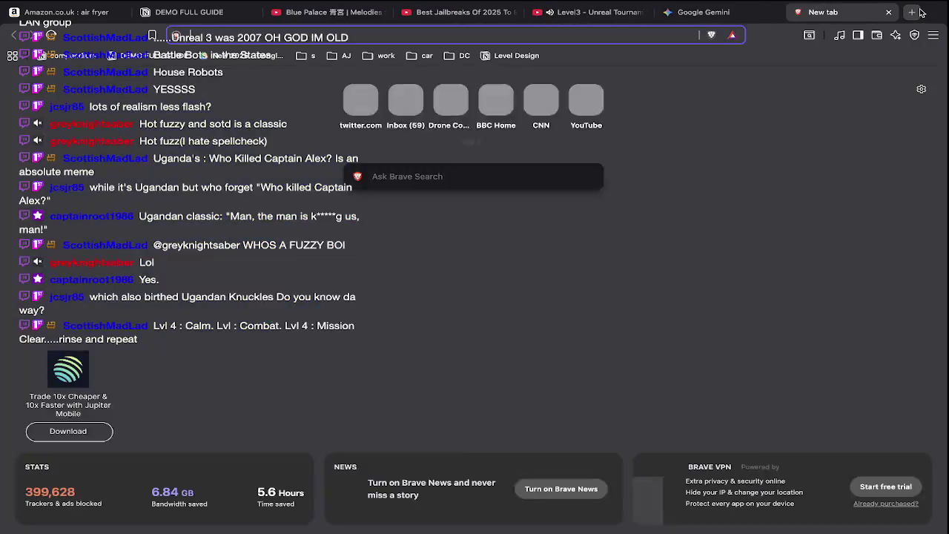
type("twitch.com")
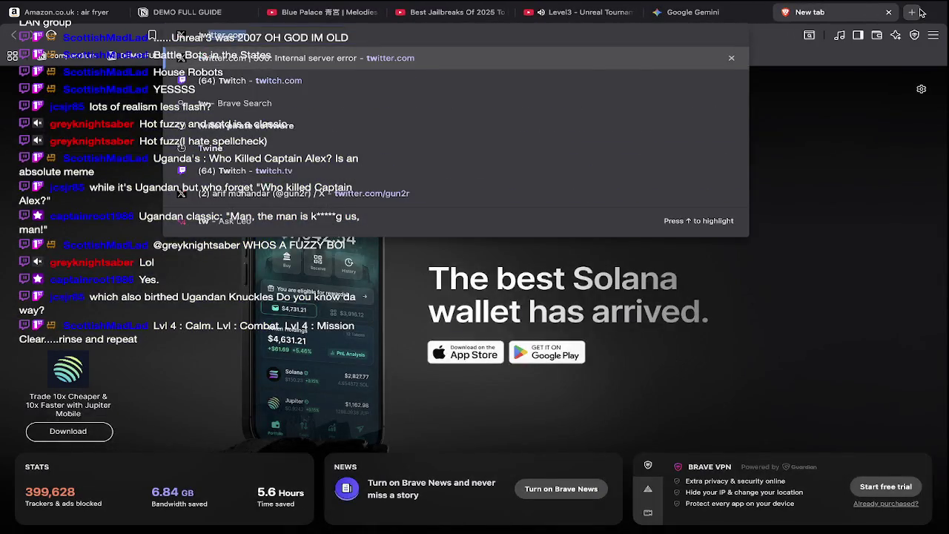
key("Return")
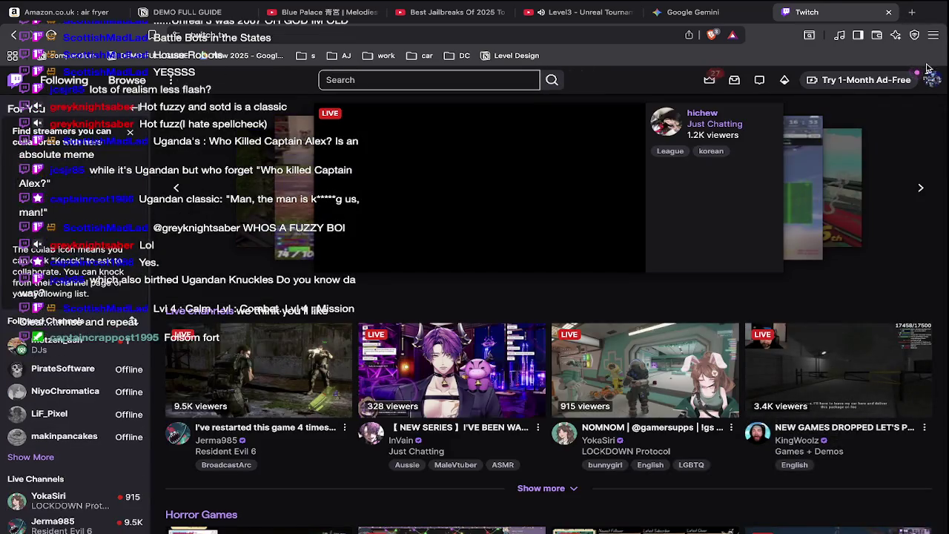
left_click(931, 79)
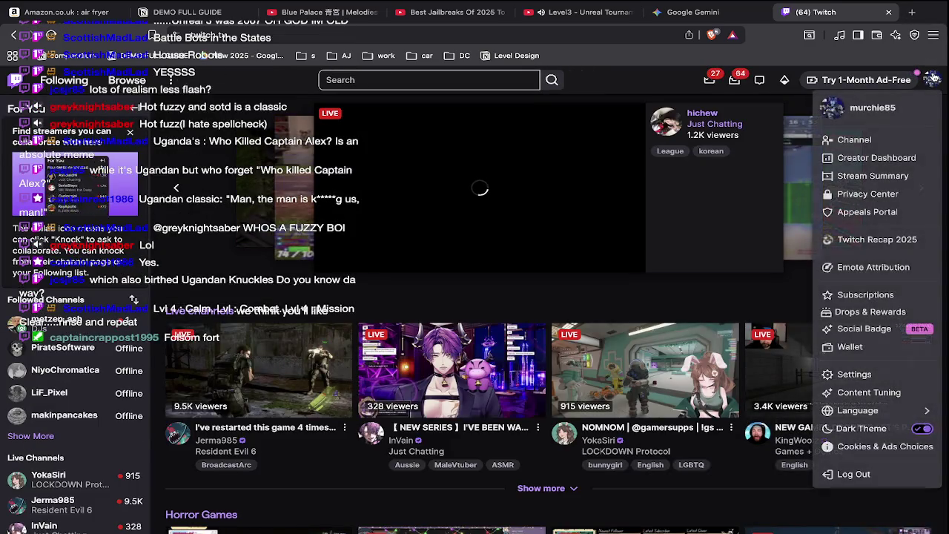
left_click(868, 143)
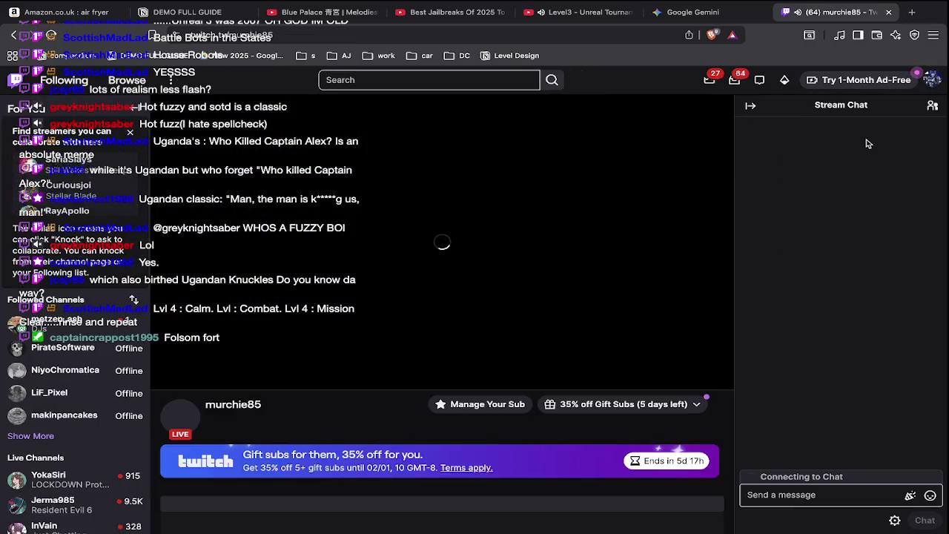
Post 'QUESTION - GIVE ME A NAME FOR THE DOMINION BASE' plus its explanation in chat, then return to Aseprite
type("QUESTI")
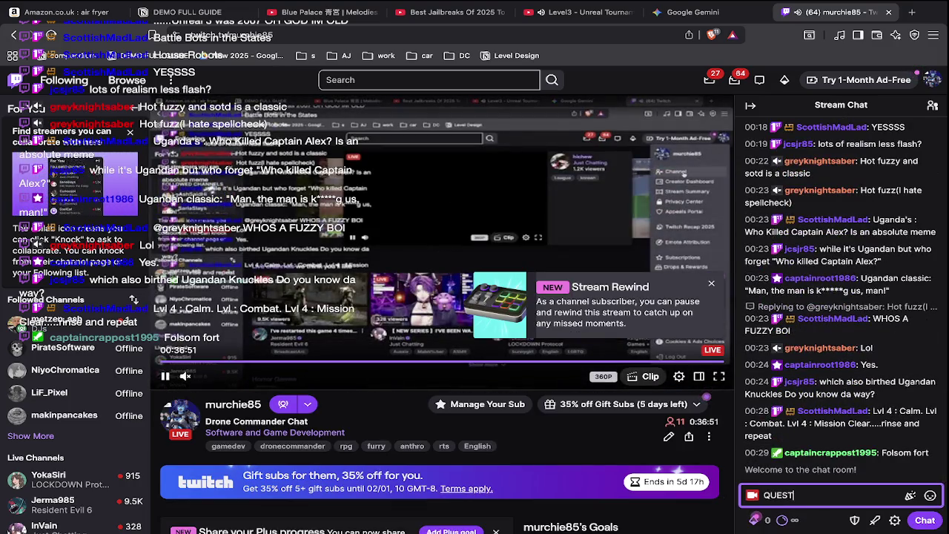
type("ON - GIVE ME A")
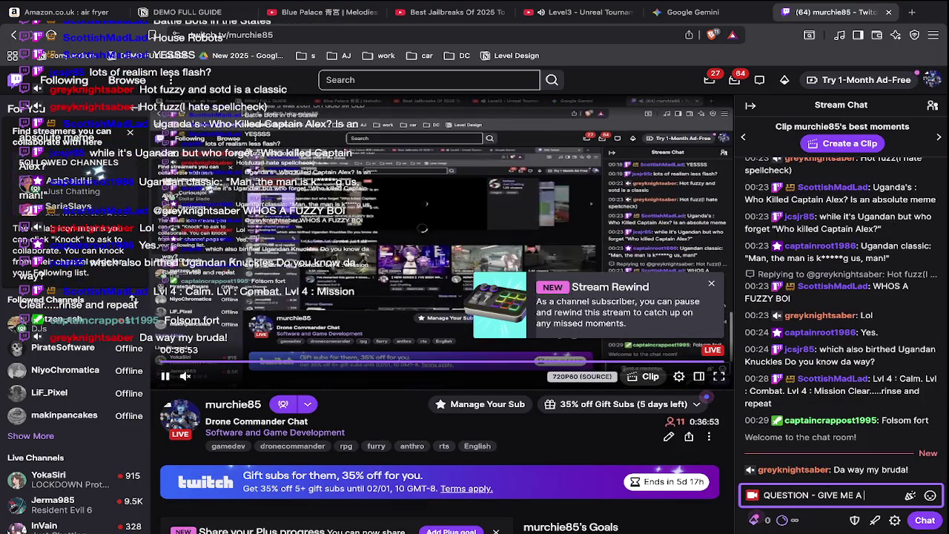
type(" NAME ")
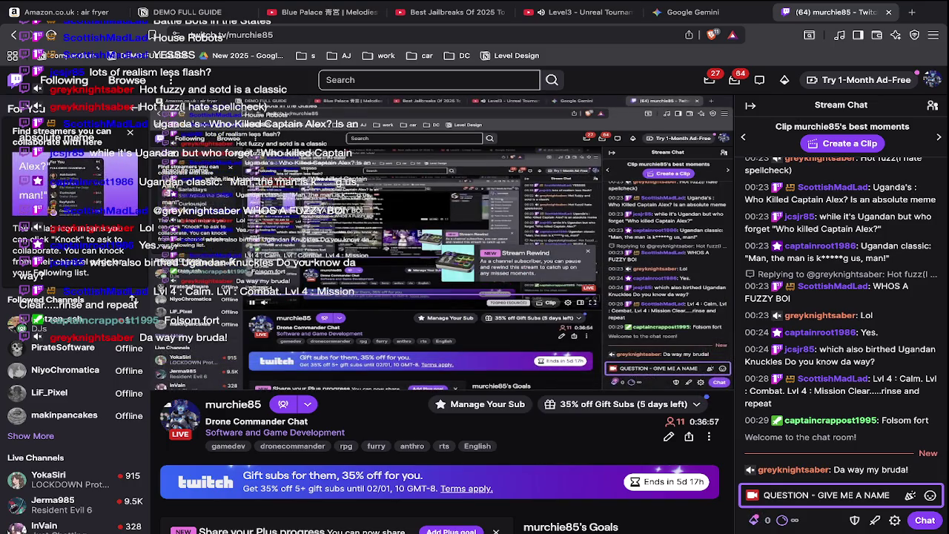
type("F")
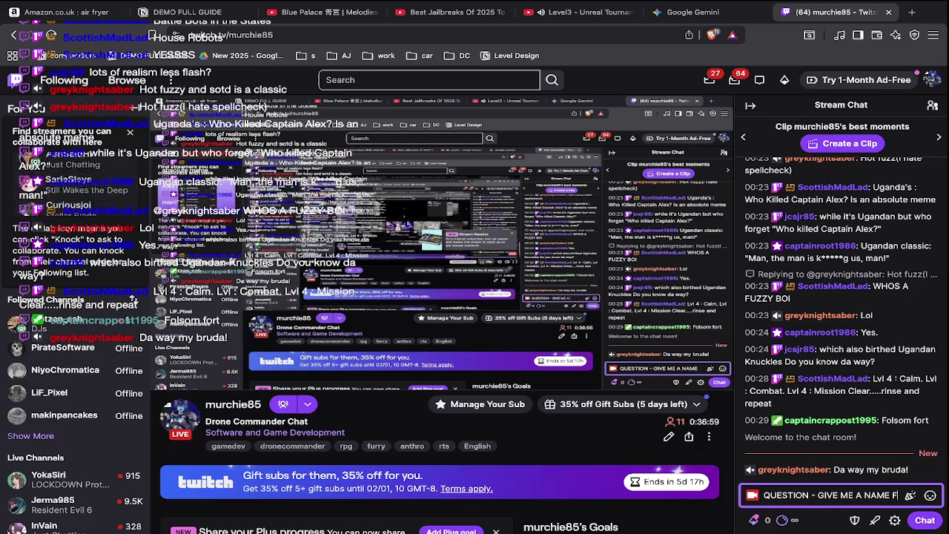
type("OR THE DOMIN")
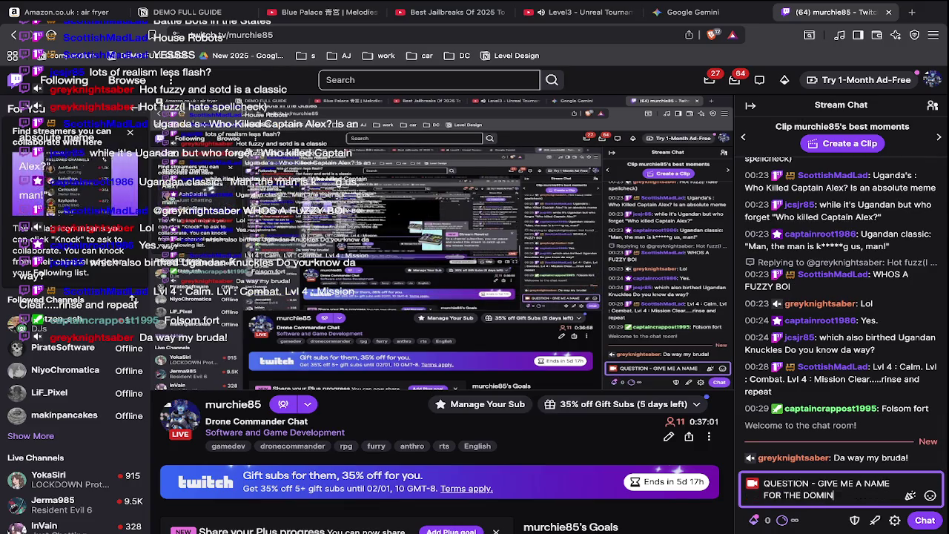
type("ION BASE")
key("Return")
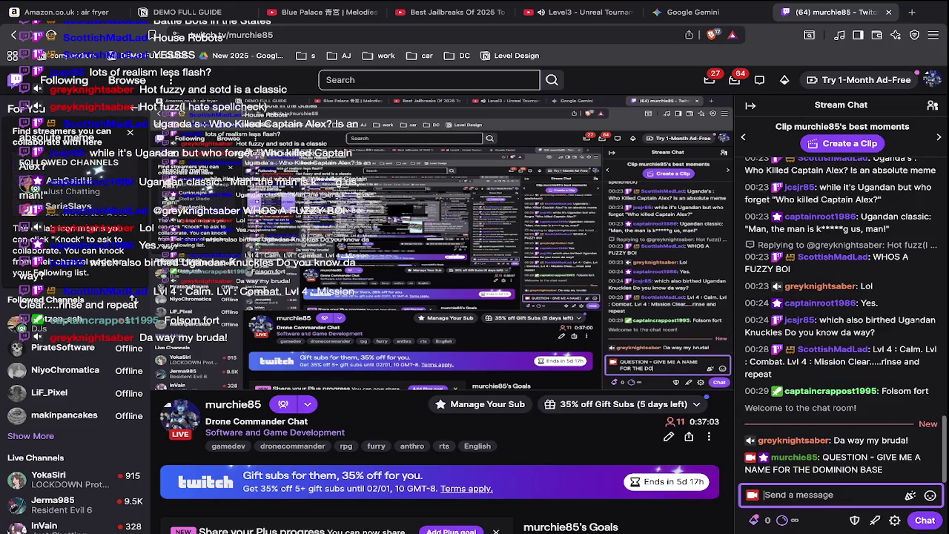
type("(its")
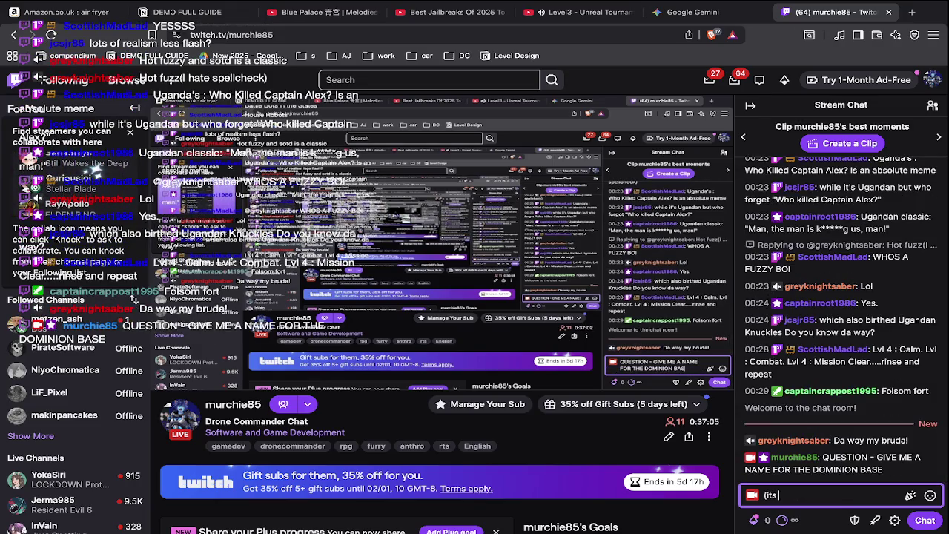
type(" where s")
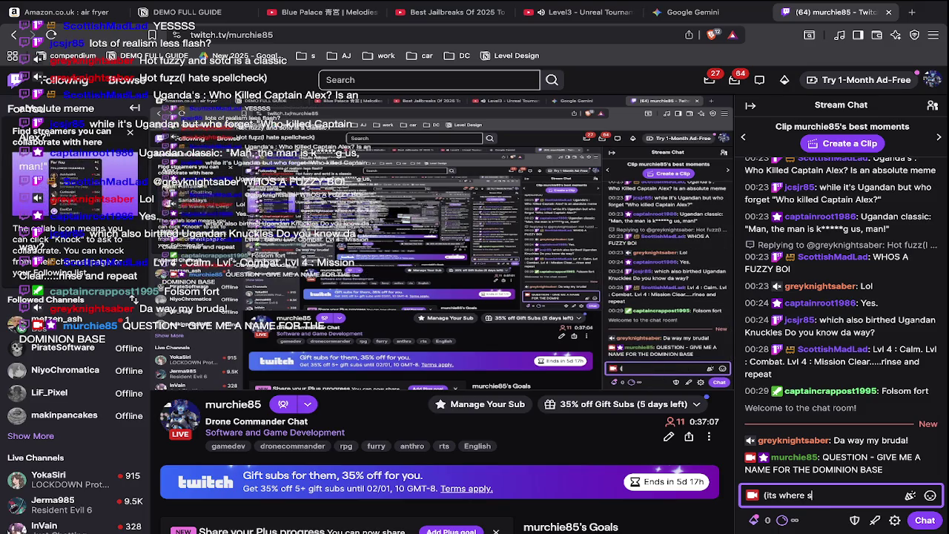
type("laves are held befo")
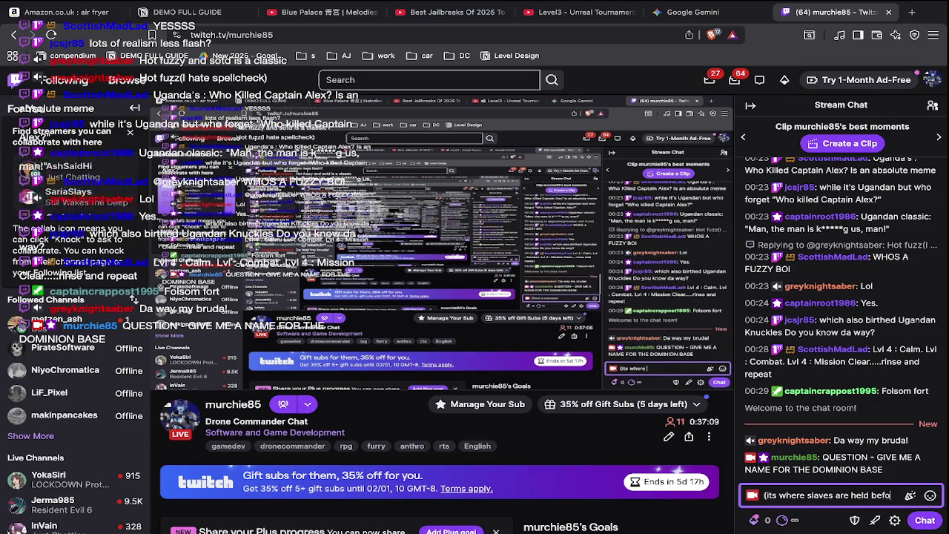
type("re transpo")
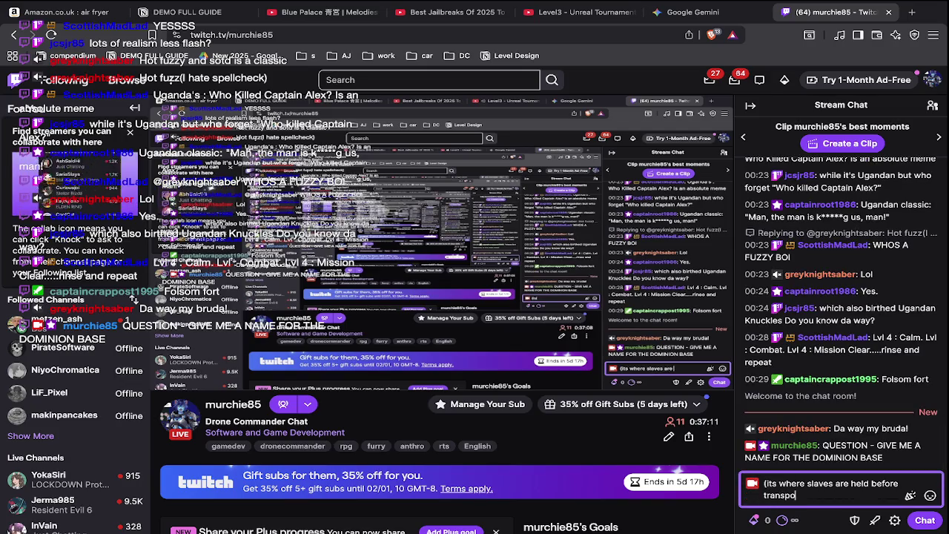
type("rt to forge)")
key("Return")
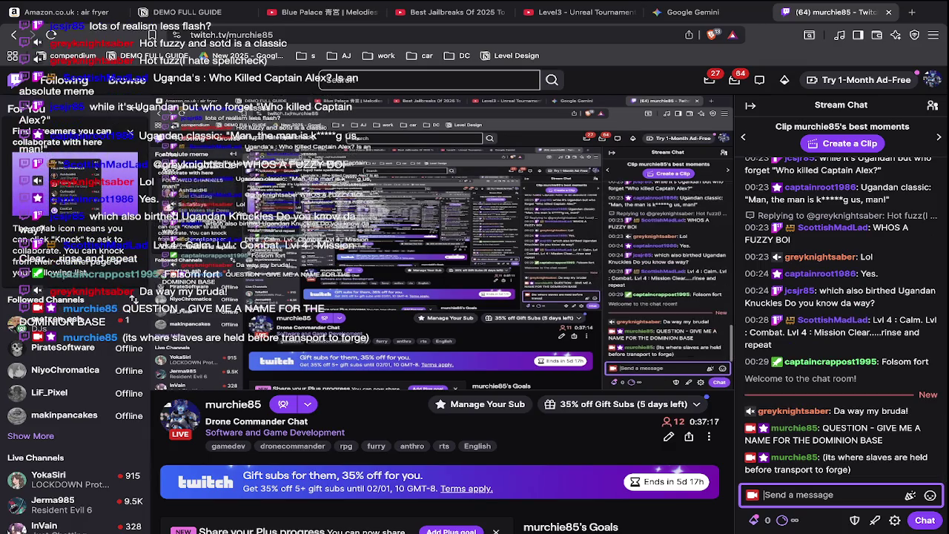
key("super+Tab")
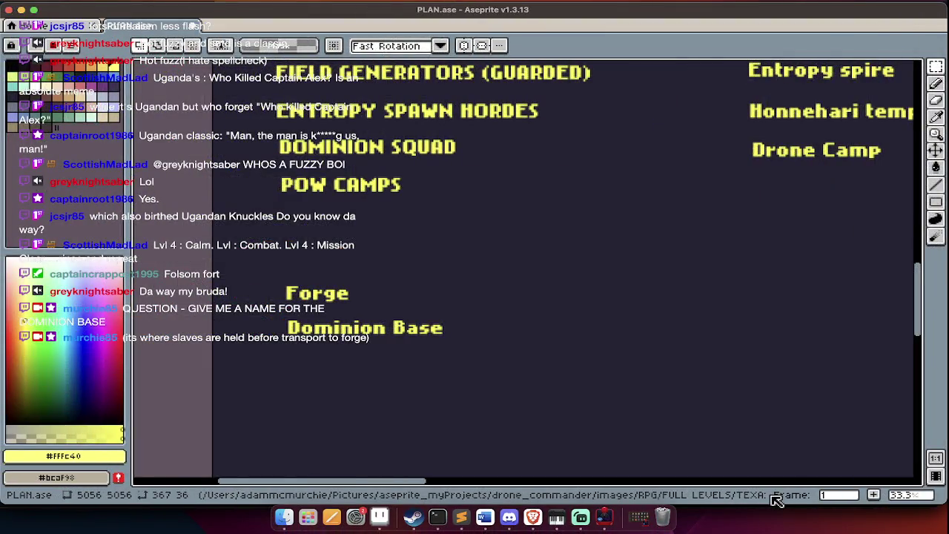
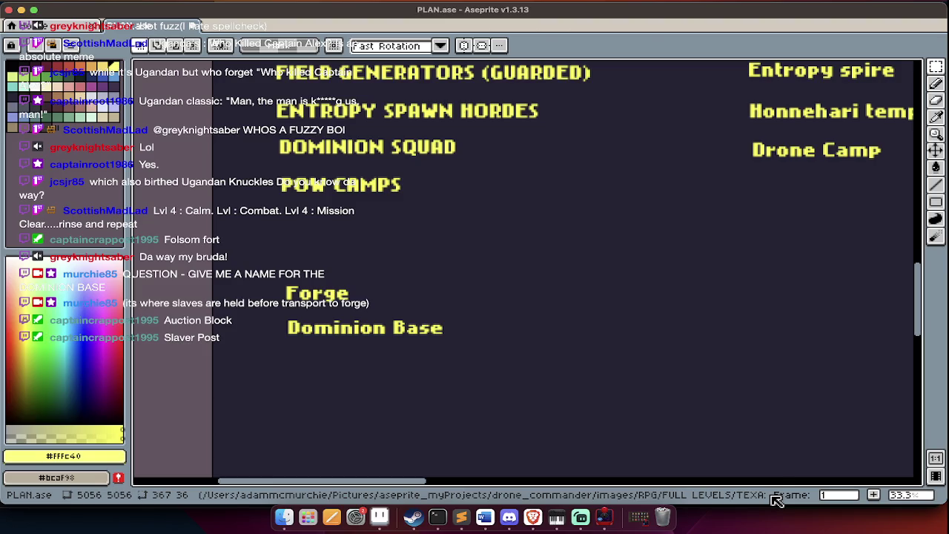
Switch to frame 2 of the level plan and zoom out across the map
key("Tab")
key("Right")
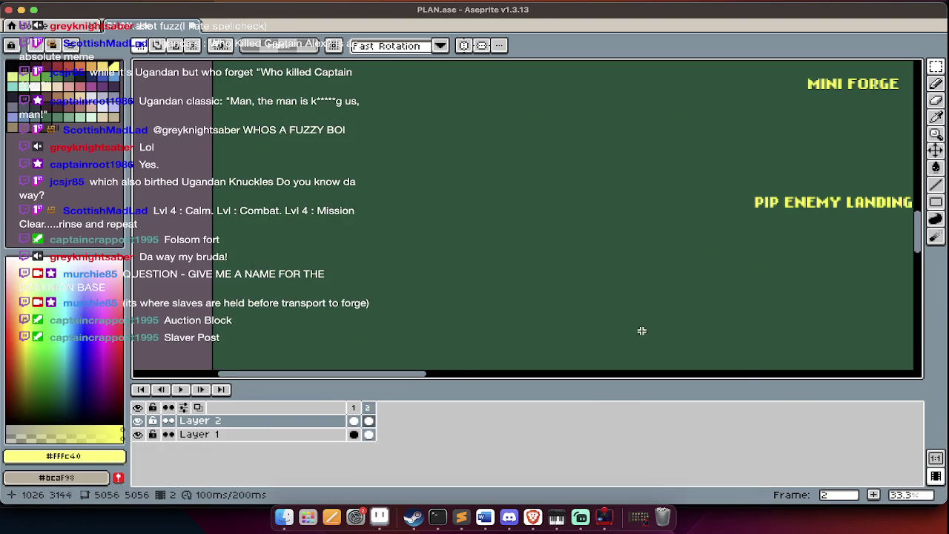
scroll(641, 331, "right", 3)
scroll(639, 335, "down", 5)
scroll(638, 339, "up", 3)
key("Tab")
key("minus")
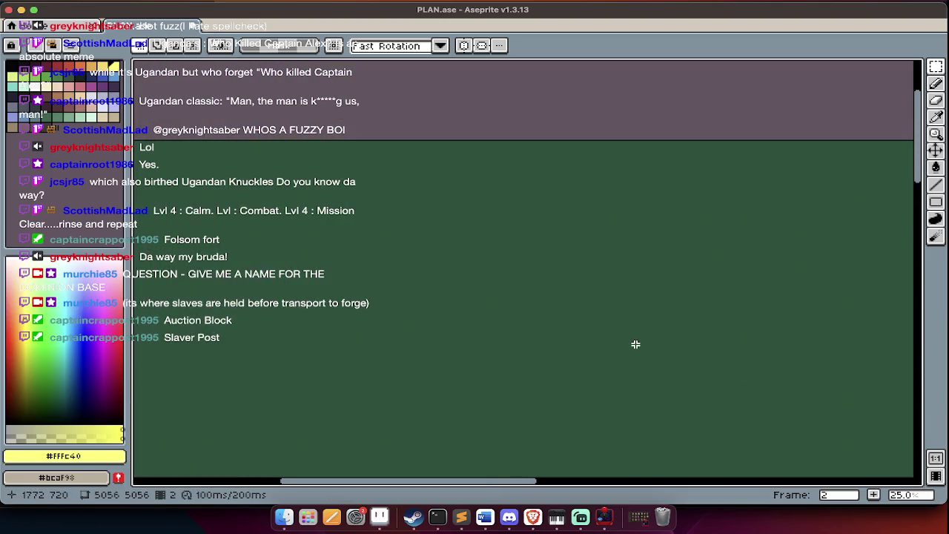
key("minus")
scroll(635, 343, "down", 3)
scroll(755, 288, "right", 2)
scroll(755, 287, "down", 3)
scroll(756, 287, "left", 3)
Pick a new drawing colour from the palette with the layer timeline shown
key("Tab")
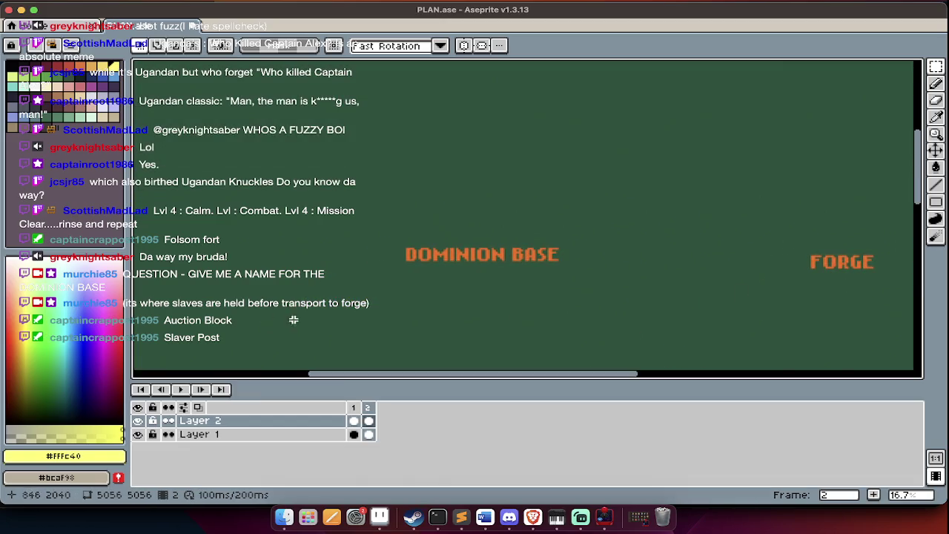
key("Tab")
scroll(406, 320, "down", 5)
scroll(406, 320, "right", 5)
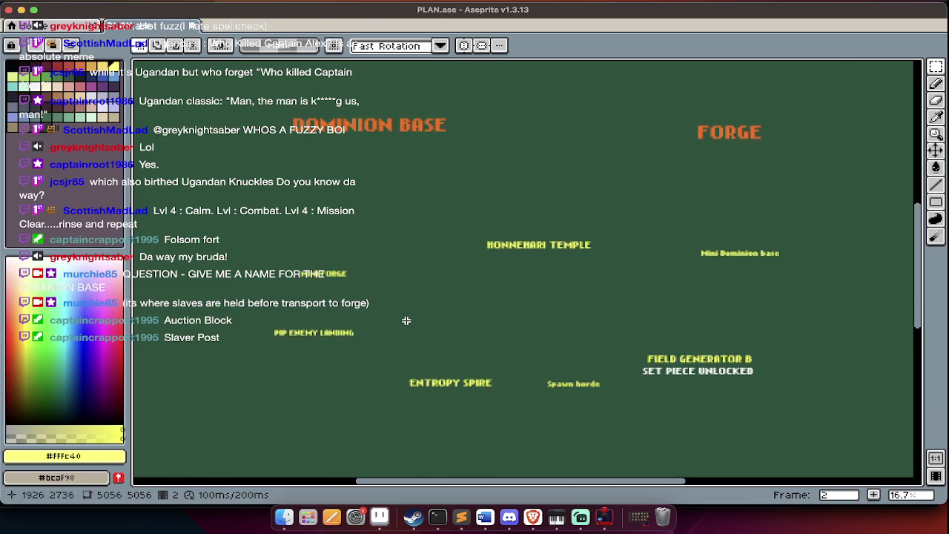
key("Tab")
scroll(369, 241, "left", 3)
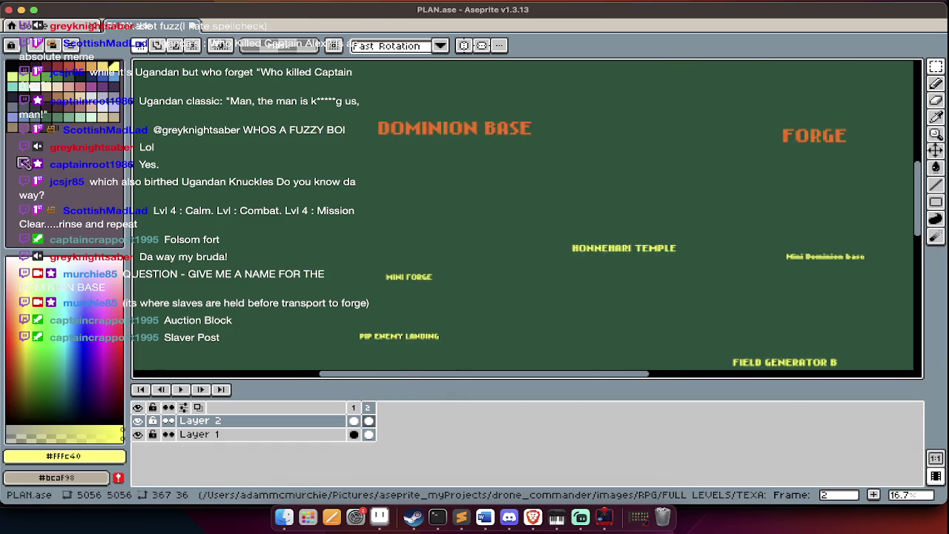
left_click(41, 112)
Undo the previous rectangle and fill the new rectangle with dark colour
key("Tab")
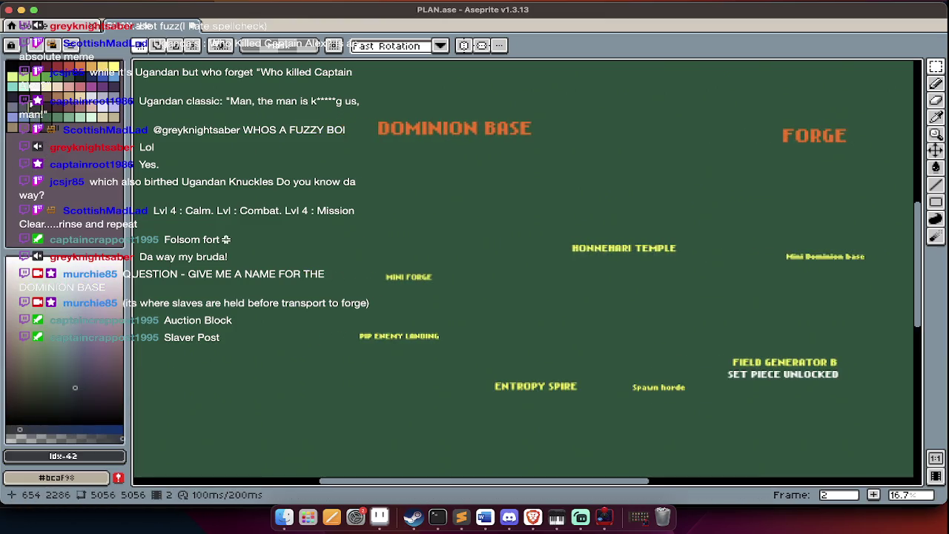
scroll(235, 253, "up", 1)
scroll(235, 254, "left", 8)
scroll(236, 254, "up", 4)
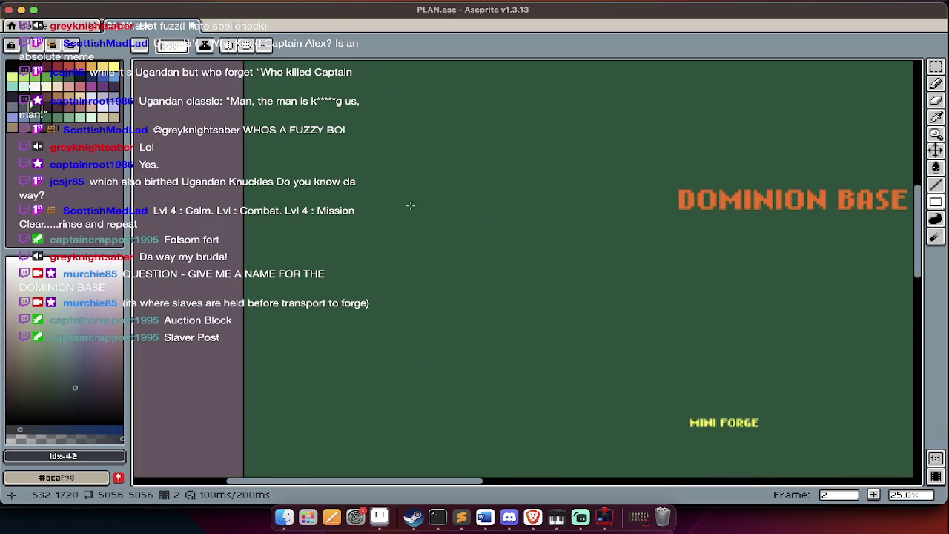
scroll(387, 230, "up", 1)
key("ctrl+z")
key("g")
left_click(456, 244)
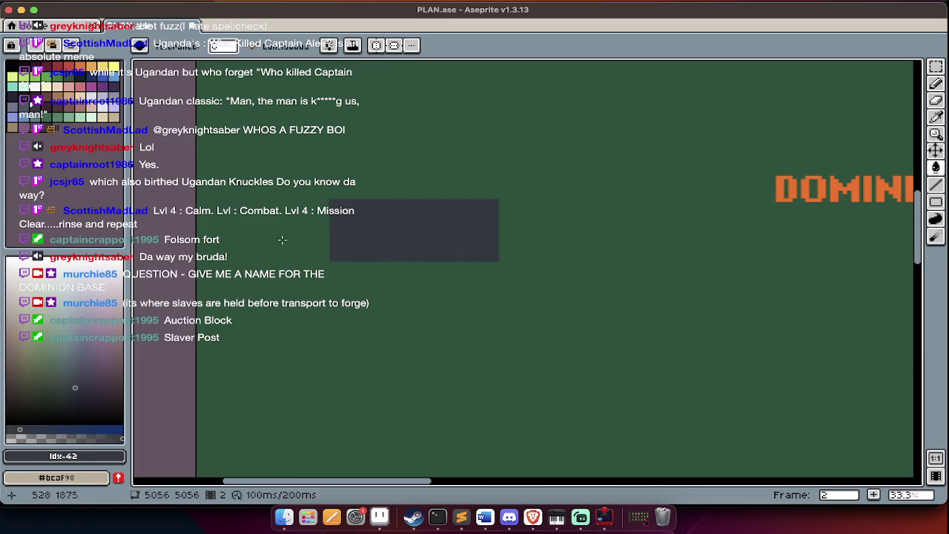
Draw a small dark tread block under the body's lower-left edge
left_click(12, 113)
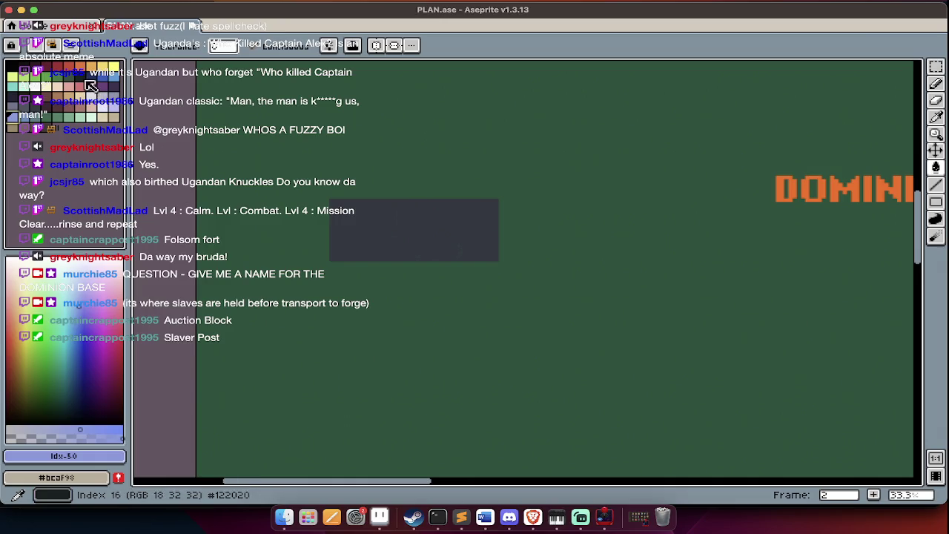
left_click(84, 79)
key("u")
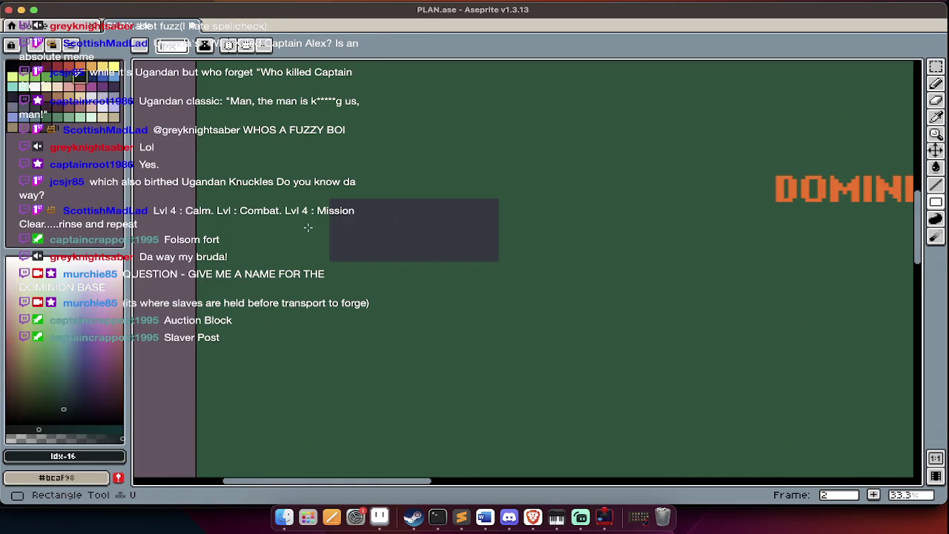
scroll(308, 228, "up", 2)
left_click_drag(381, 312, 457, 334)
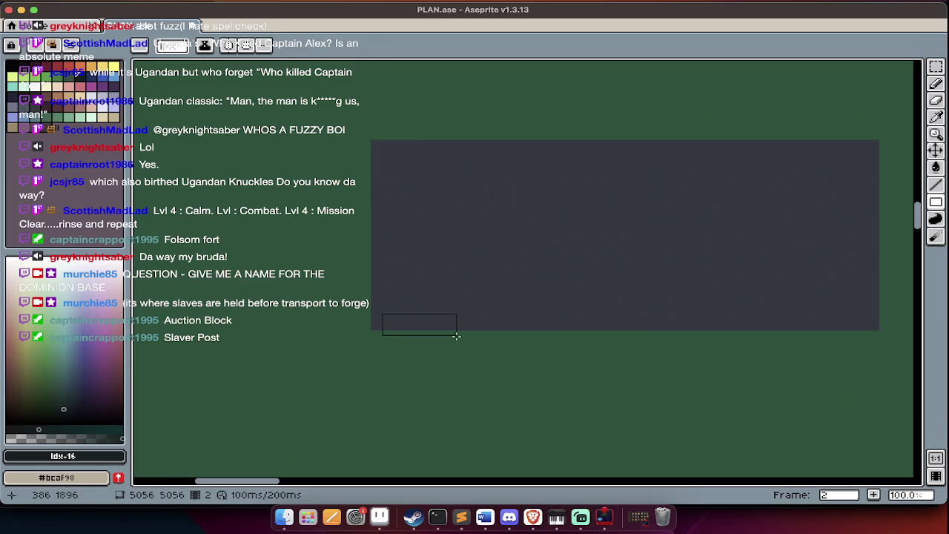
key("g")
left_click(447, 328)
left_click(447, 329)
Copy the tread block to the right end, then copy both treads to the top edge
key("w")
left_click(448, 329)
left_click_drag(448, 329, 811, 329)
key("ctrl+d")
left_click(430, 327)
left_click(756, 326, "shift")
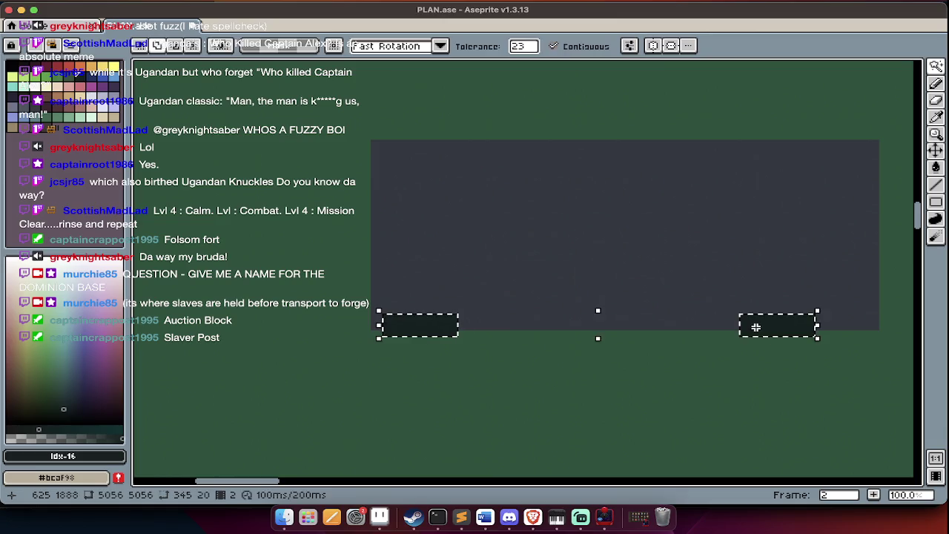
mouse_move(758, 331)
left_mouse_down()
mouse_move(784, 335)
mouse_move(769, 153)
left_mouse_up()
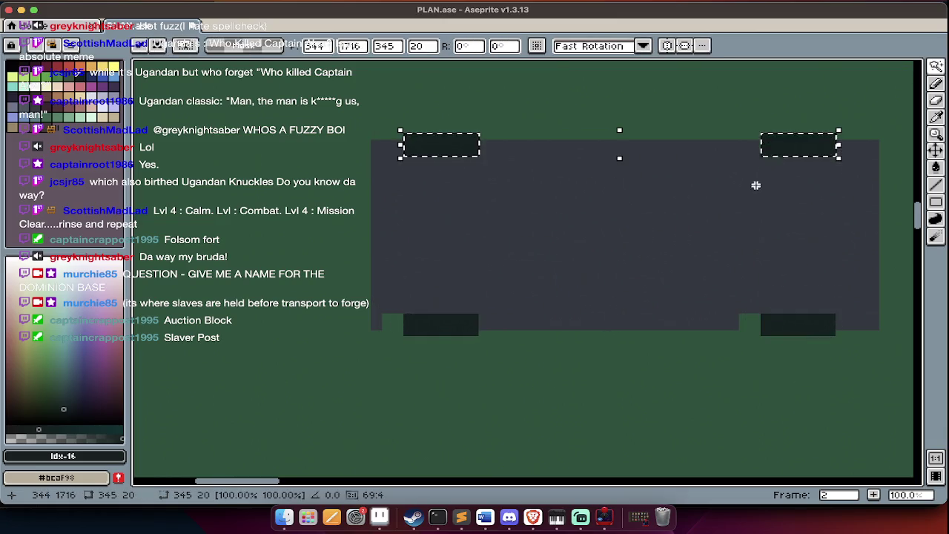
key("ctrl+d")
Fill the leftover green gap beside the right tread with dark colour
left_click(726, 324, "alt")
scroll(742, 334, "up", 3)
scroll(782, 354, "up", 1)
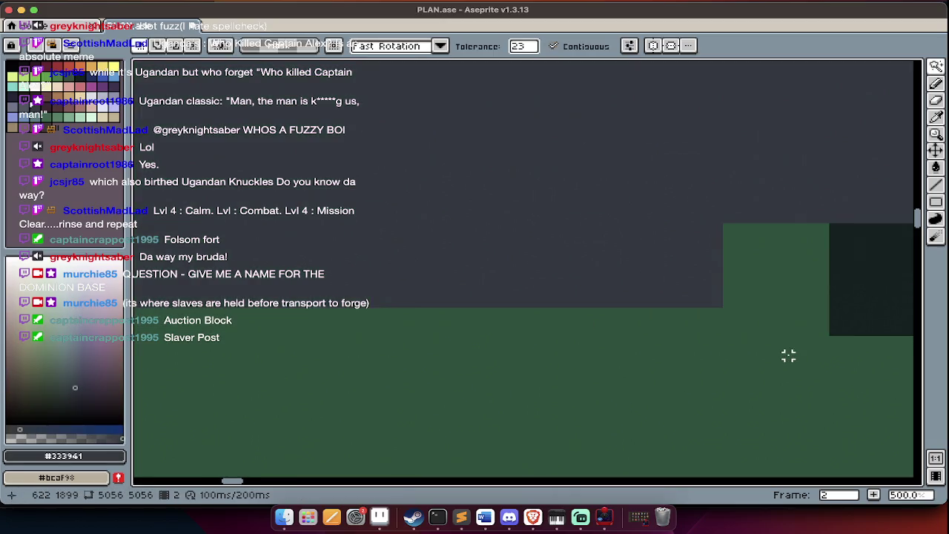
key("b")
key("g")
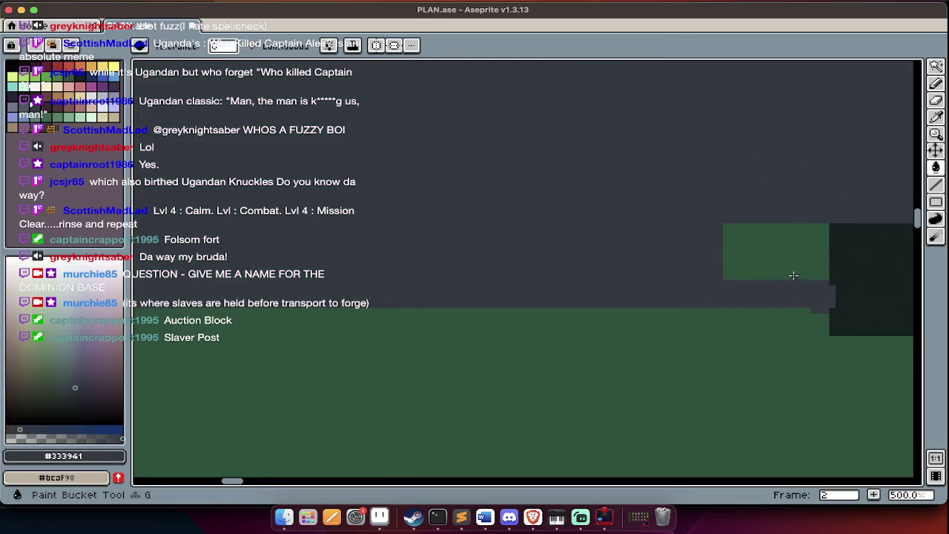
left_click(788, 273)
scroll(794, 277, "down", 1)
scroll(792, 280, "down", 2)
scroll(423, 284, "left", 2)
scroll(423, 284, "up", 3)
Close the left tread's edge with a dark pencil line and fill the area above it
key("b")
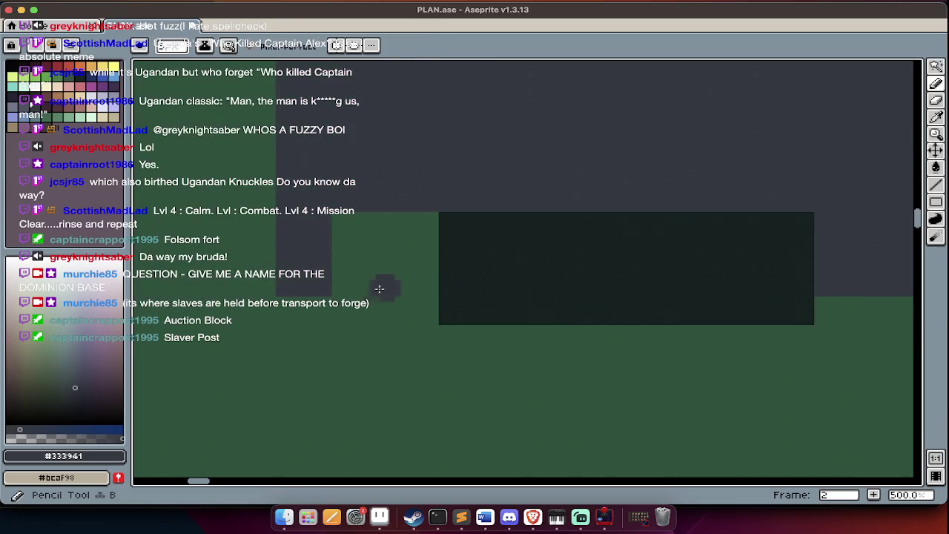
left_click_drag(420, 284, 302, 280)
key("g")
left_click(364, 257)
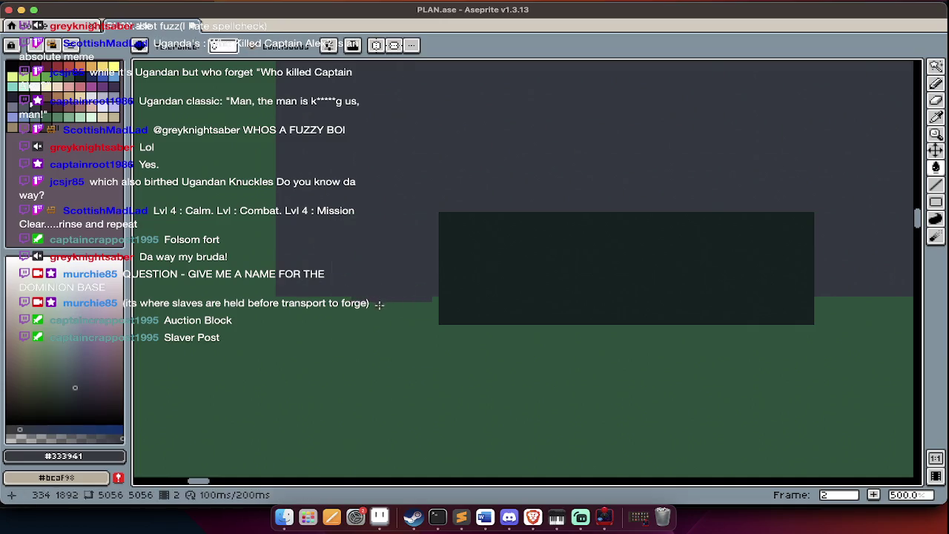
key("e")
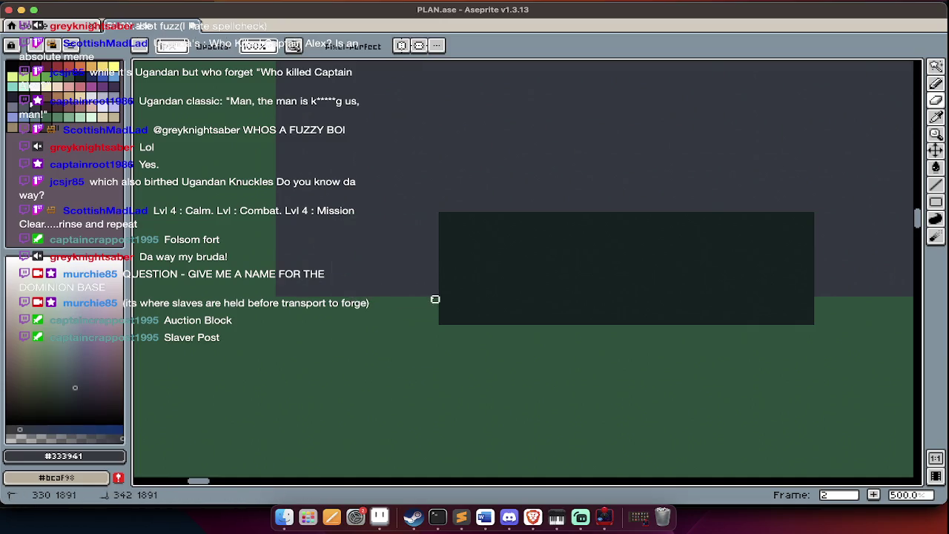
scroll(435, 300, "down", 4)
scroll(433, 300, "down", 1)
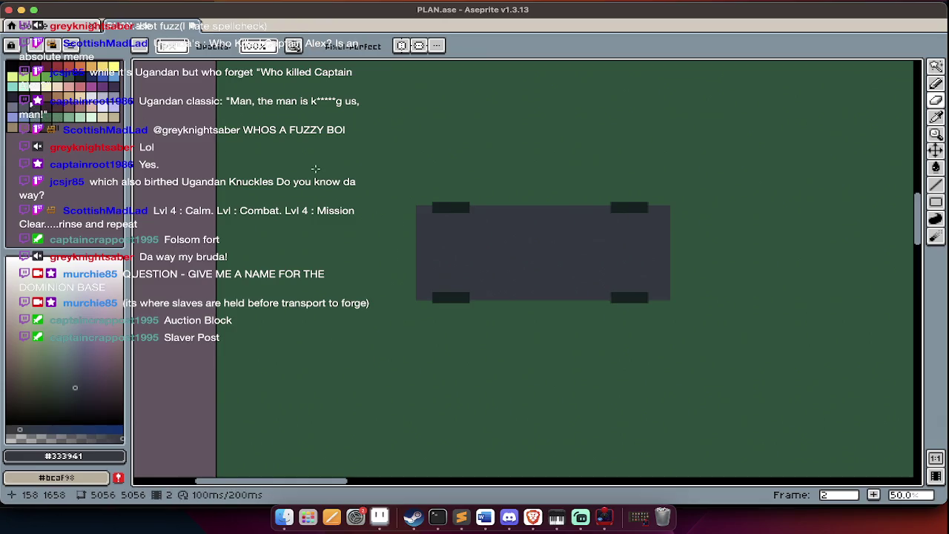
scroll(480, 200, "up", 1)
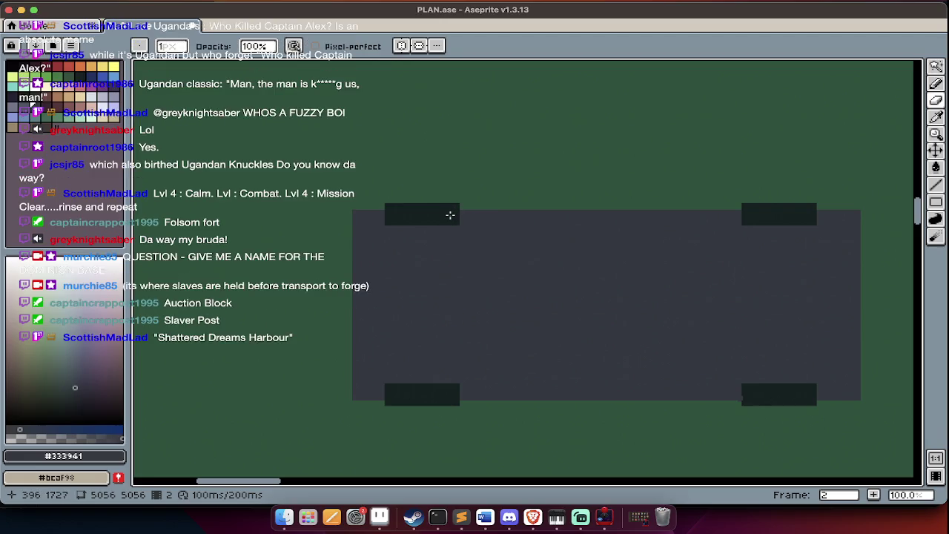
Fill the vehicle body with the sampled dark tread colour, then undo it
left_click(448, 208, "alt")
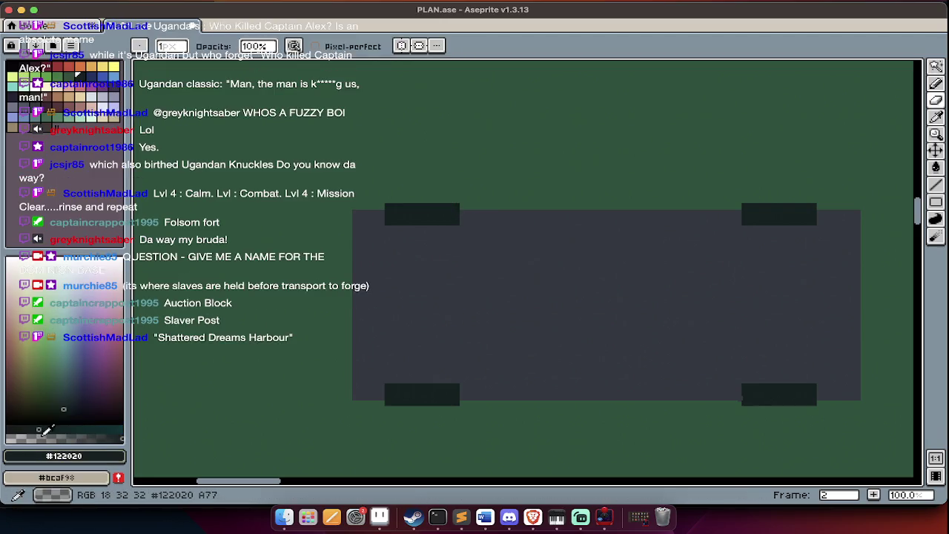
key("g")
left_click(400, 361)
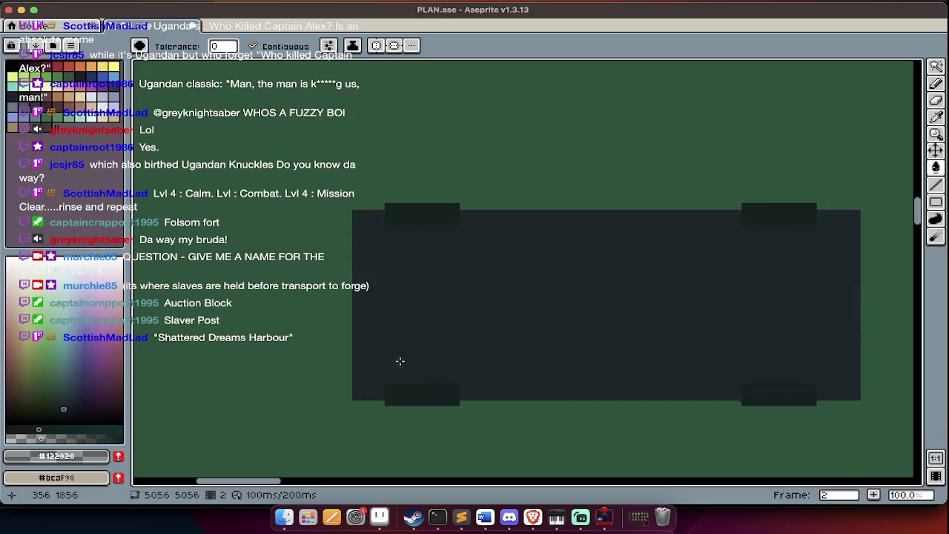
key("ctrl+z")
key("b")
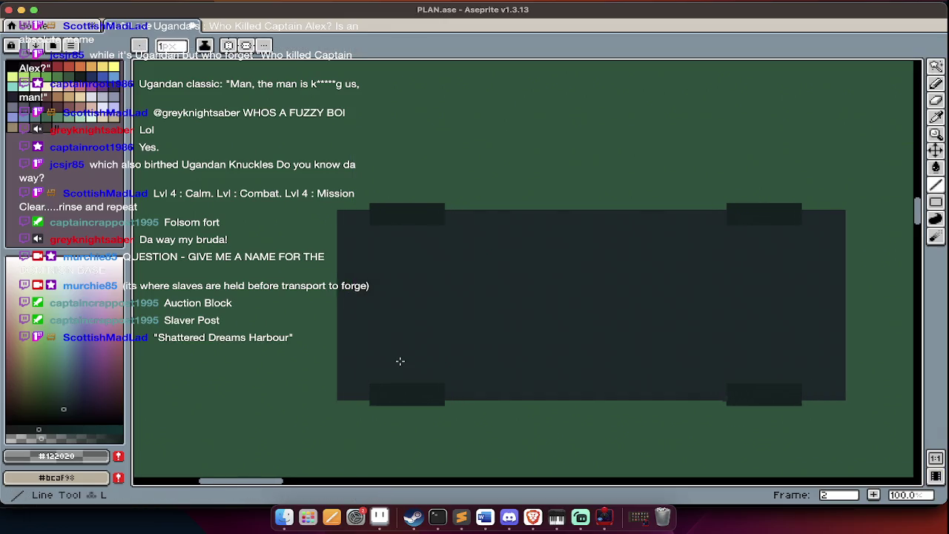
scroll(401, 361, "right", 3)
scroll(401, 361, "down", 1)
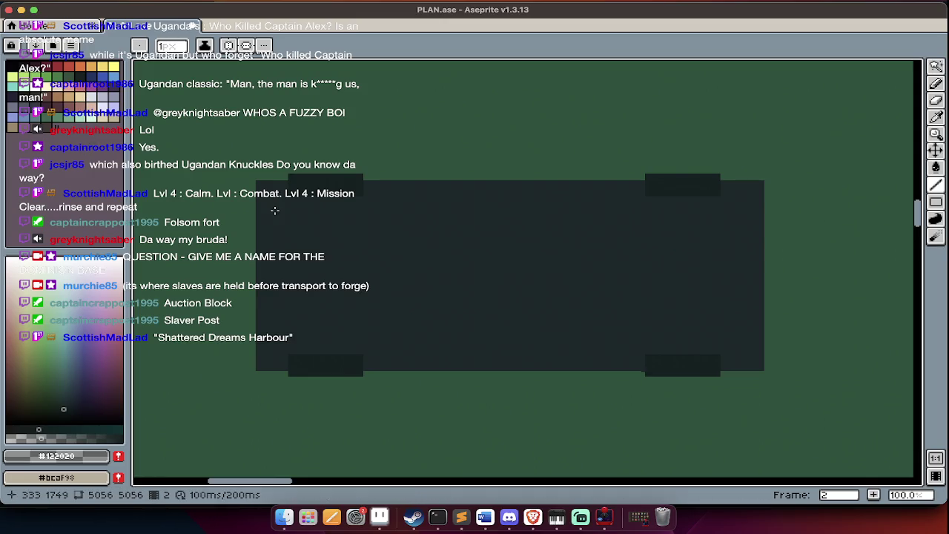
Draw four 4-pixel bluish-grey vertical stripes across the vehicle body
left_click(113, 97)
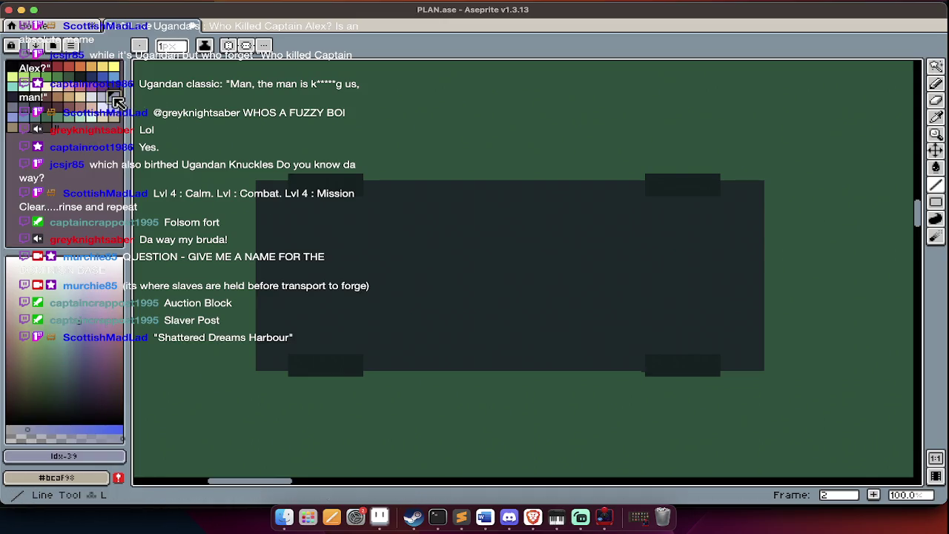
key("plus")
key("plus")
key("plus")
left_click_drag(432, 202, 430, 333)
left_click_drag(456, 200, 455, 333)
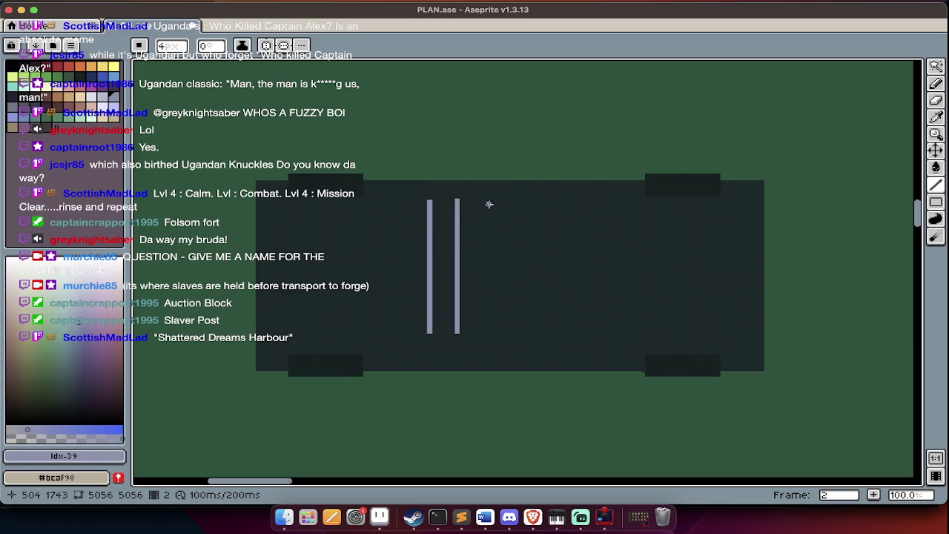
left_click_drag(483, 201, 481, 331)
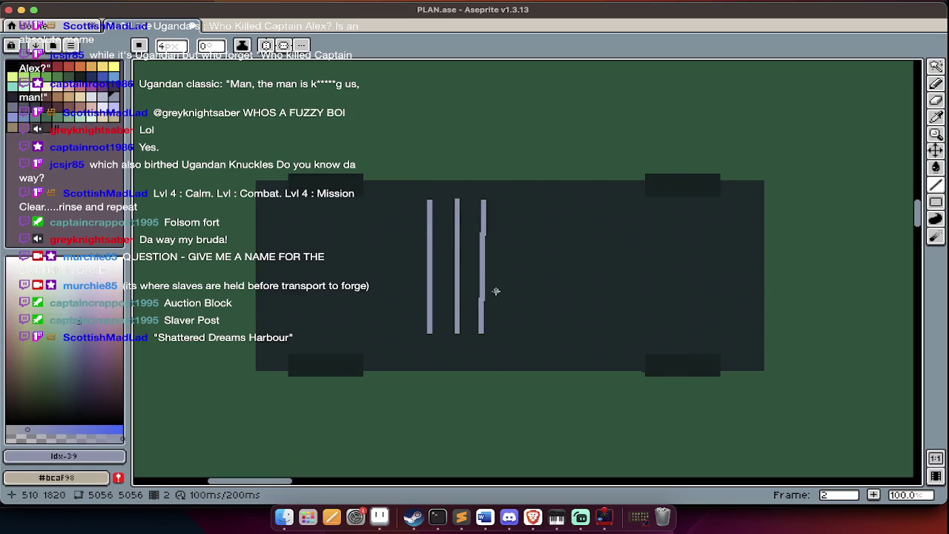
left_click_drag(508, 200, 508, 328)
key("m")
scroll(508, 329, "down", 1)
scroll(508, 345, "down", 1)
Select the striped vehicle and place a copy of it to the right
left_click_drag(405, 249, 609, 362)
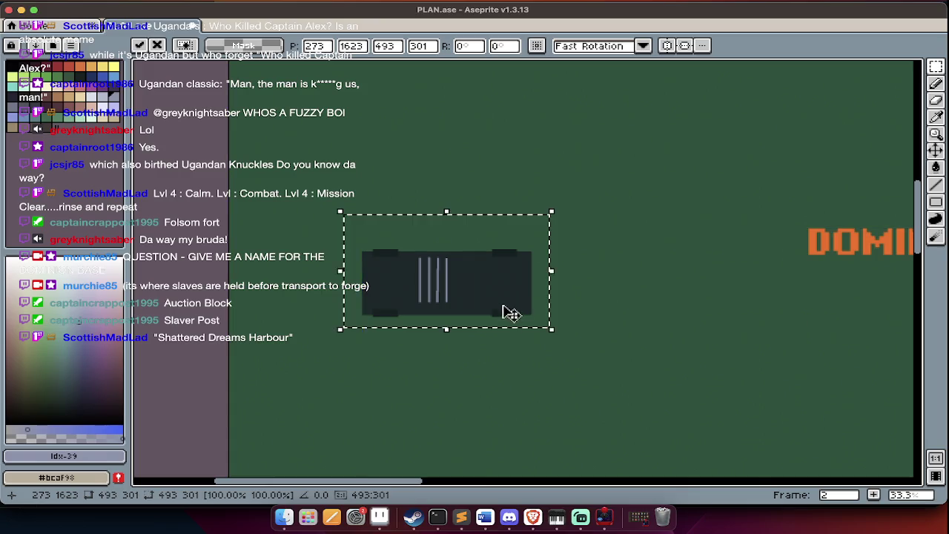
left_click_drag(507, 312, 707, 304)
scroll(697, 298, "down", 1)
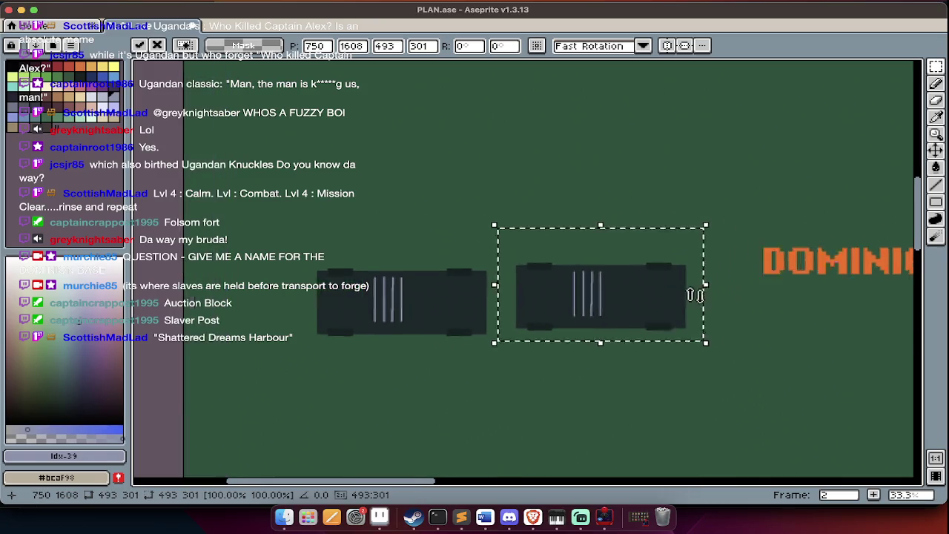
scroll(686, 312, "down", 2)
key("ctrl+d")
Reselect the slab and drop another copy further to the left
scroll(668, 341, "down", 1)
scroll(635, 346, "up", 1)
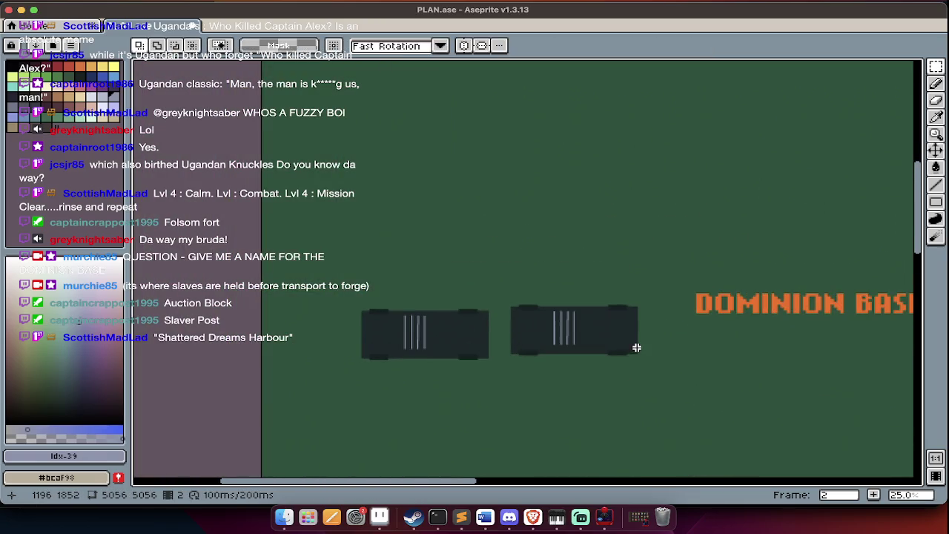
key("ctrl+shift+d")
left_click_drag(449, 339, 302, 342)
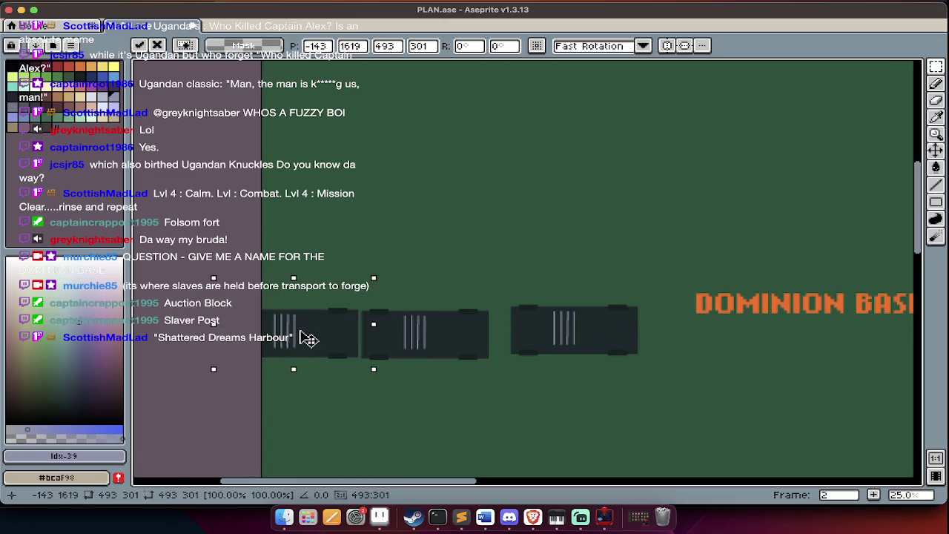
key("ctrl+d")
scroll(442, 413, "down", 1)
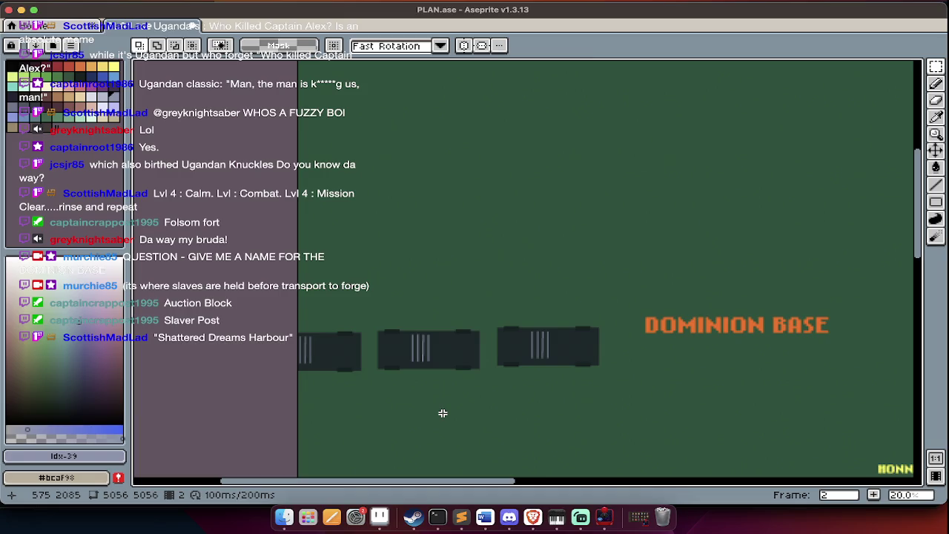
Open final.png from the FULL LEVELS/DominionBase folder
key("ctrl+o")
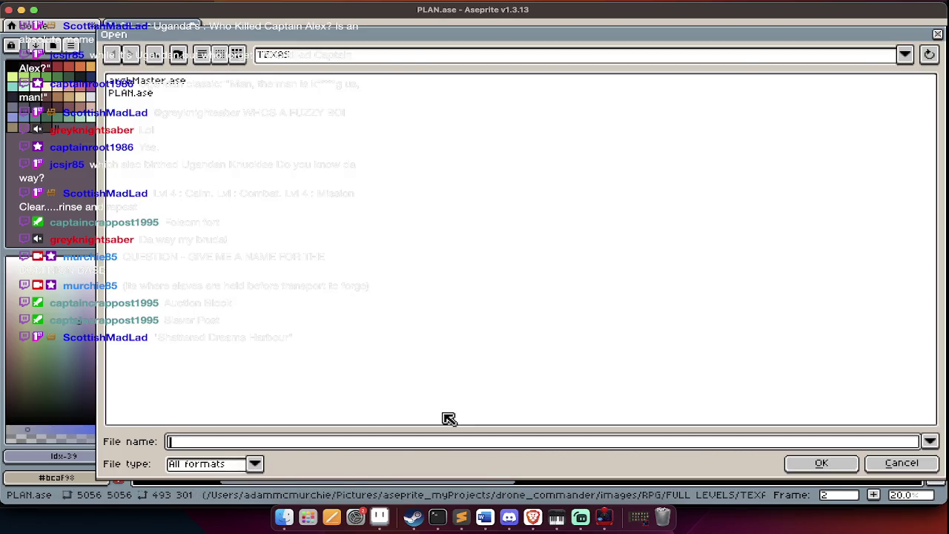
double_click(211, 117)
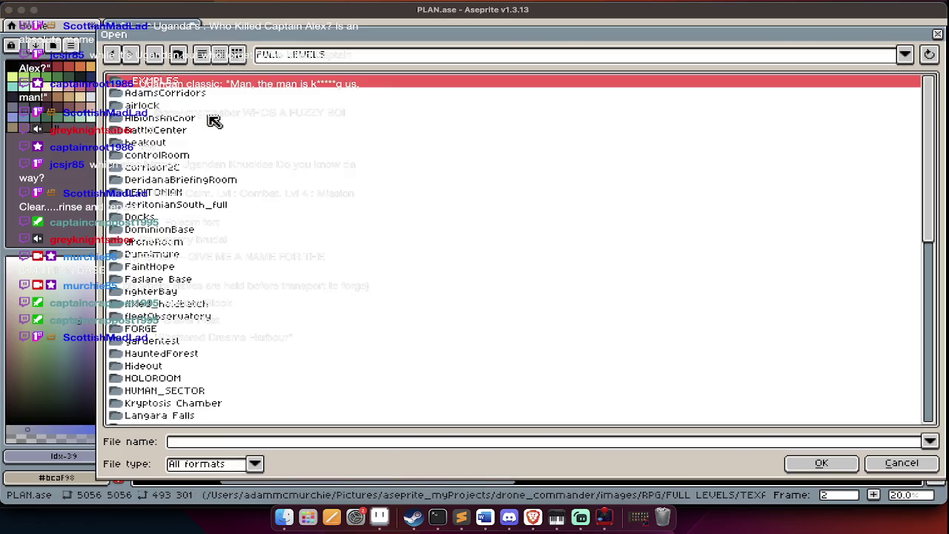
double_click(192, 230)
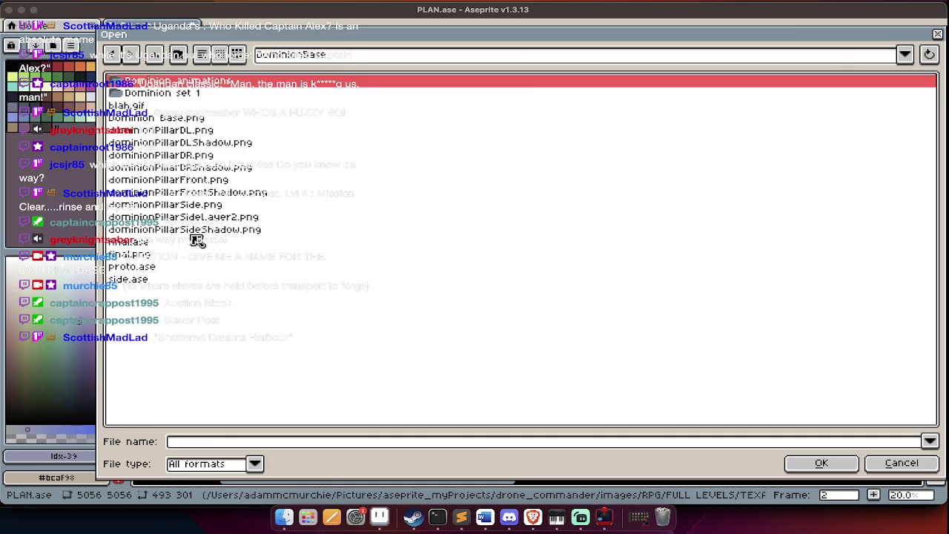
left_click(170, 108)
key("Down")
key("Down")
key("Down")
key("Down")
key("Down")
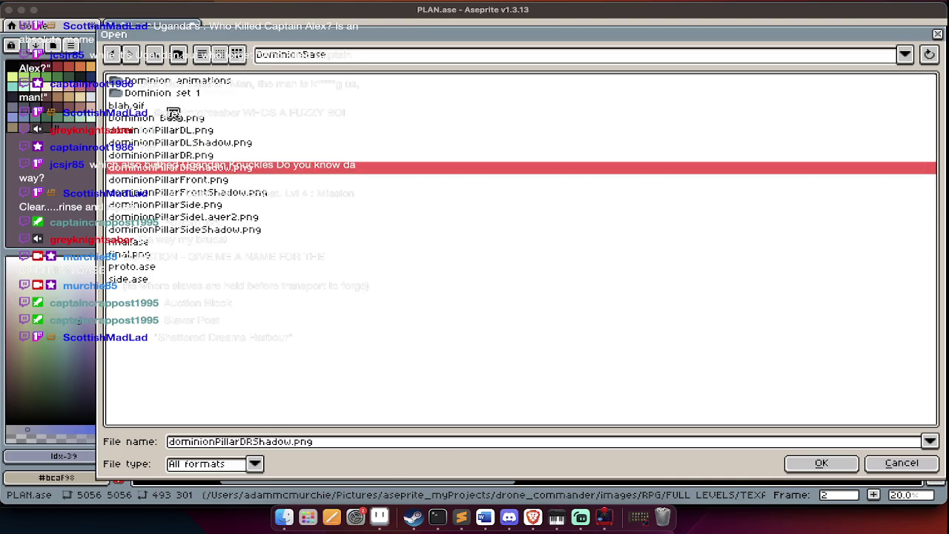
left_click(156, 267)
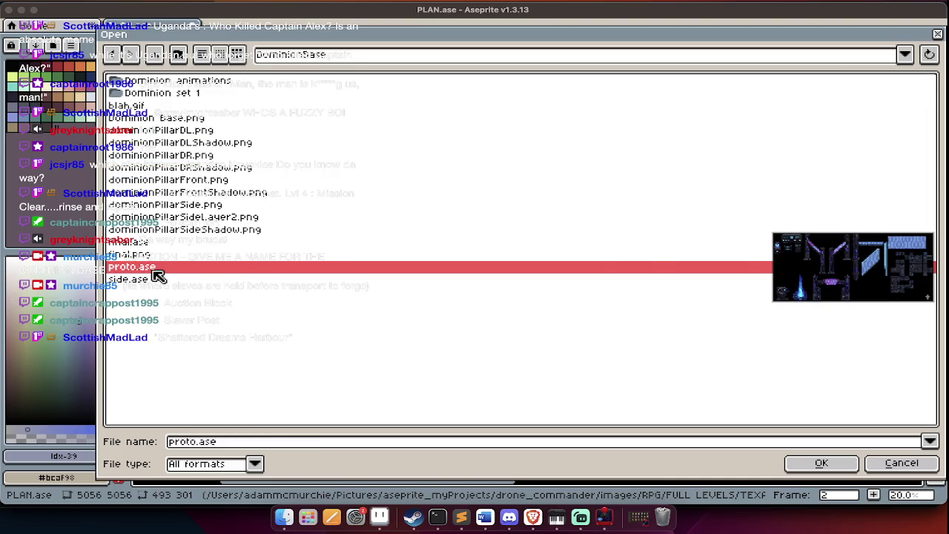
key("Up")
key("Up")
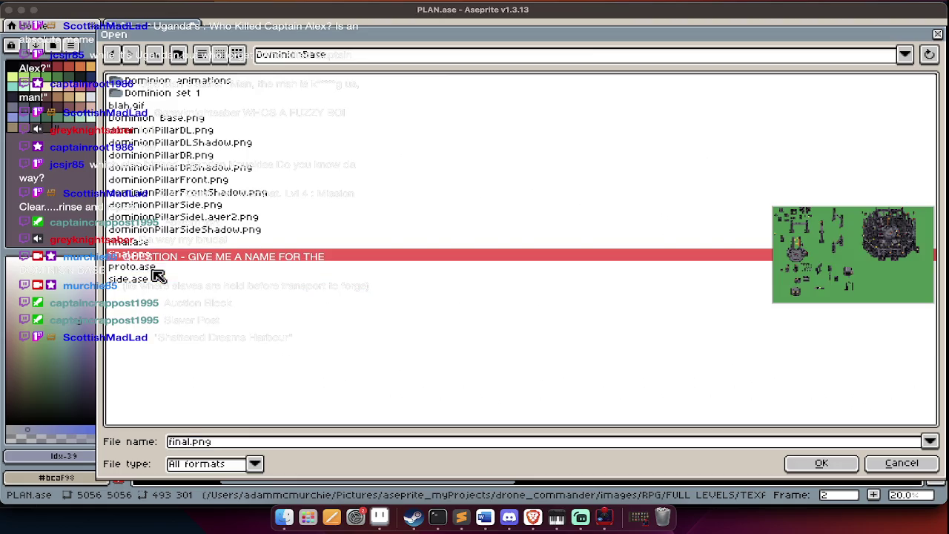
key("Return")
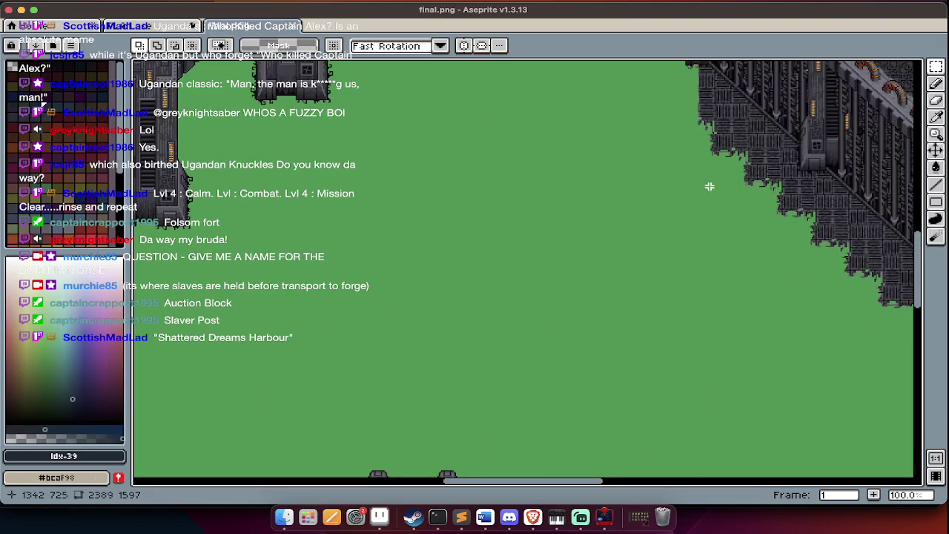
Zoom in and out to inspect the rendered base artwork in final.png
scroll(731, 254, "up", 2)
scroll(590, 256, "down", 2)
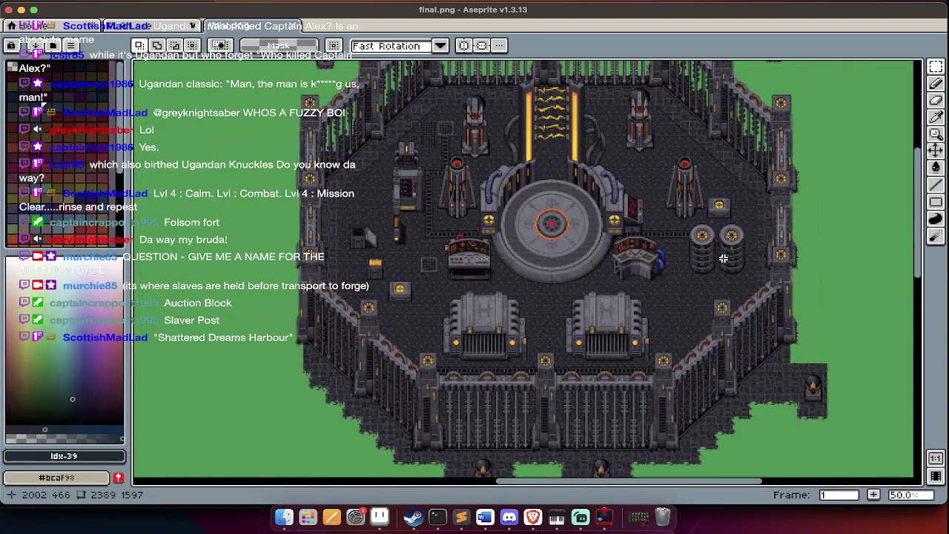
scroll(591, 255, "up", 2)
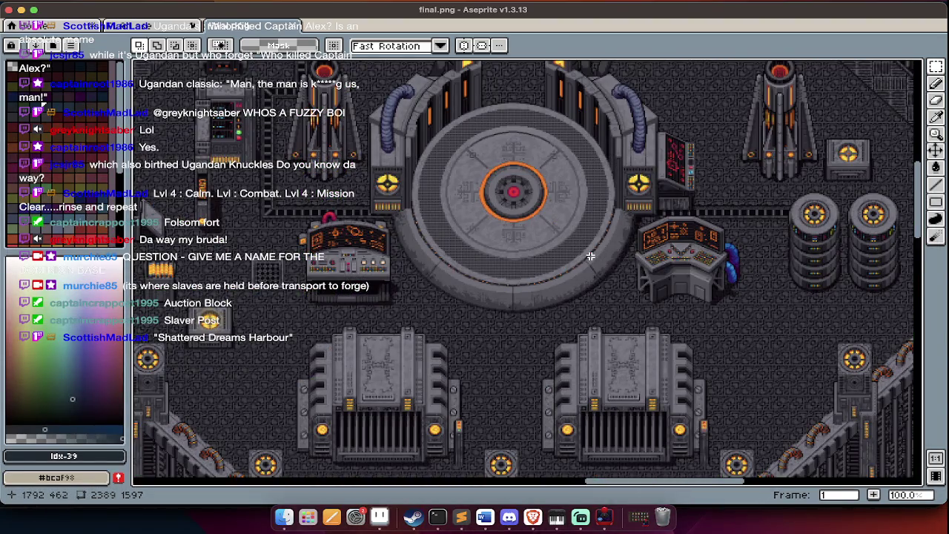
scroll(590, 256, "down", 5)
scroll(590, 256, "up", 7)
scroll(564, 258, "up", 4)
scroll(528, 263, "down", 10)
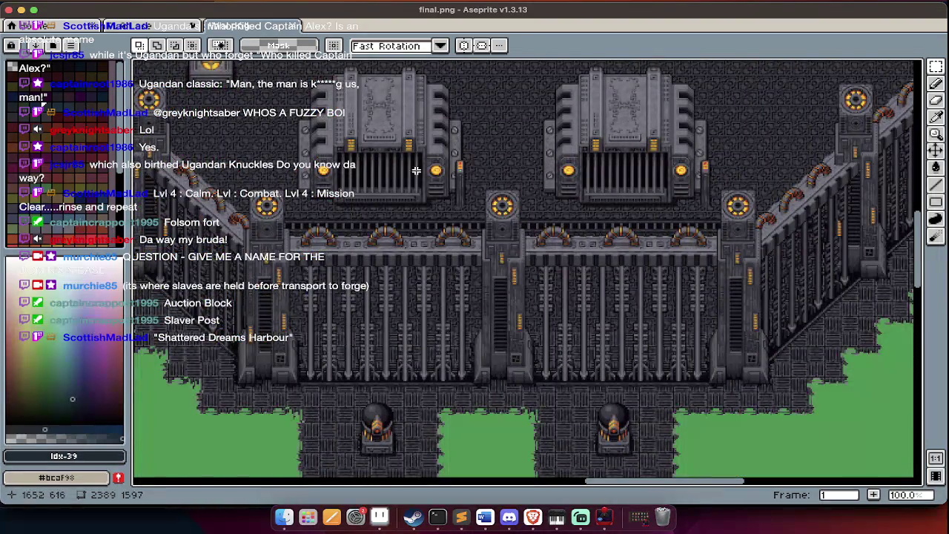
scroll(415, 172, "up", 2)
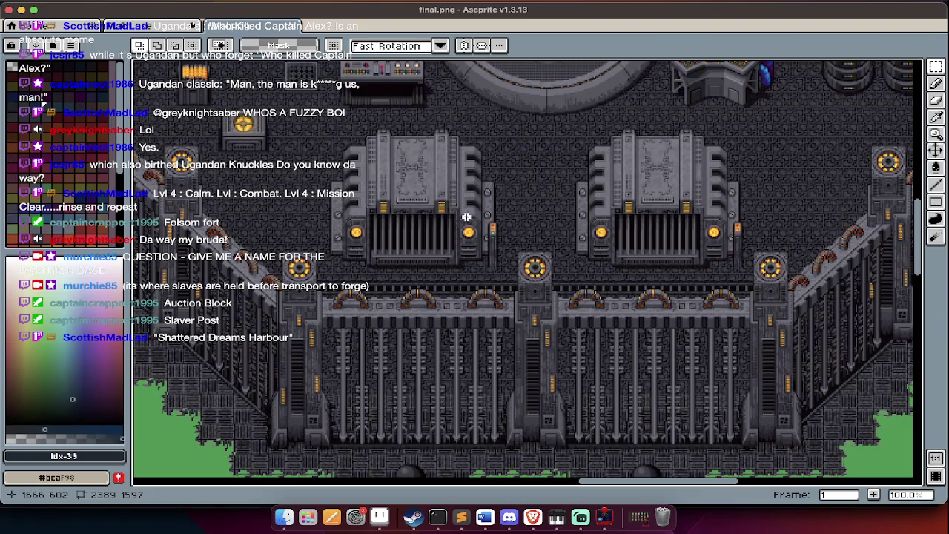
scroll(445, 203, "up", 5)
scroll(550, 199, "up", 3)
scroll(457, 279, "up", 3)
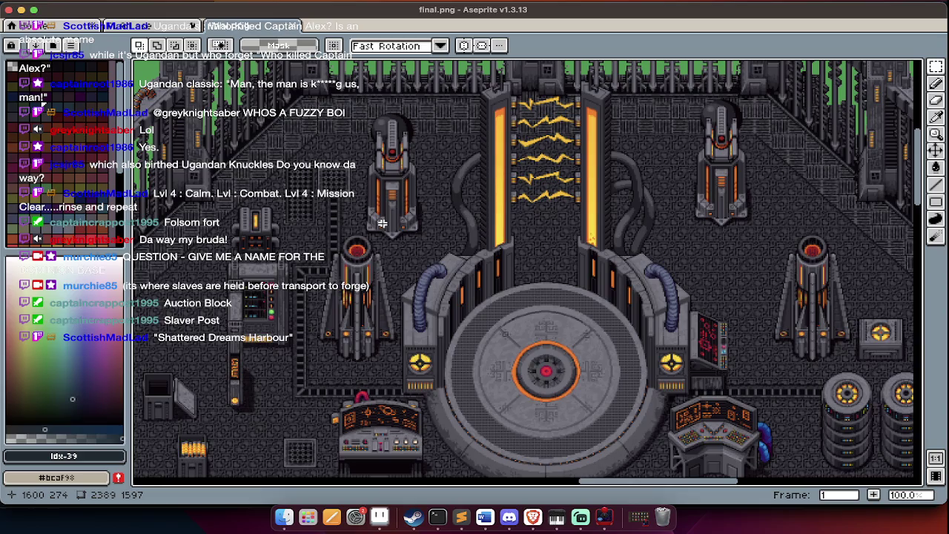
scroll(731, 153, "down", 1)
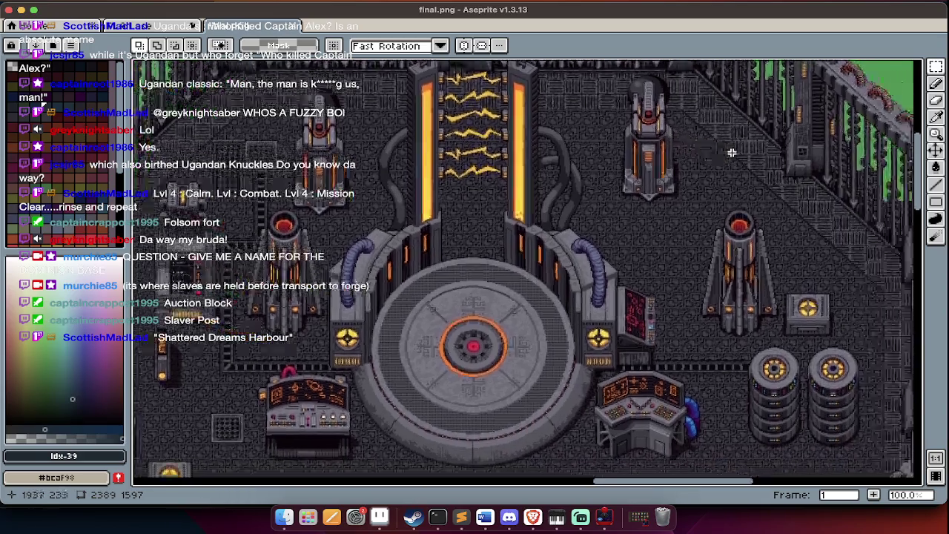
scroll(687, 276, "down", 1)
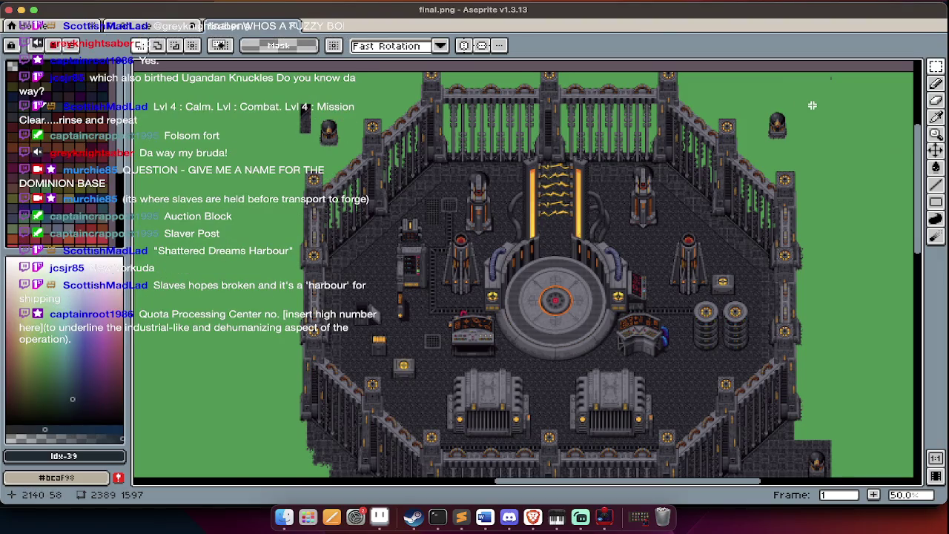
scroll(812, 105, "up", 2)
scroll(812, 106, "down", 1)
scroll(585, 266, "down", 1)
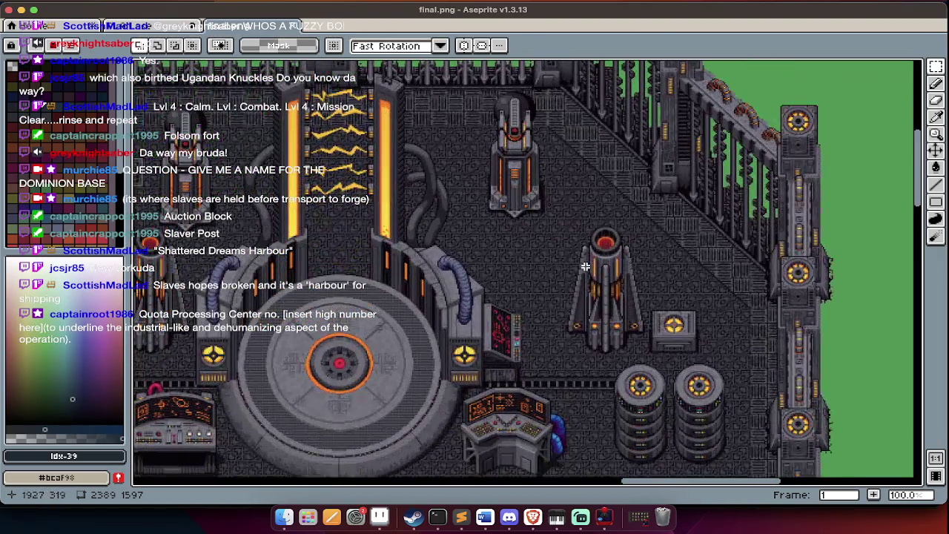
scroll(643, 235, "up", 1)
scroll(643, 235, "up", 3)
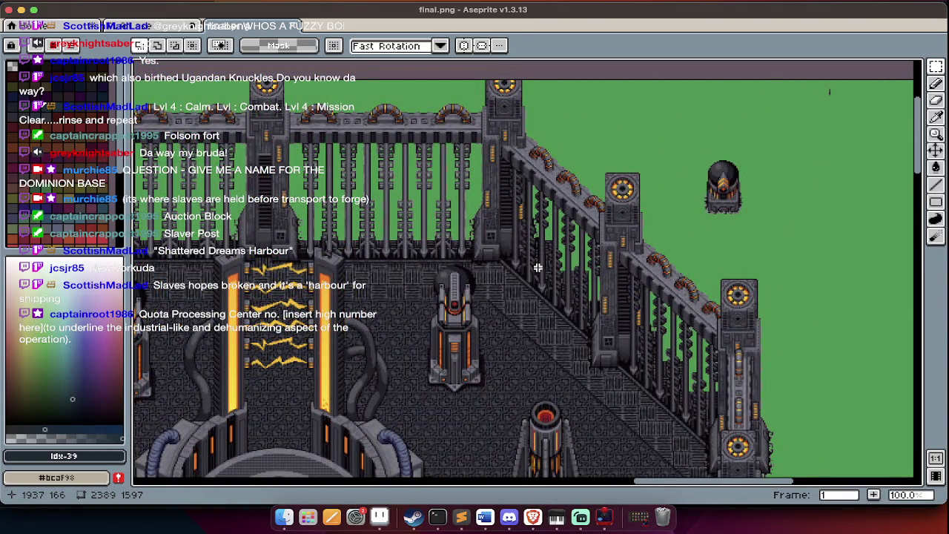
scroll(537, 266, "down", 2)
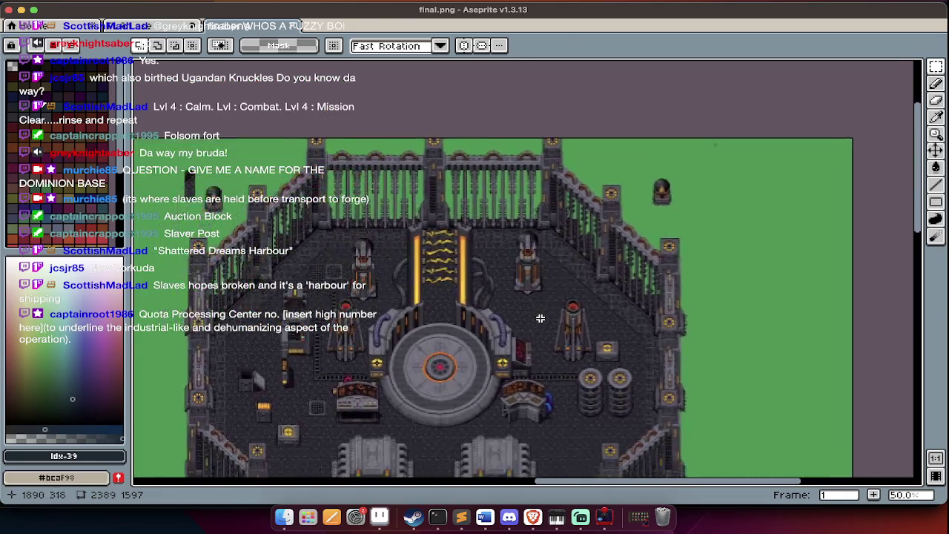
scroll(540, 318, "up", 1)
scroll(539, 318, "down", 2)
scroll(549, 304, "down", 1)
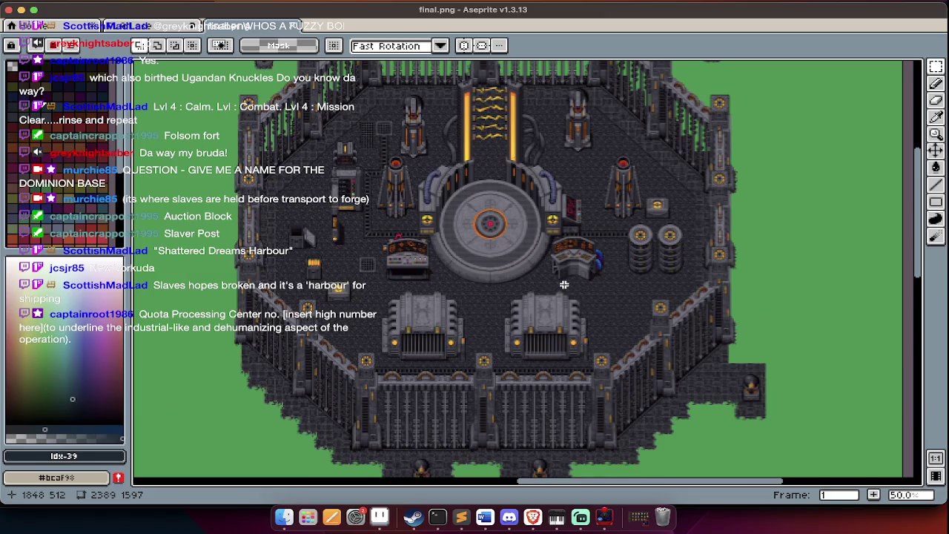
scroll(468, 364, "up", 1)
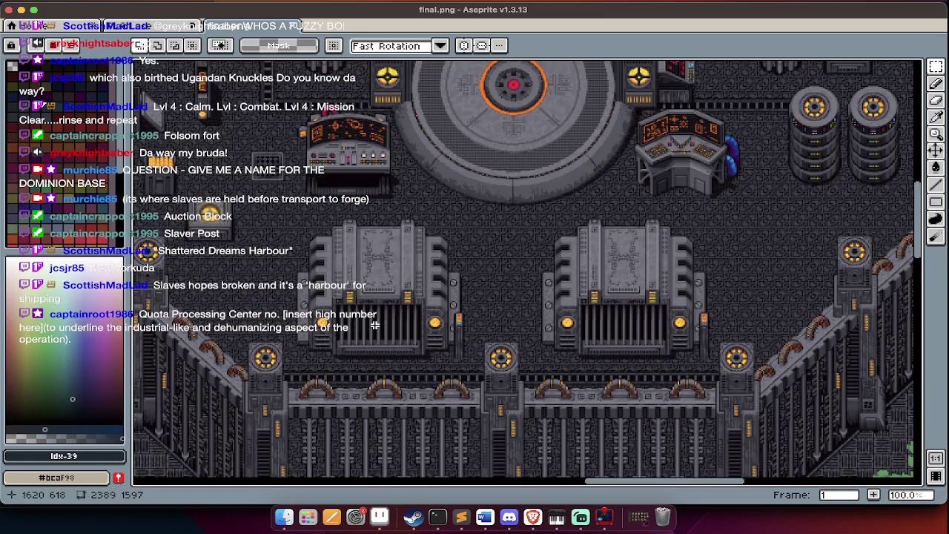
scroll(374, 325, "up", 2)
scroll(441, 299, "down", 1)
scroll(441, 299, "down", 1)
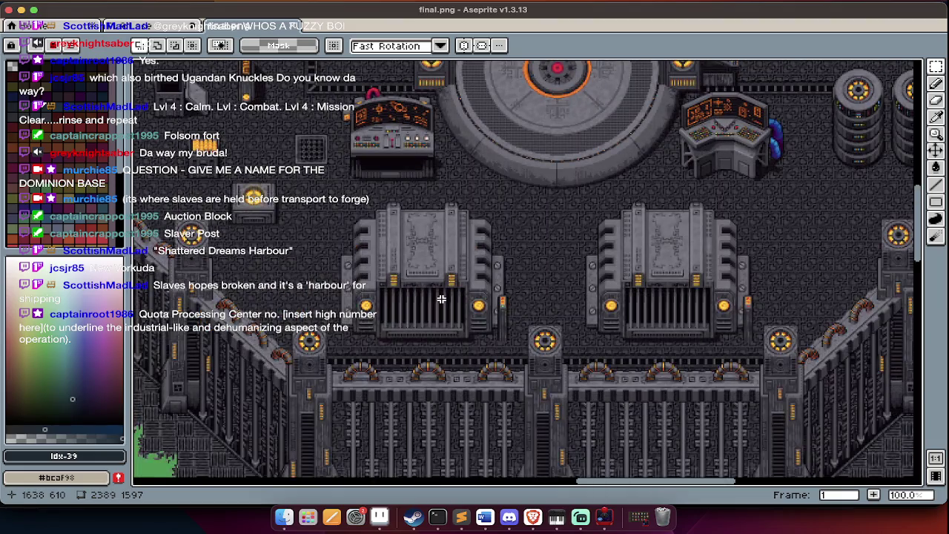
scroll(396, 338, "up", 3)
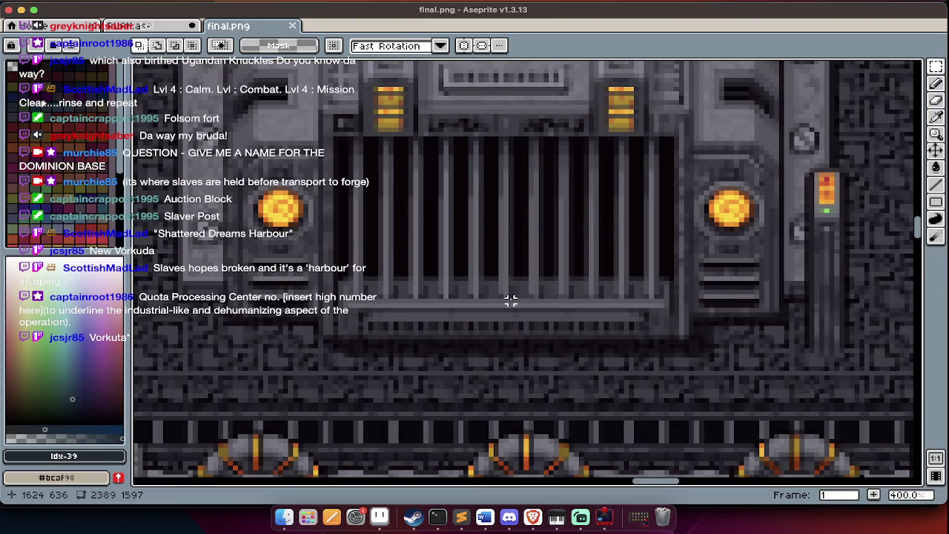
scroll(511, 300, "down", 1)
scroll(461, 293, "up", 1)
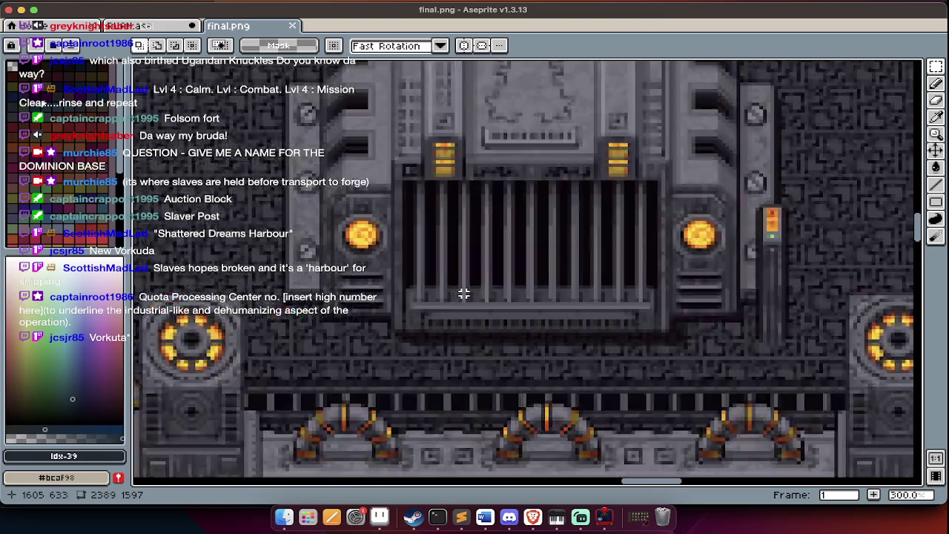
scroll(513, 293, "down", 1)
scroll(549, 294, "right", 5)
scroll(571, 289, "right", 3)
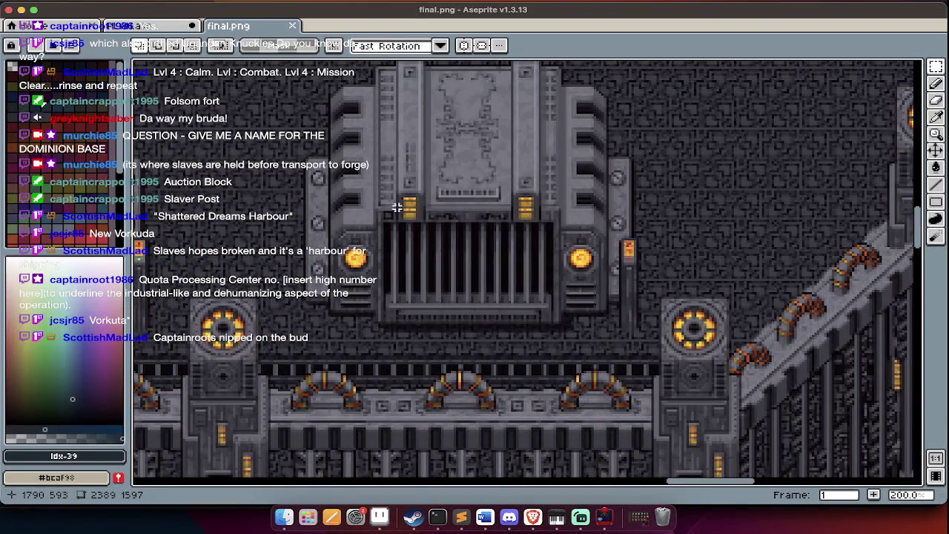
scroll(415, 283, "up", 2)
scroll(415, 284, "up", 3)
scroll(416, 284, "up", 2)
scroll(416, 286, "down", 1)
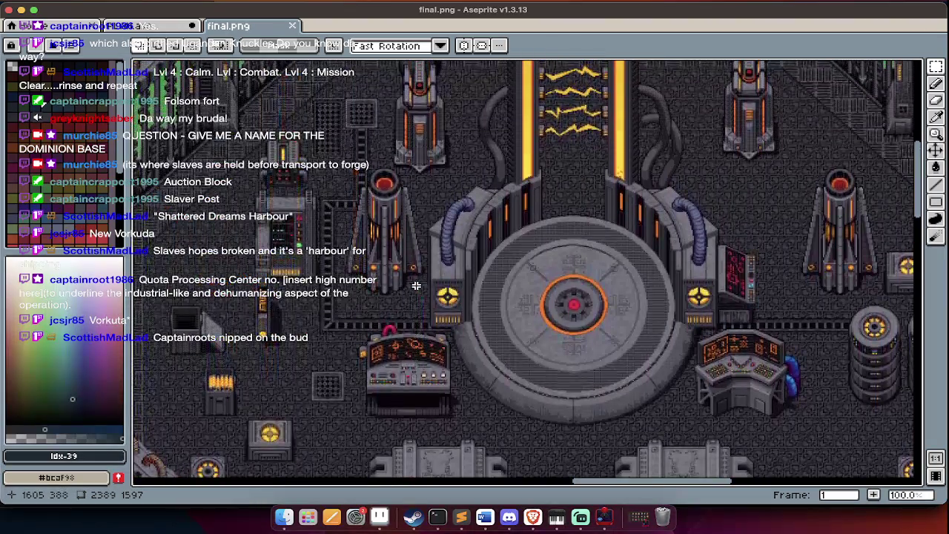
scroll(416, 289, "up", 2)
scroll(414, 312, "down", 1)
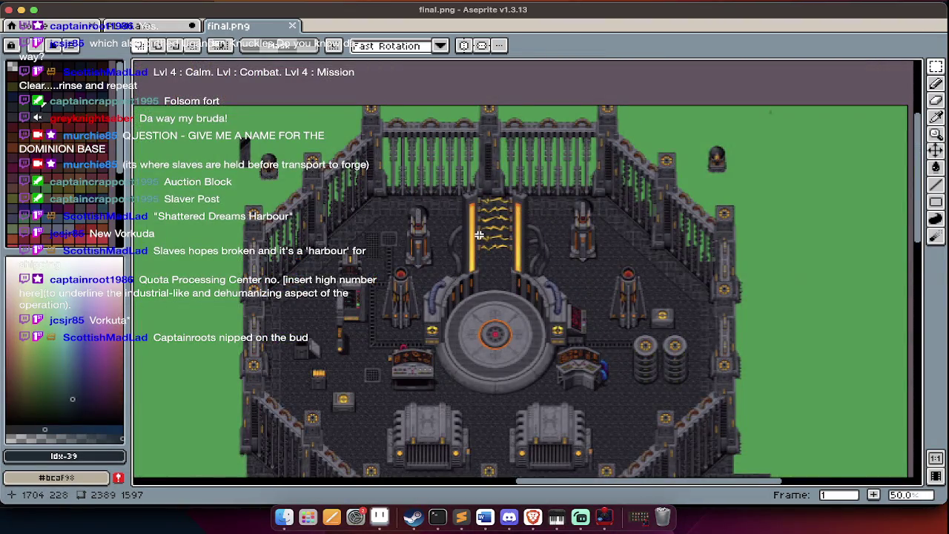
scroll(479, 235, "up", 1)
scroll(526, 252, "down", 3)
scroll(526, 253, "down", 1)
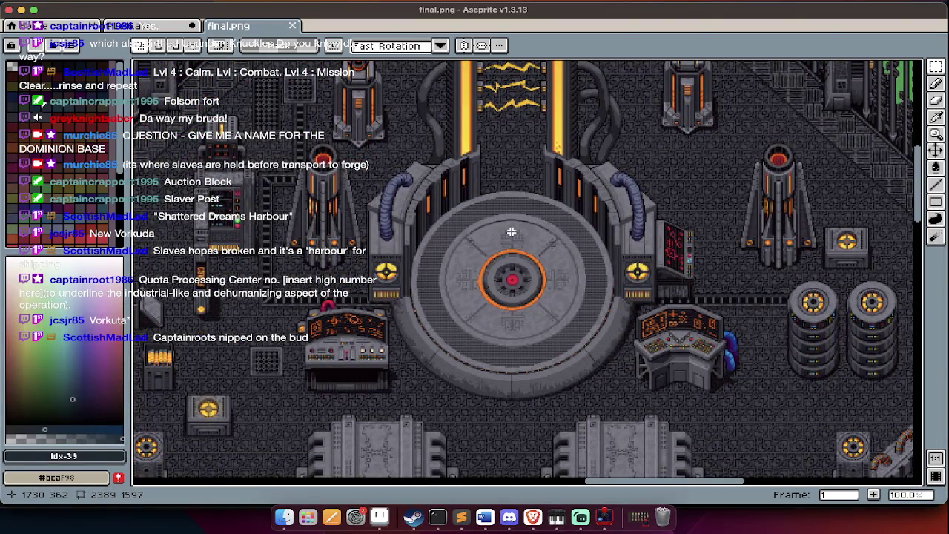
scroll(531, 221, "up", 3)
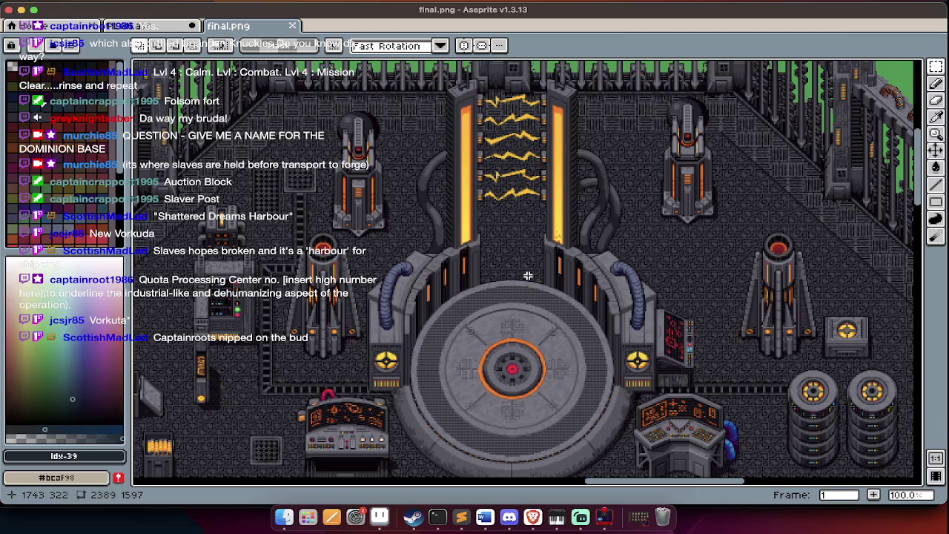
scroll(527, 329, "up", 1)
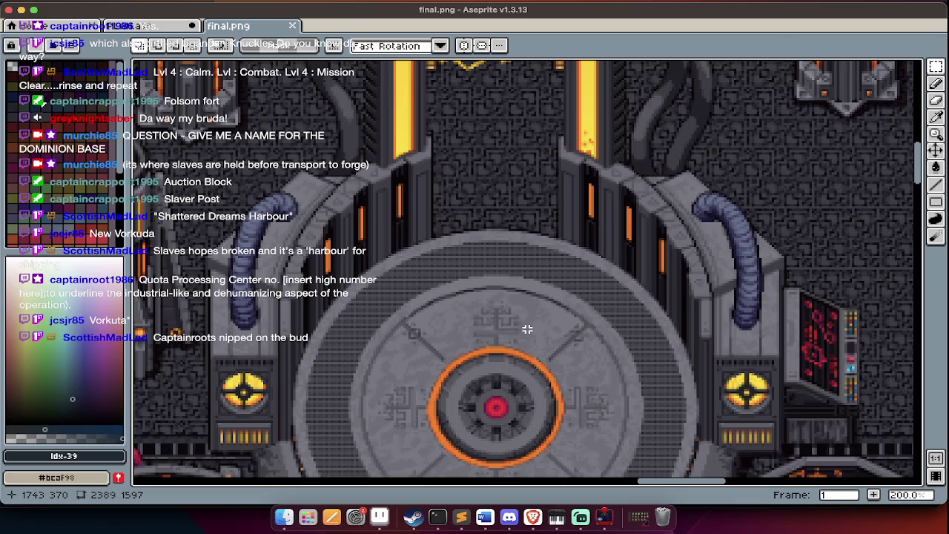
scroll(527, 329, "down", 1)
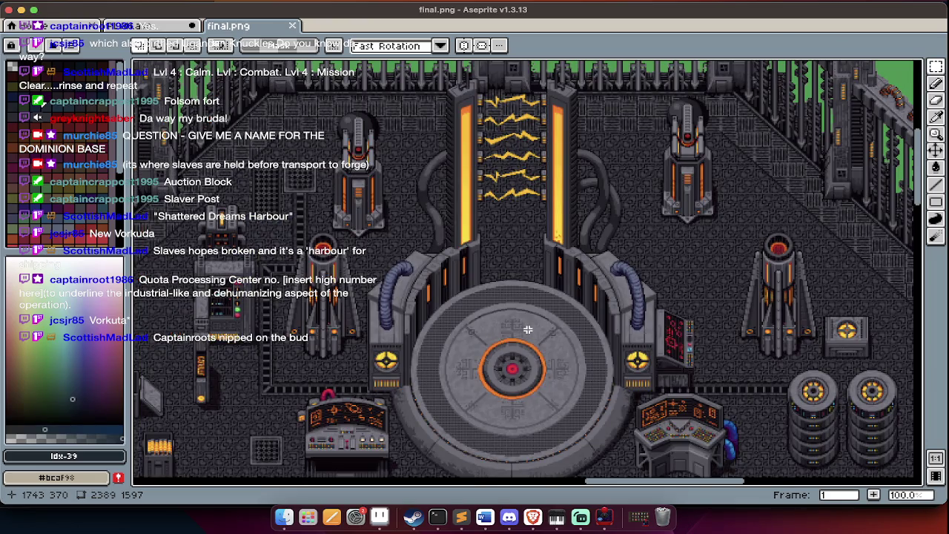
key("Tab")
key("Tab")
left_click(101, 25)
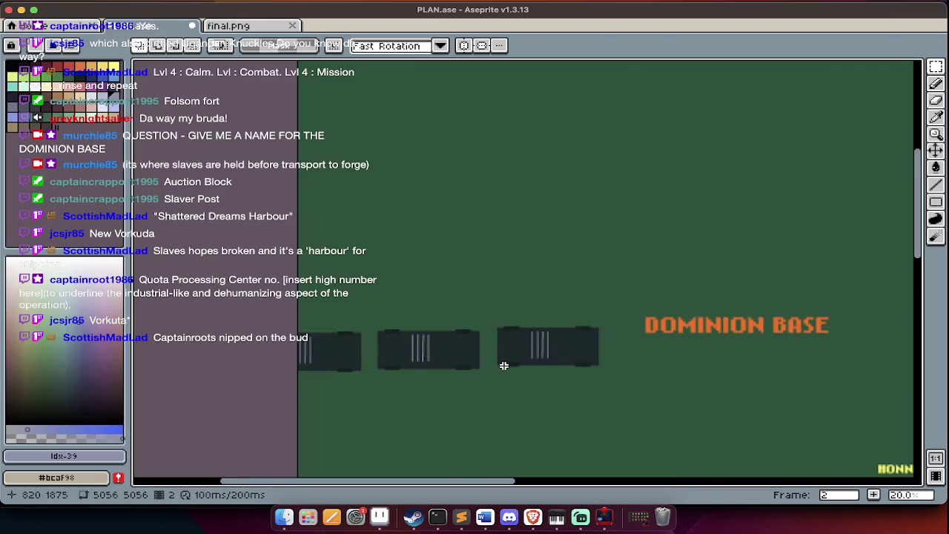
Pan over the PLAN.ase map and show the timeline with Layer 1 and Layer 2
scroll(504, 366, "down", 1)
scroll(504, 366, "down", 1)
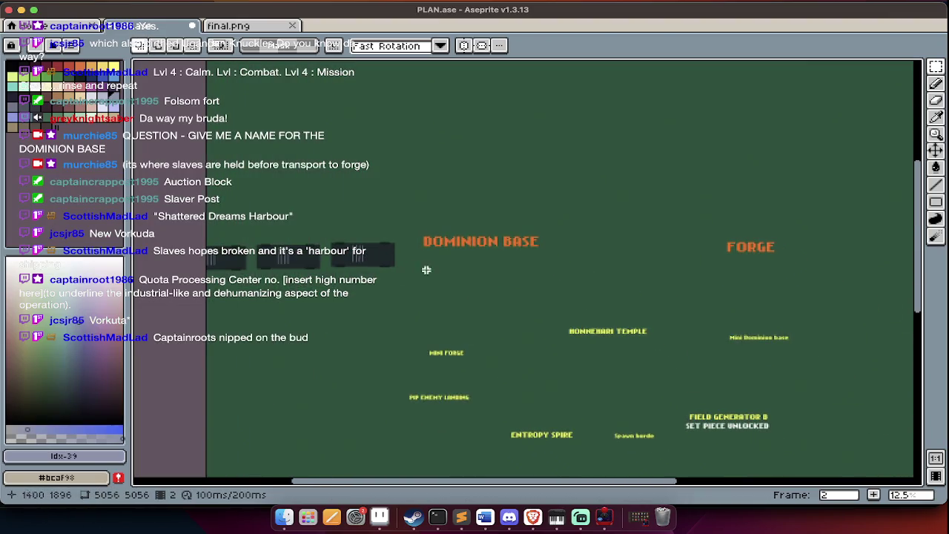
scroll(464, 275, "right", 5)
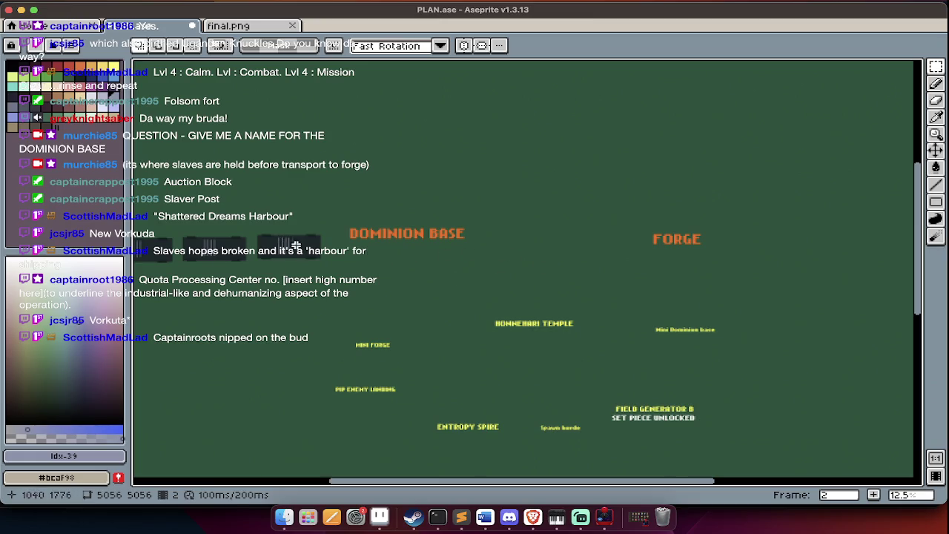
scroll(304, 245, "left", 2)
scroll(311, 245, "left", 2)
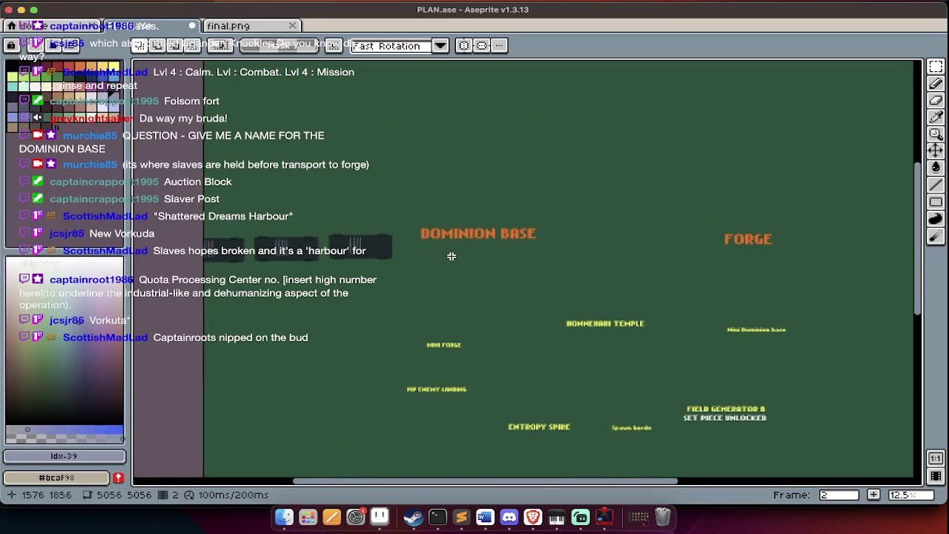
scroll(450, 257, "right", 10)
scroll(449, 257, "left", 8)
scroll(365, 290, "up", 2)
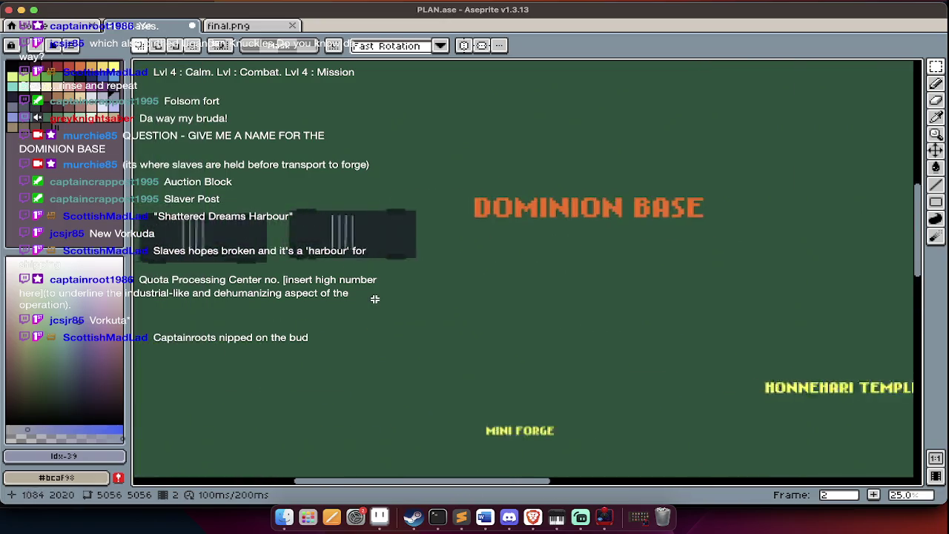
scroll(374, 296, "left", 3)
key("Tab")
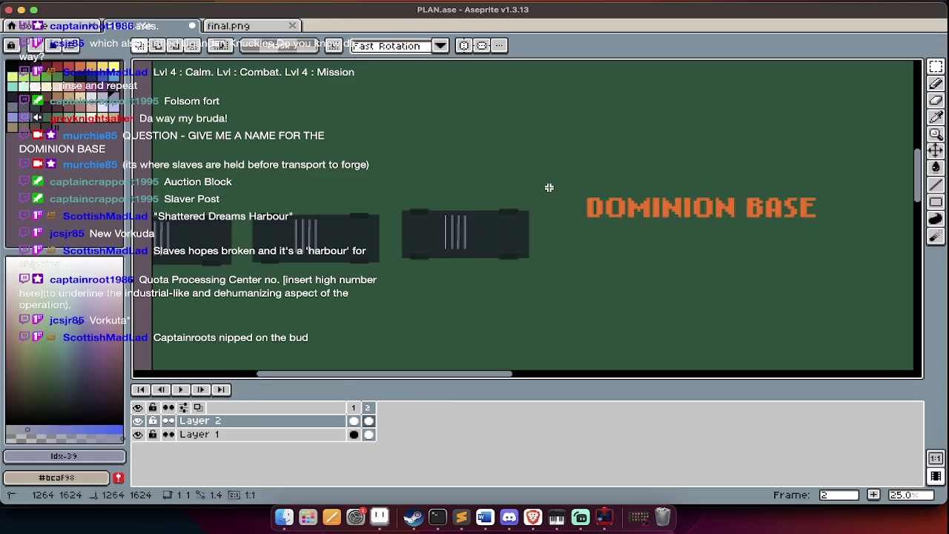
Select the three dark vehicles left of DOMINION BASE and drag a corner to scale them down
scroll(542, 196, "left", 5)
left_click_drag(918, 188, 511, 301)
scroll(415, 326, "right", 1)
scroll(402, 332, "right", 5)
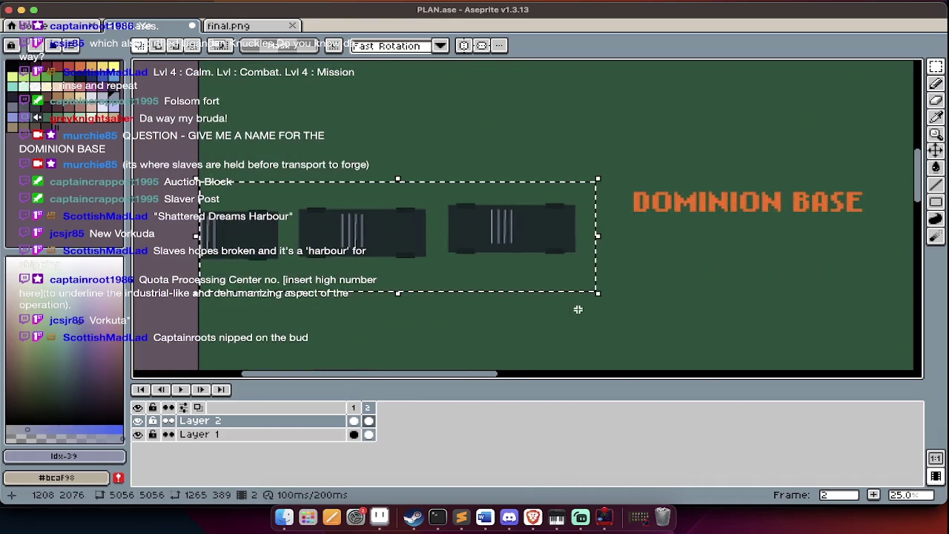
left_click_drag(613, 303, 455, 248)
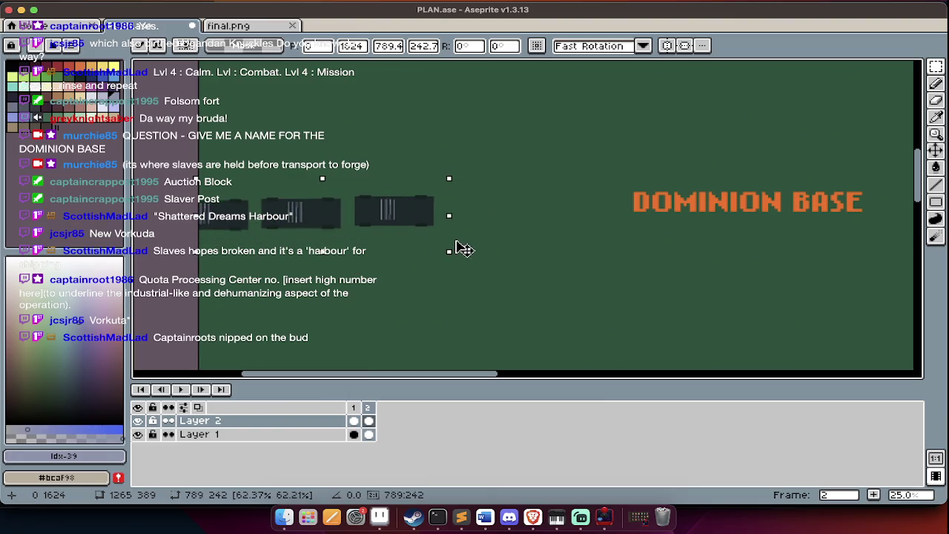
scroll(375, 255, "up", 2)
Commit the resize, then undo a stray pencil 'D' sketched below the vehicles
key("b")
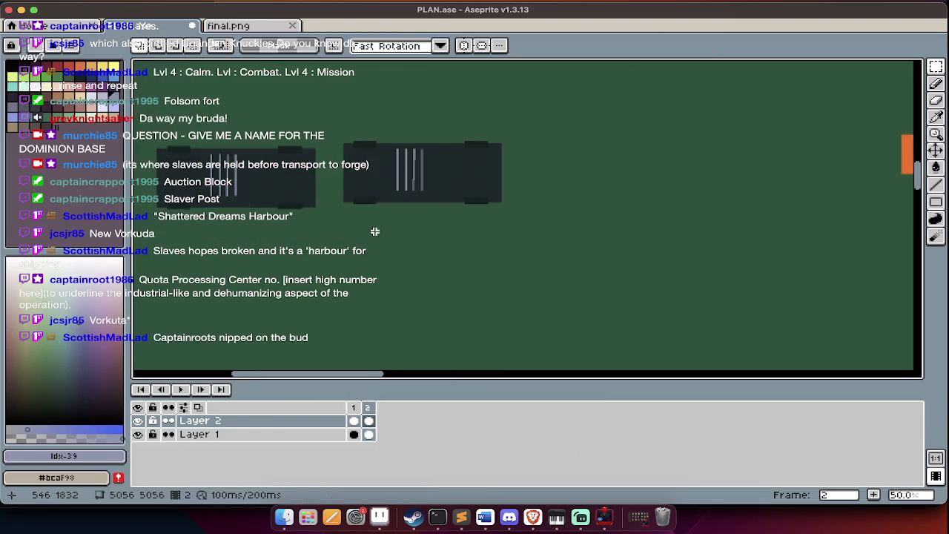
scroll(375, 229, "up", 1)
mouse_move(370, 228)
left_mouse_down()
mouse_move(386, 284)
mouse_move(375, 239)
left_mouse_up()
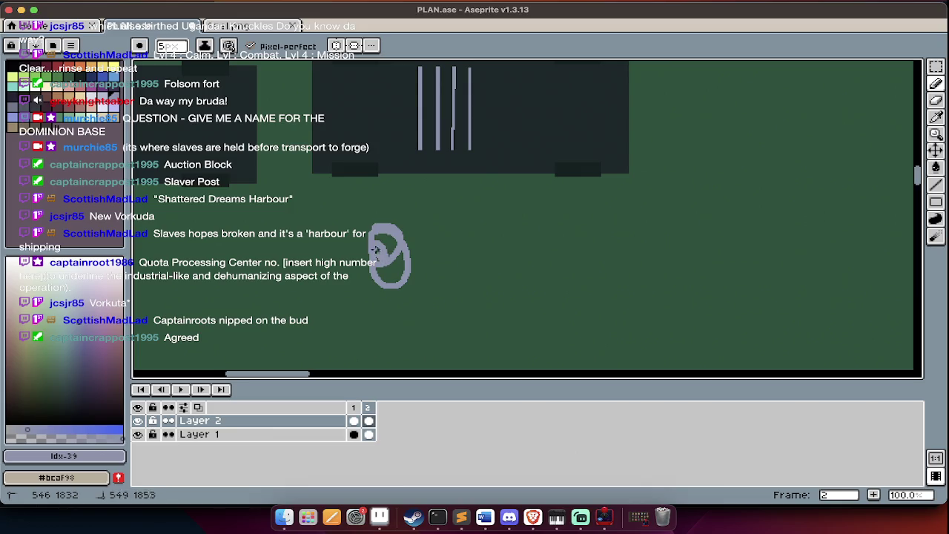
scroll(375, 239, "down", 2)
scroll(373, 240, "down", 2)
key("ctrl+z")
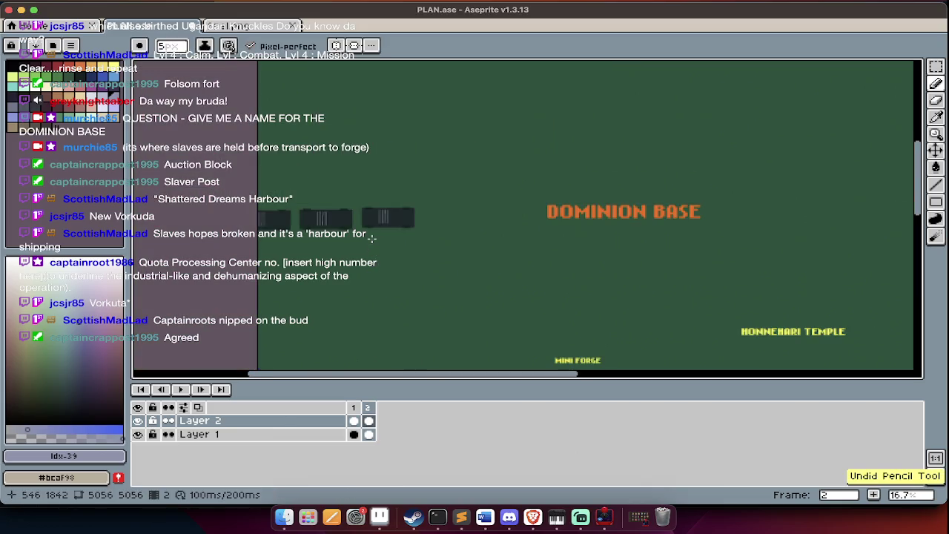
Reselect the three vehicles, shrink them slightly more, and clear the selection
key("m")
left_click_drag(424, 185, 258, 275)
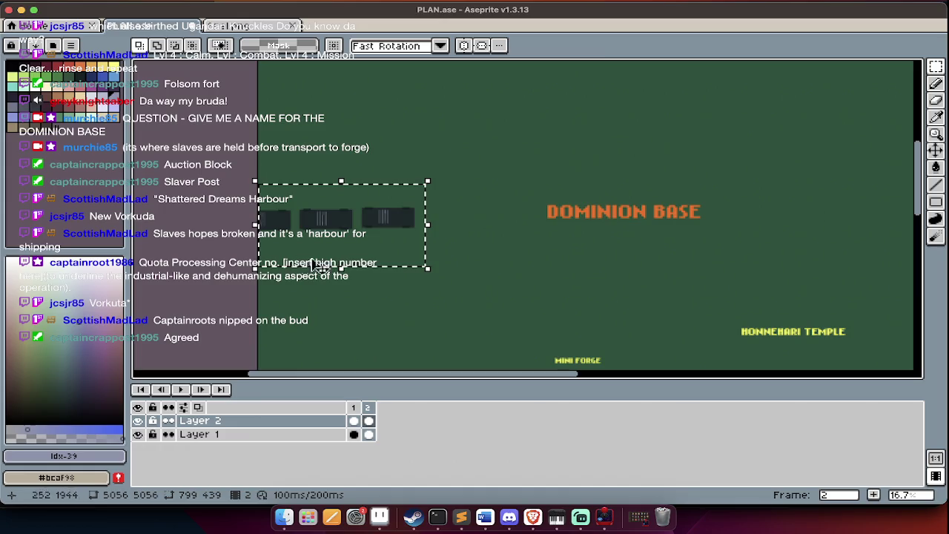
left_click_drag(429, 280, 418, 271)
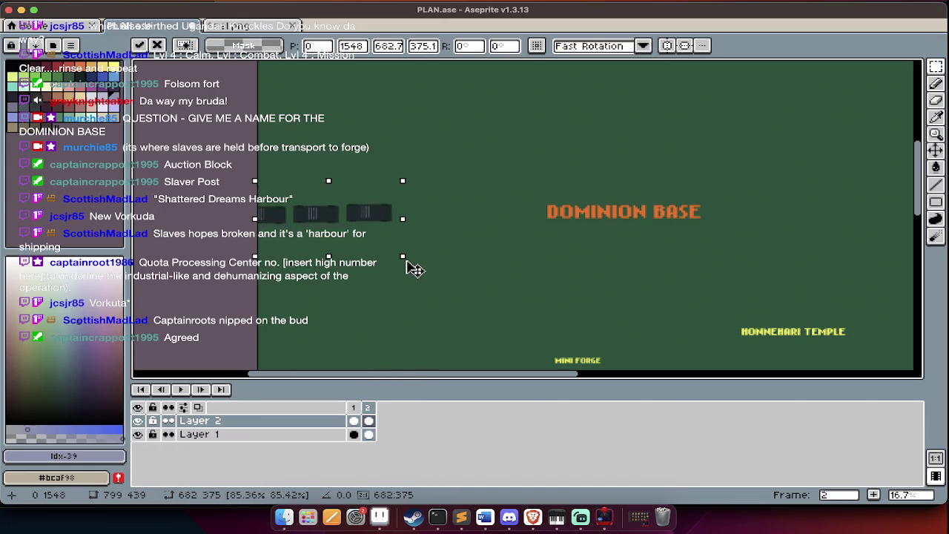
key("ctrl+d")
Pan across the PLAN.ase map to check the smaller convoy, briefly toggling the layers timeline
scroll(387, 238, "right", 3)
scroll(386, 238, "down", 2)
scroll(386, 238, "right", 3)
scroll(487, 244, "right", 1)
scroll(597, 242, "right", 2)
scroll(598, 242, "right", 3)
scroll(599, 241, "left", 10)
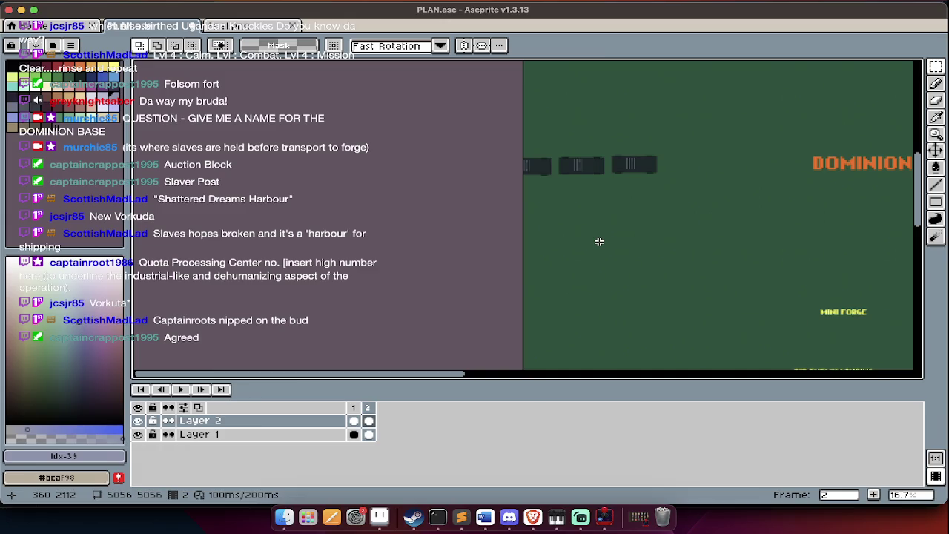
scroll(599, 242, "right", 3)
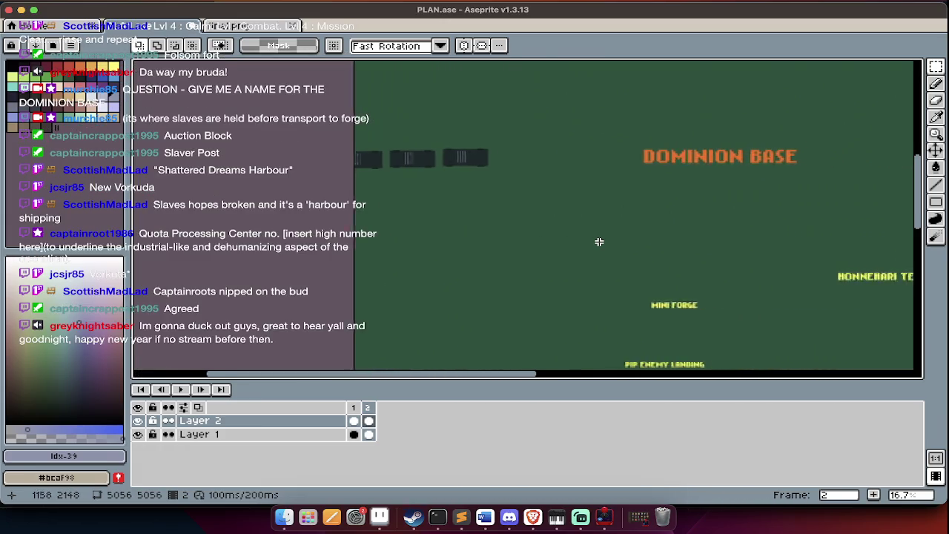
scroll(599, 242, "right", 1)
scroll(599, 242, "right", 3)
key("Tab")
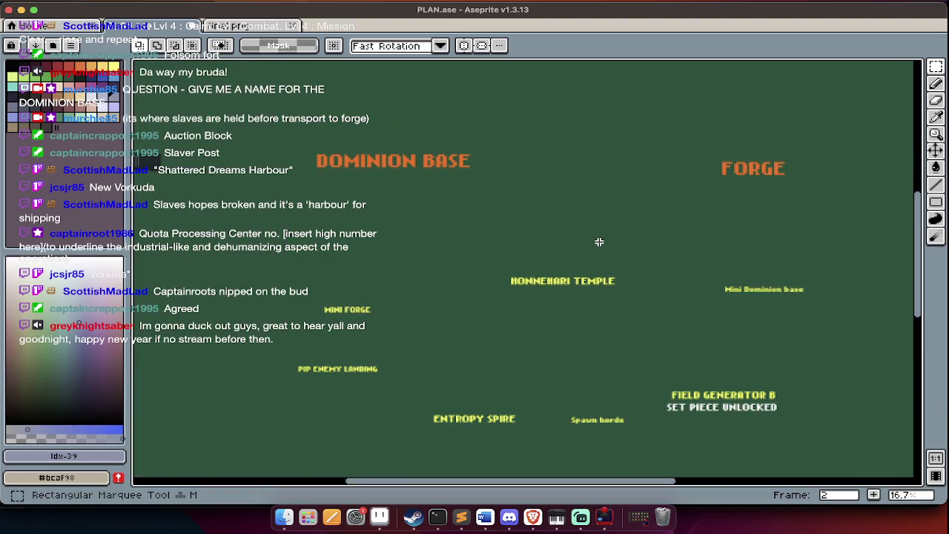
key("Tab")
scroll(593, 242, "right", 3)
scroll(590, 242, "left", 2)
scroll(590, 241, "left", 3)
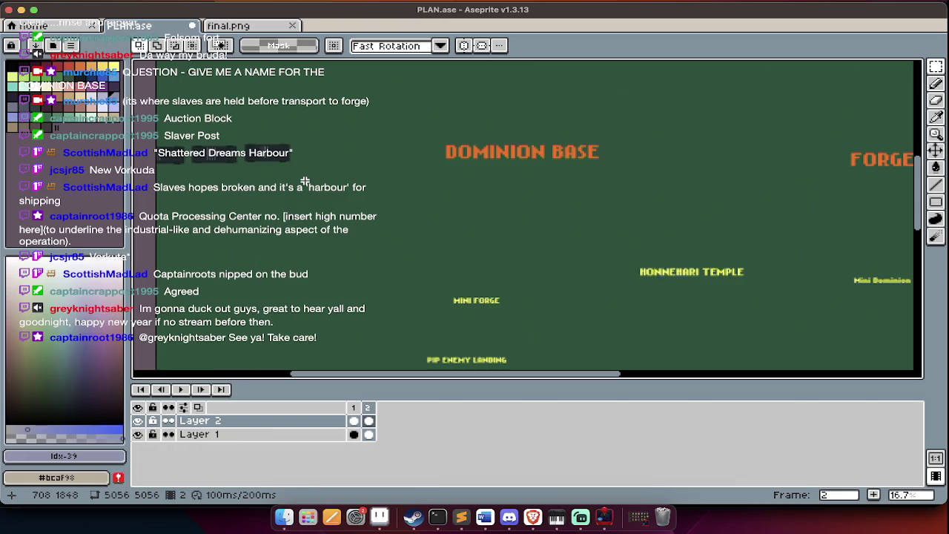
Hide the layers timeline so the canvas is larger, and pan around the map
scroll(331, 220, "down", 3)
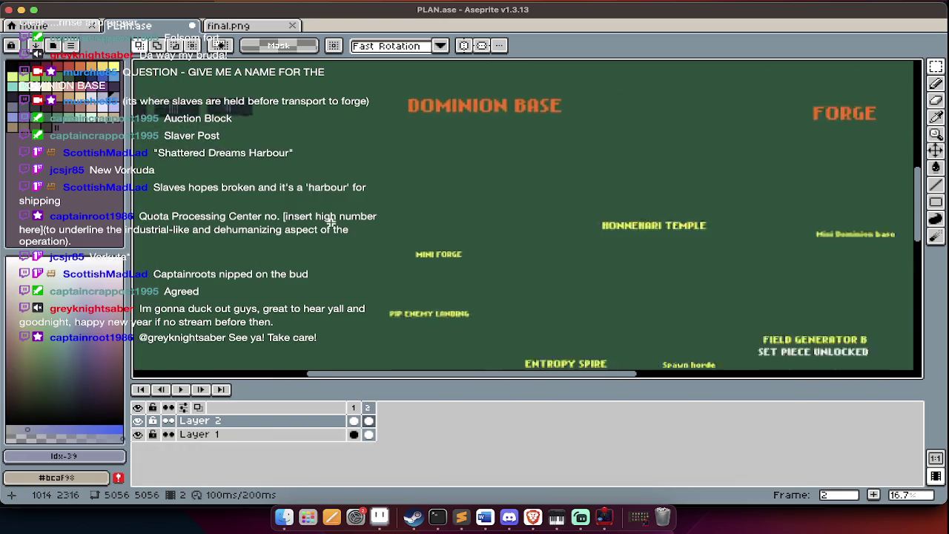
scroll(331, 221, "right", 2)
scroll(330, 221, "up", 2)
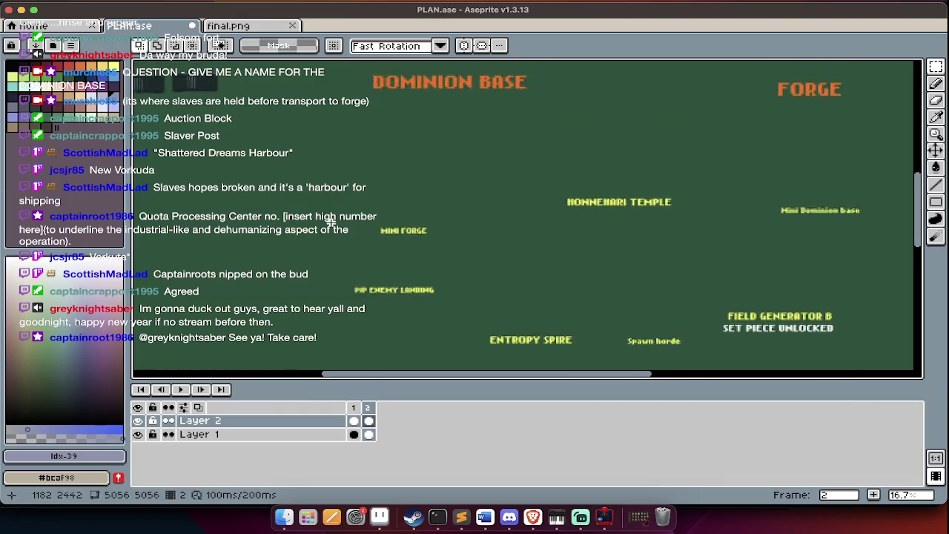
scroll(330, 220, "up", 2)
scroll(330, 220, "left", 1)
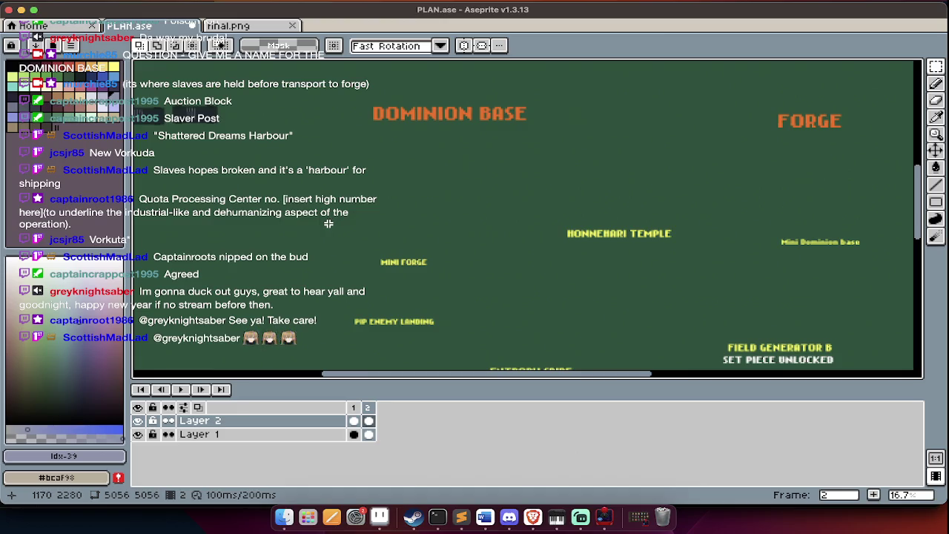
scroll(329, 223, "left", 5)
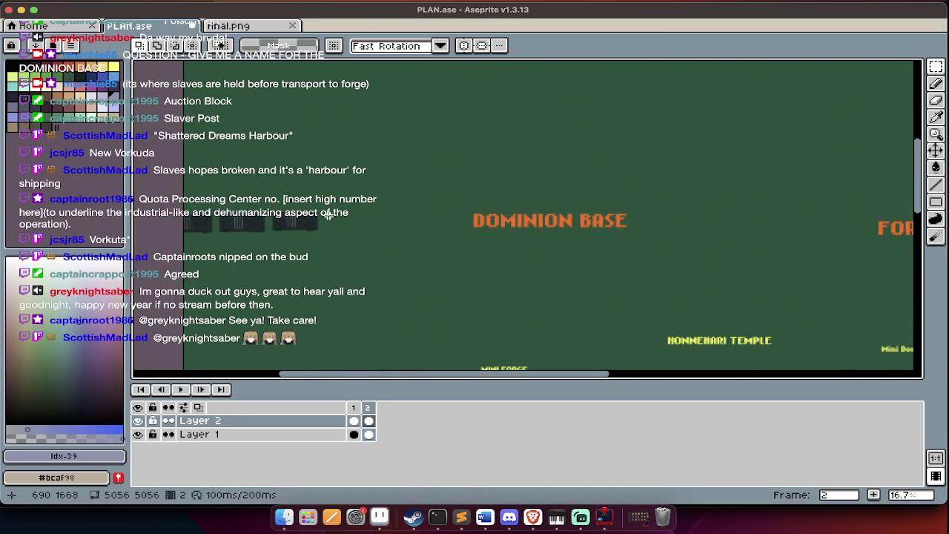
scroll(328, 215, "up", 1)
scroll(328, 215, "down", 2)
key("Tab")
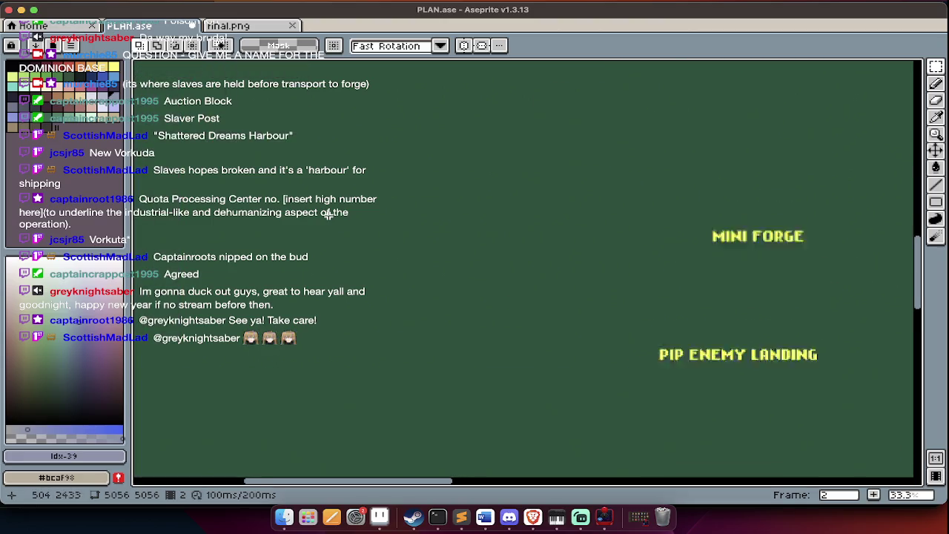
scroll(328, 215, "up", 3)
scroll(386, 328, "down", 1)
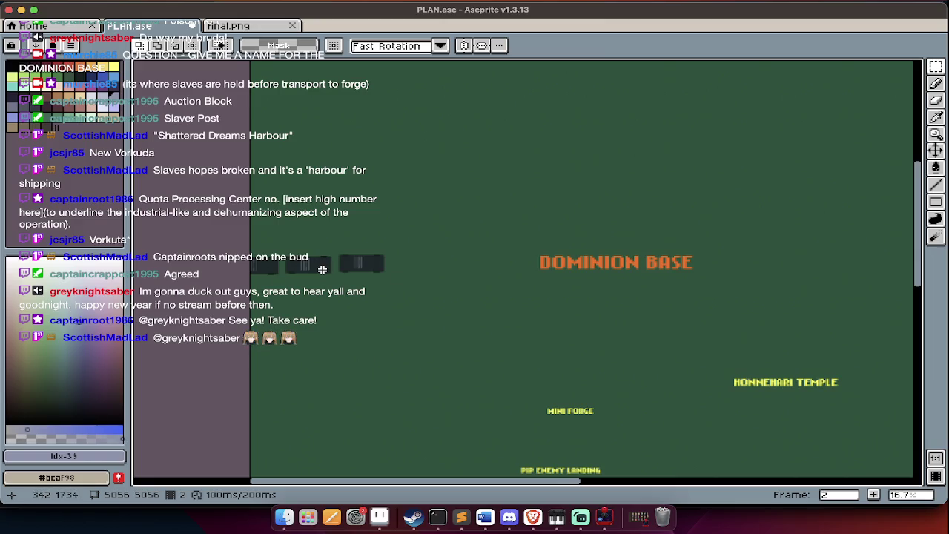
scroll(322, 270, "down", 2)
scroll(321, 270, "up", 2)
scroll(321, 270, "right", 6)
scroll(322, 269, "right", 4)
scroll(322, 270, "left", 5)
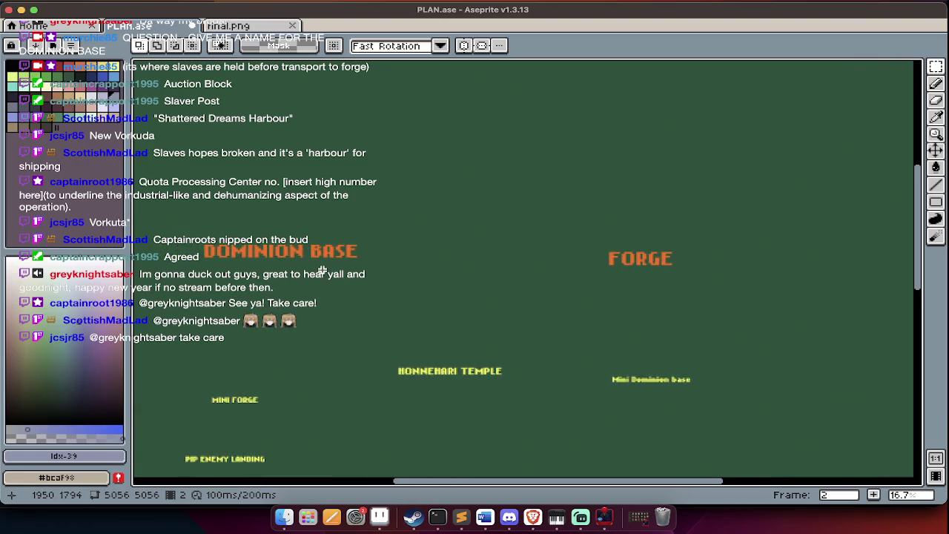
scroll(322, 270, "left", 4)
scroll(322, 270, "left", 1)
scroll(322, 270, "up", 1)
scroll(322, 270, "left", 1)
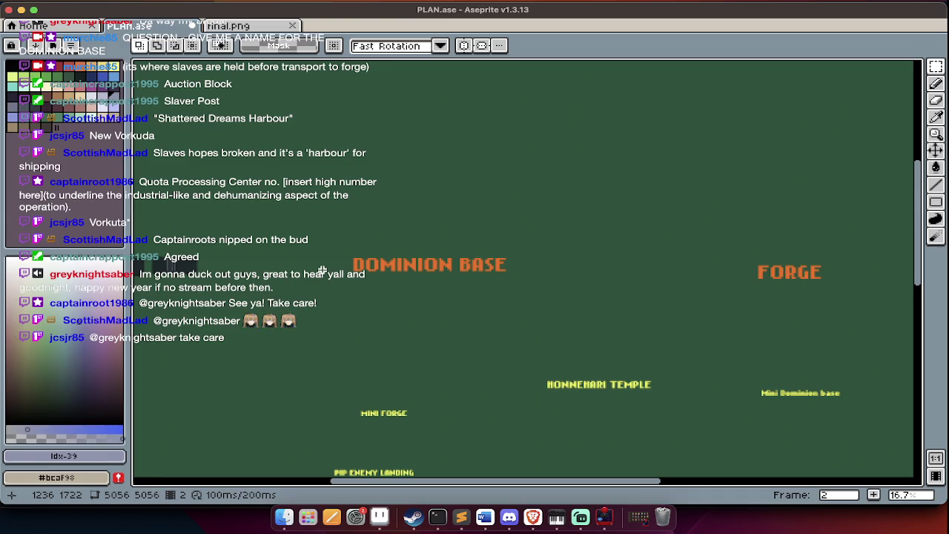
scroll(371, 345, "up", 1)
scroll(371, 349, "up", 1)
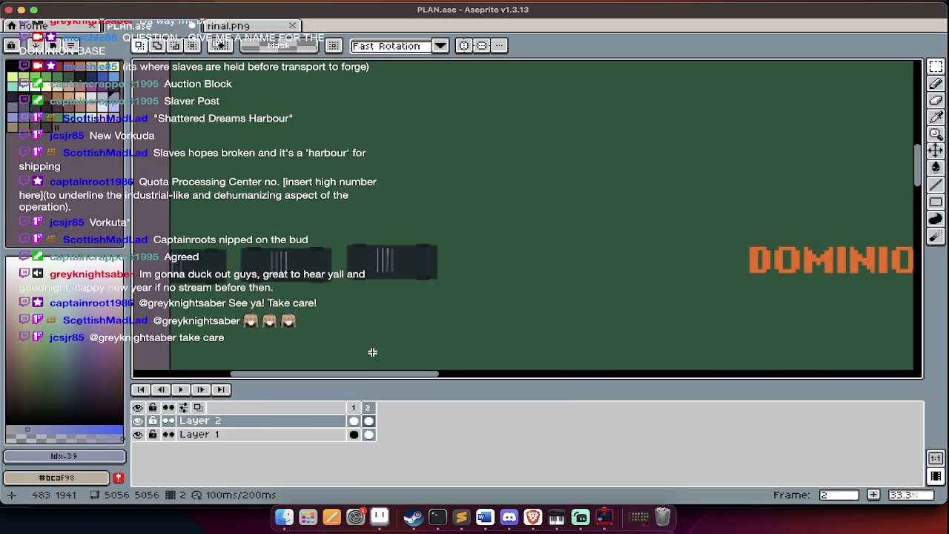
scroll(164, 284, "left", 3)
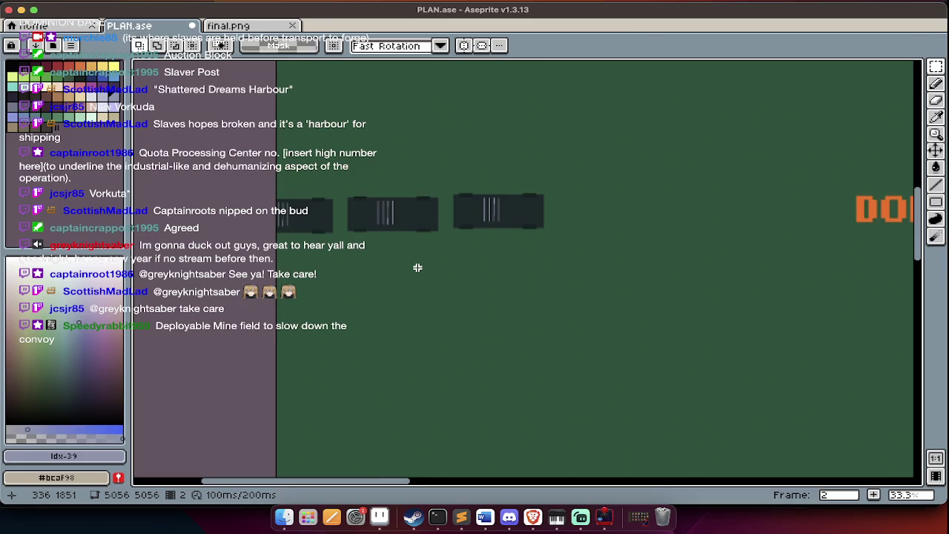
key("Tab")
key("Tab")
Sketch two light vertical route lines below the vehicles, one with a diagonal, one with a hook
scroll(423, 296, "down", 2)
key("b")
left_click_drag(412, 216, 409, 317)
left_click_drag(375, 271, 409, 333)
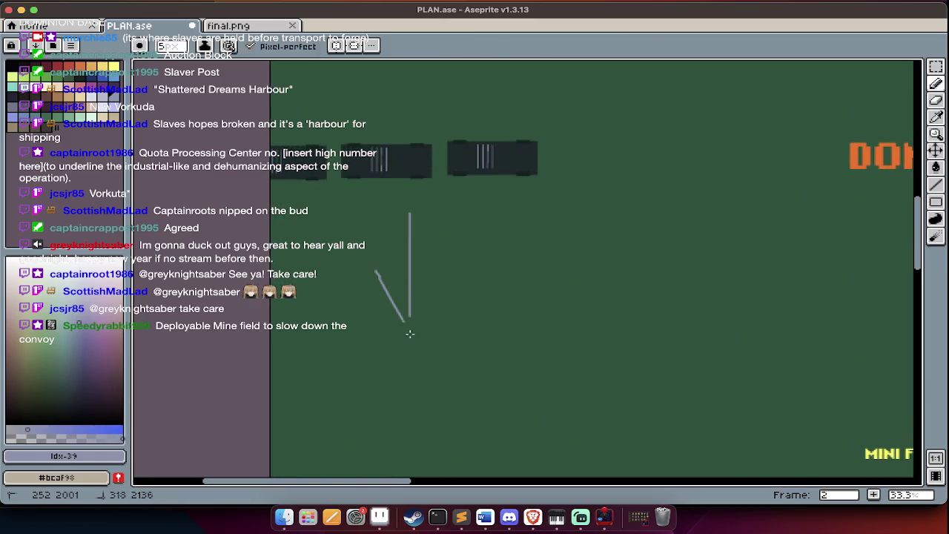
left_click_drag(508, 175, 507, 280)
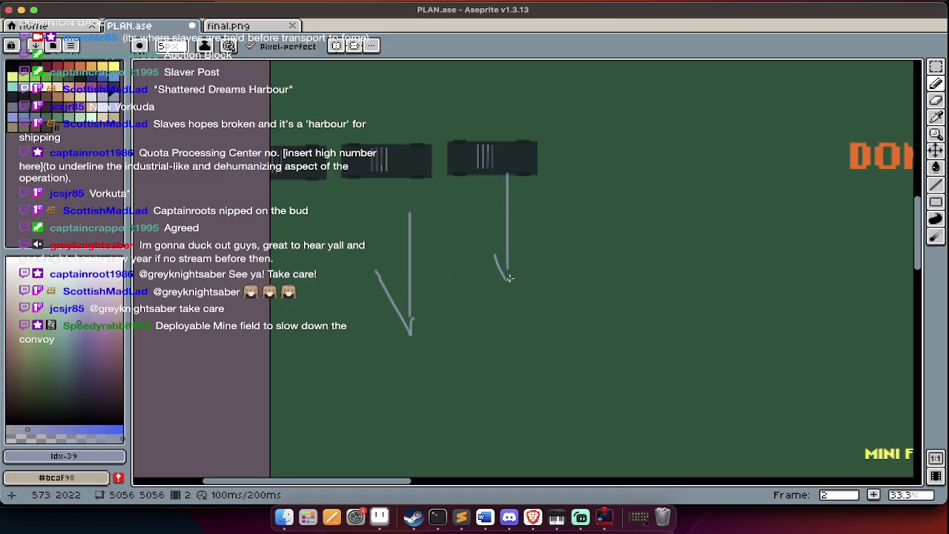
left_click_drag(300, 199, 300, 271)
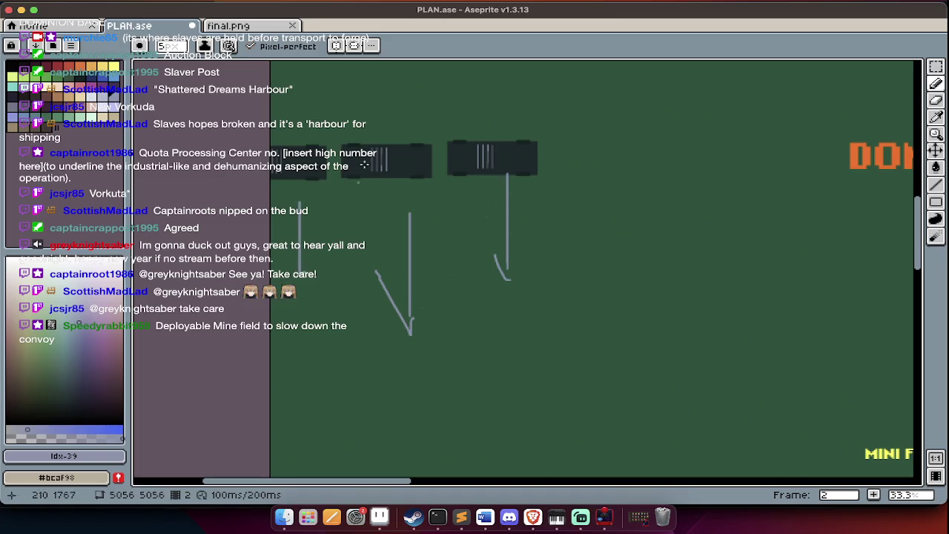
Draw a red Y mark beside the red X above the convoy
left_click(57, 66)
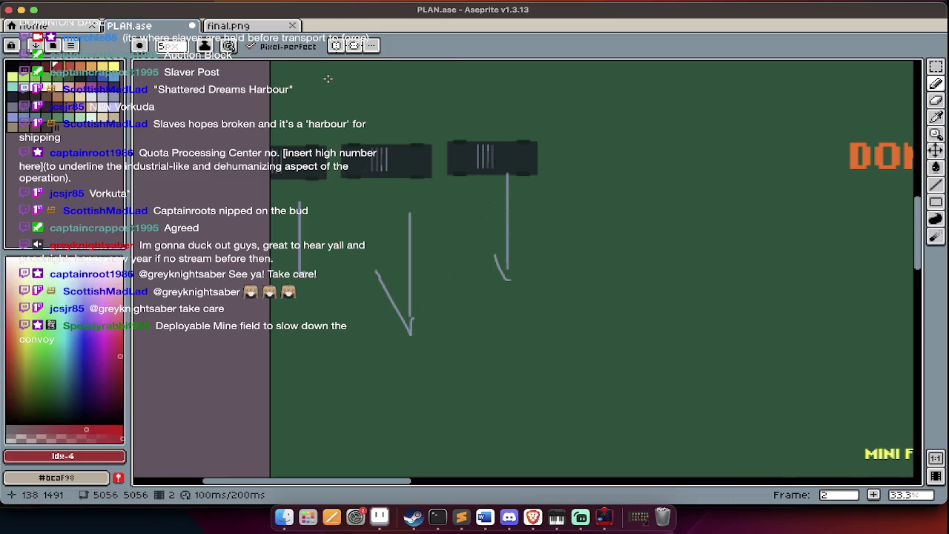
left_click_drag(439, 93, 448, 106)
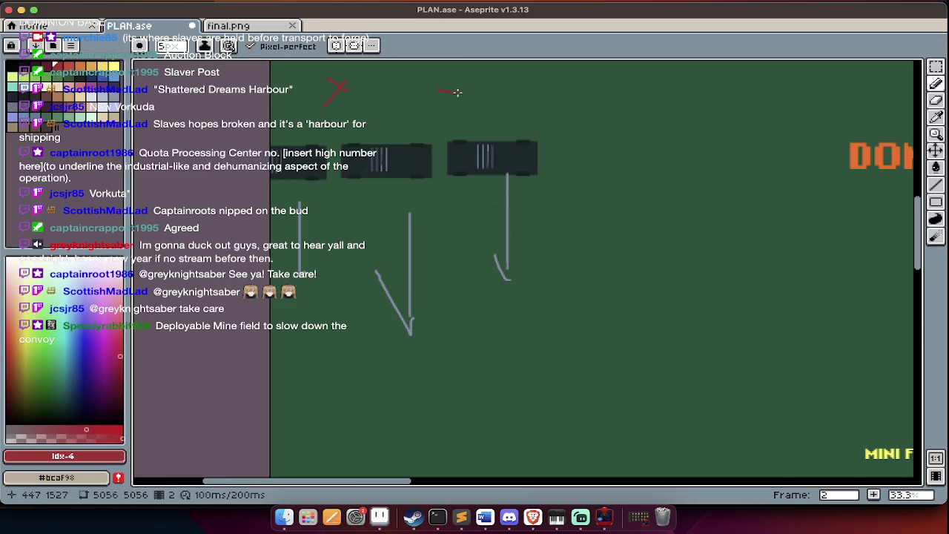
scroll(542, 303, "down", 3)
scroll(542, 304, "right", 2)
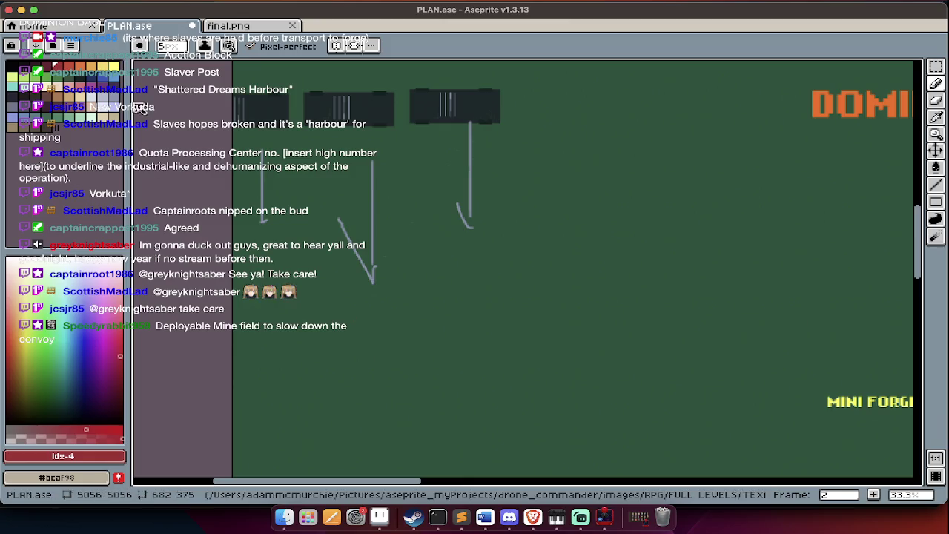
Draw three small blue loop marks beneath the grey route lines
left_click(56, 90)
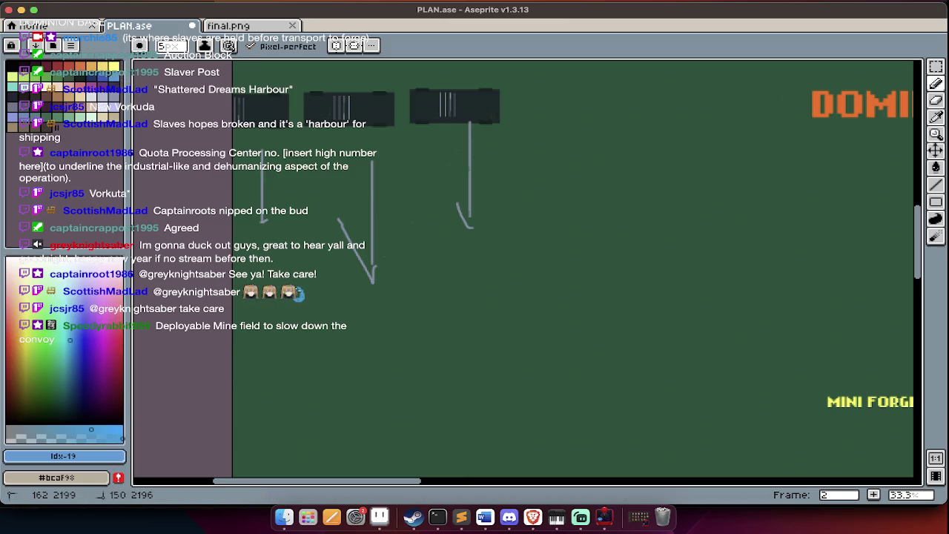
left_click_drag(399, 297, 388, 301)
mouse_move(487, 292)
left_mouse_down()
mouse_move(478, 298)
mouse_move(486, 298)
left_mouse_up()
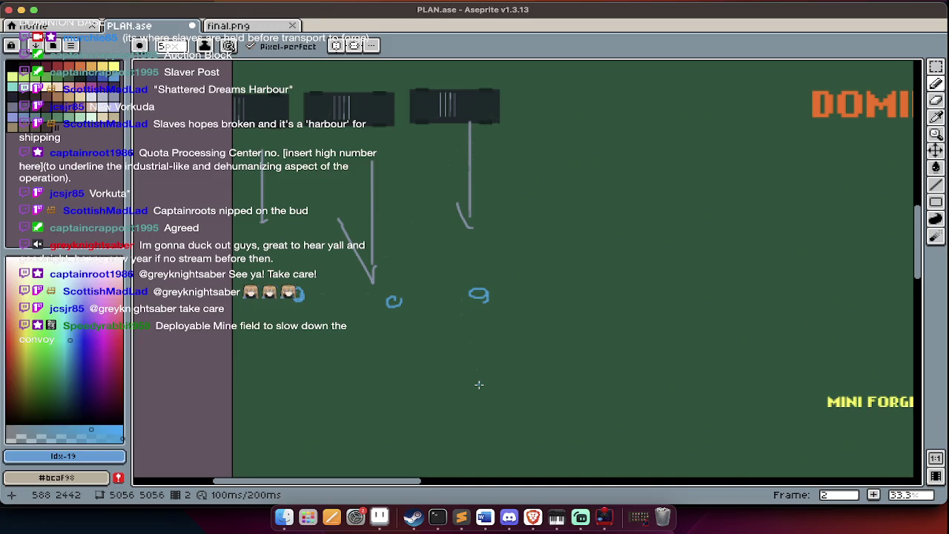
scroll(479, 384, "down", 1)
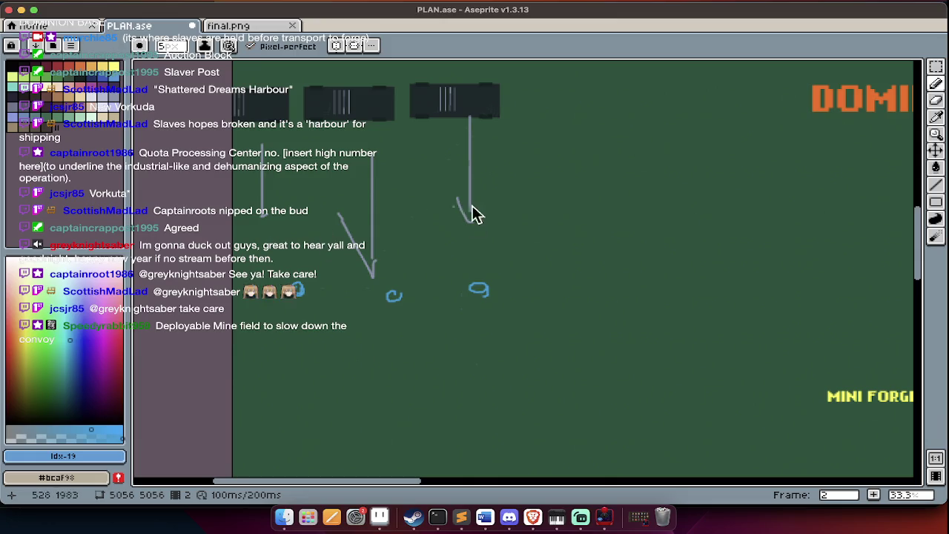
left_click_drag(374, 293, 401, 291)
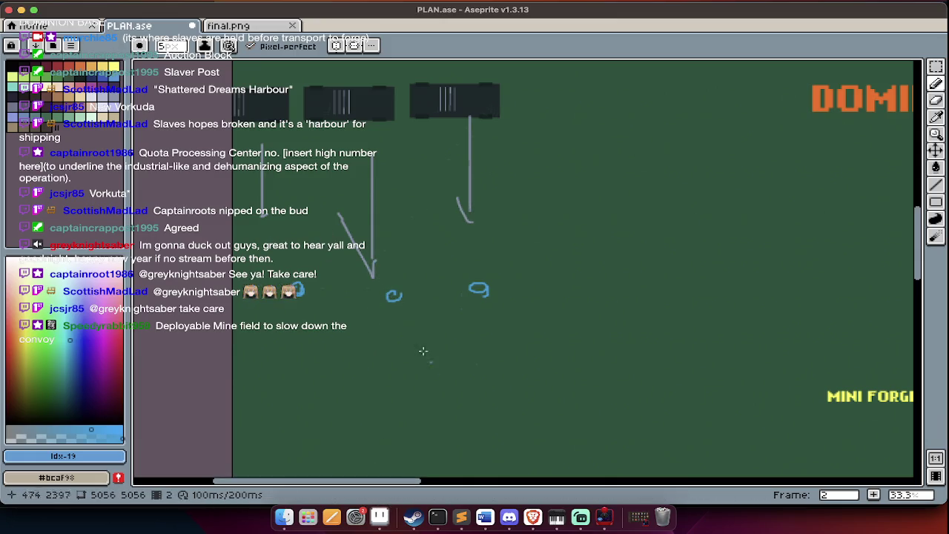
scroll(470, 371, "up", 1)
scroll(471, 371, "up", 3)
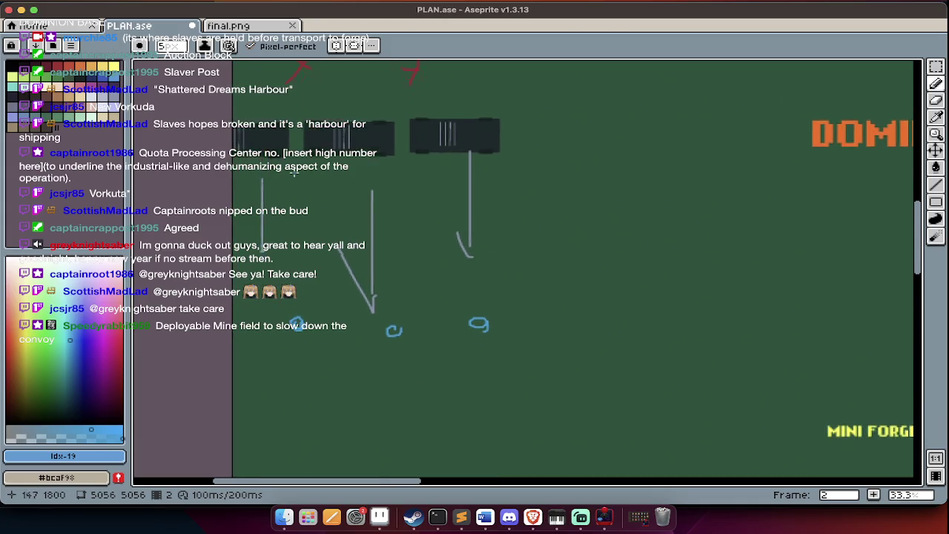
scroll(296, 197, "up", 5)
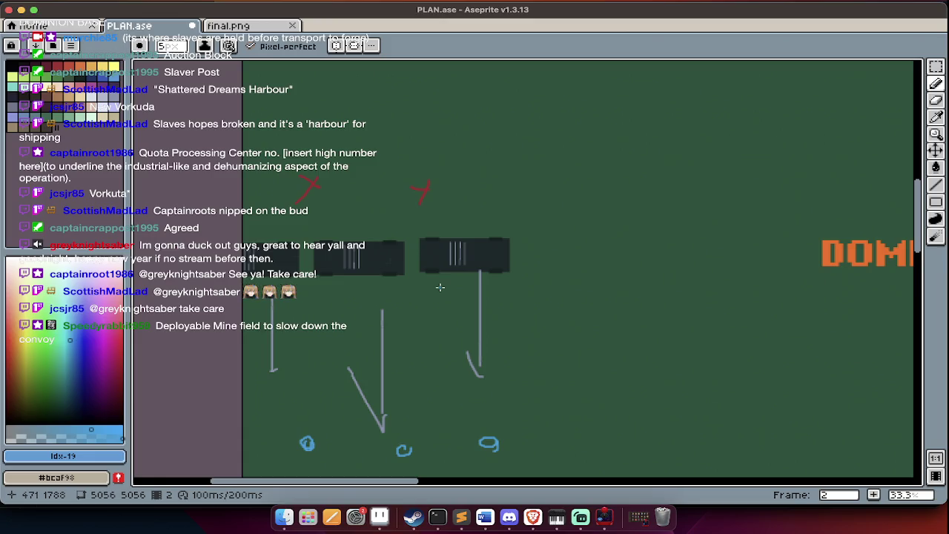
Toggle the timeline panel and switch to rectangular selection
scroll(440, 287, "down", 2)
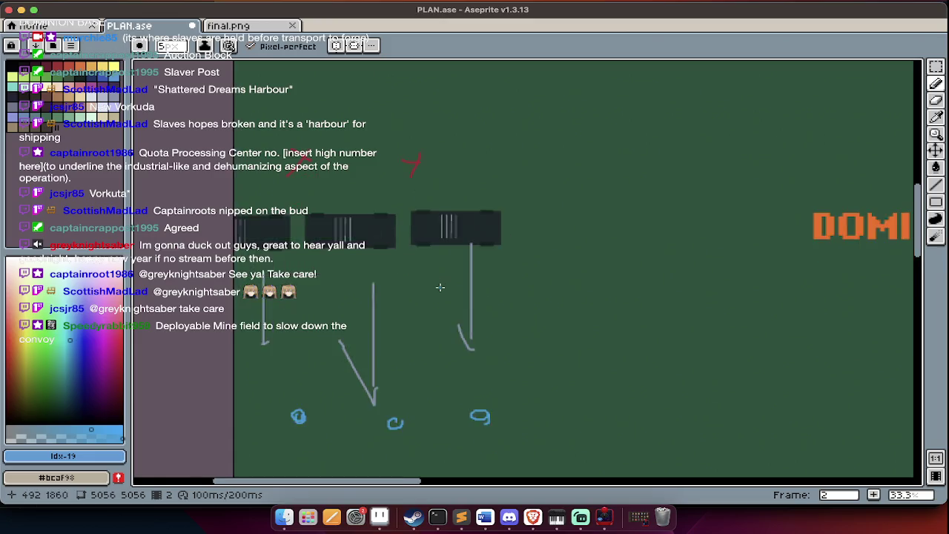
scroll(445, 292, "down", 3)
key("Tab")
key("m")
key("Tab")
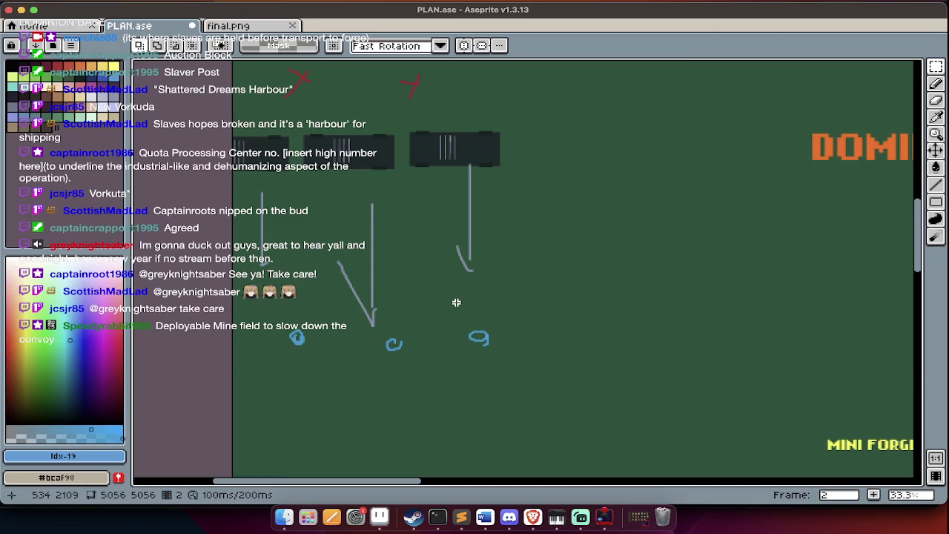
Pan around the annotated PLAN.ase map to review the new marks
scroll(445, 300, "up", 1)
scroll(445, 300, "left", 1)
scroll(445, 300, "down", 2)
scroll(445, 300, "right", 3)
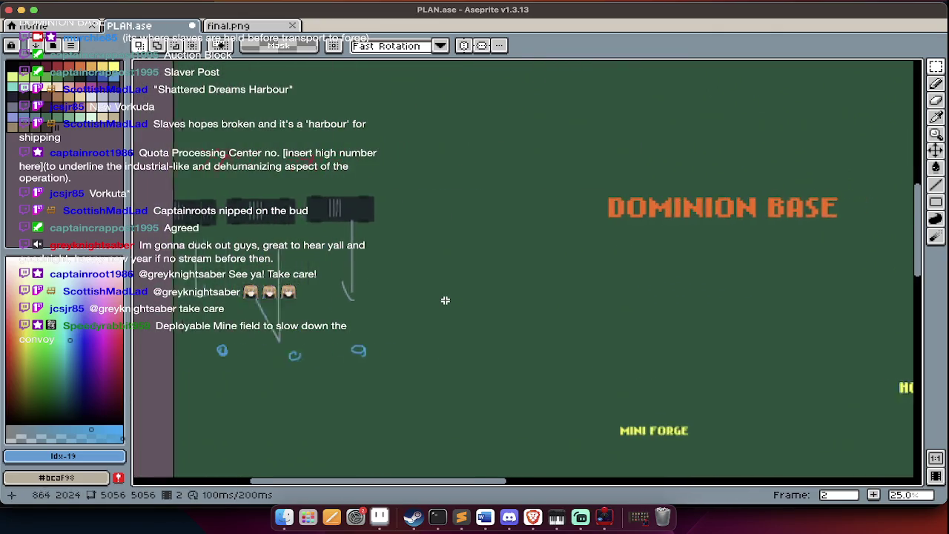
scroll(445, 300, "up", 2)
scroll(445, 299, "right", 1)
scroll(450, 302, "up", 2)
scroll(451, 302, "left", 2)
scroll(451, 302, "left", 1)
Review the Dominion Base artwork in final.png, then switch to the Twitch stream in the browser
left_click(227, 27)
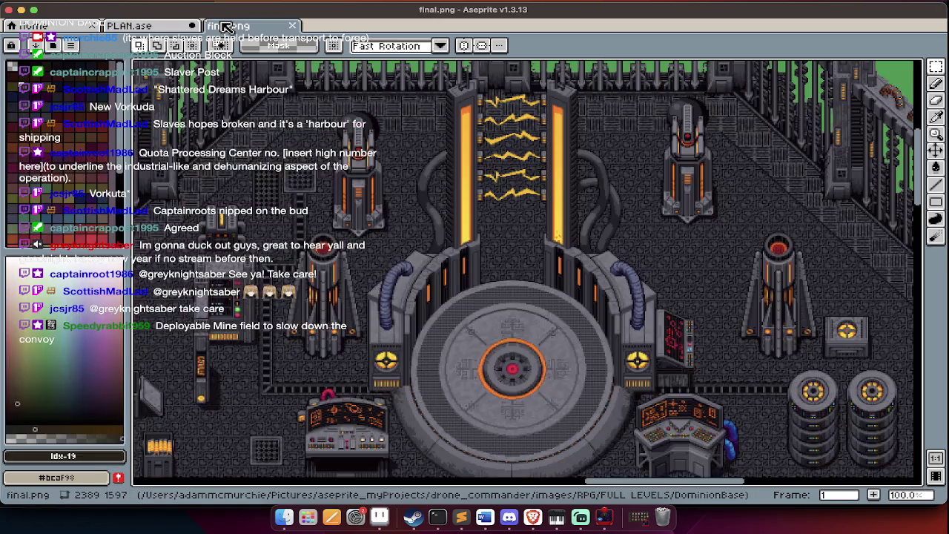
scroll(449, 280, "down", 1)
scroll(459, 292, "down", 2)
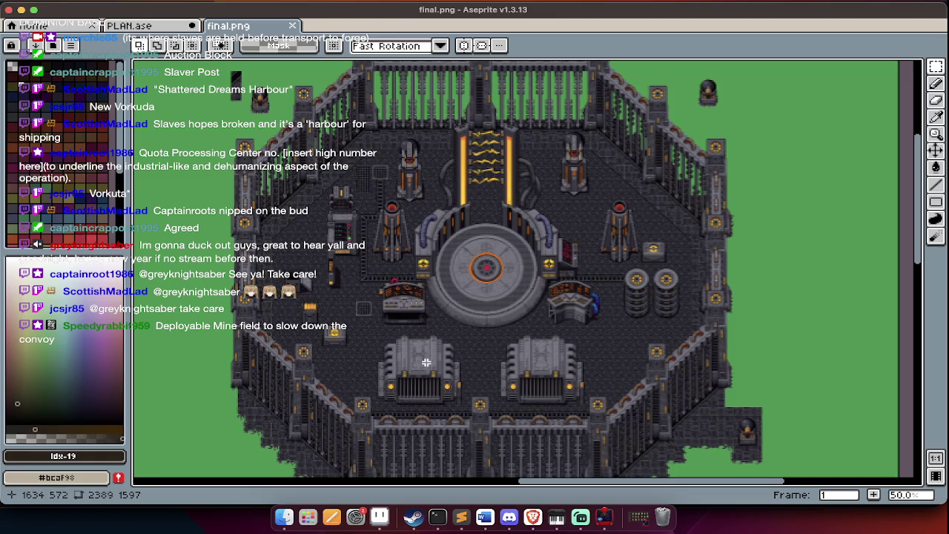
key("Tab")
key("Tab")
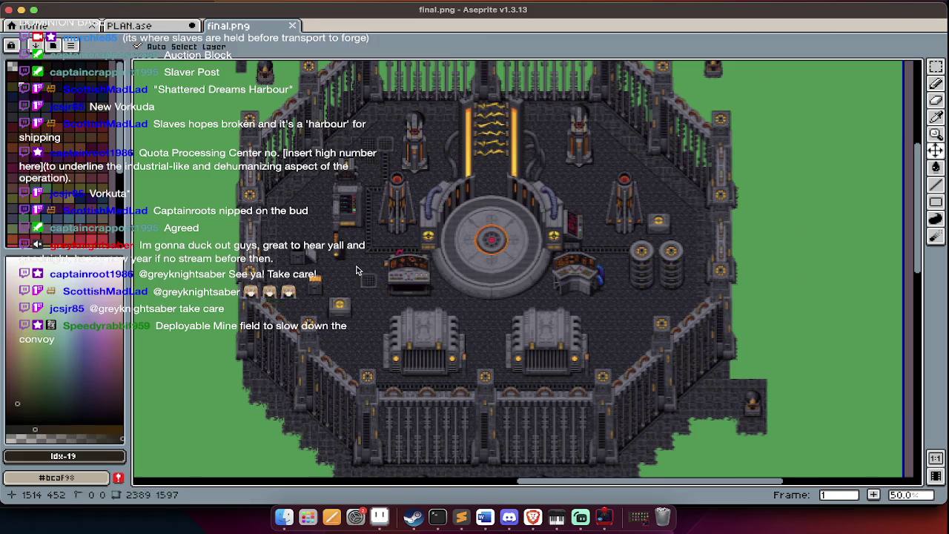
key("super+Tab")
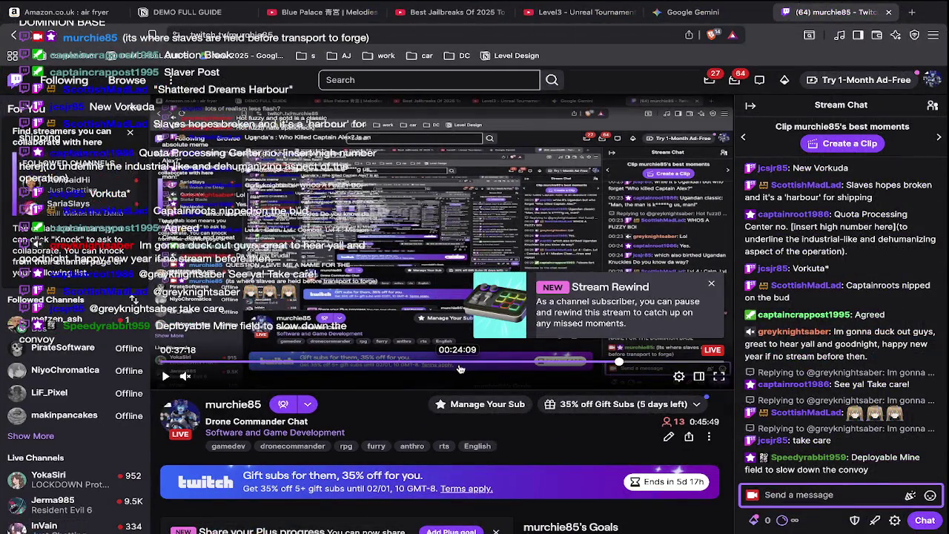
mouse_move(801, 438)
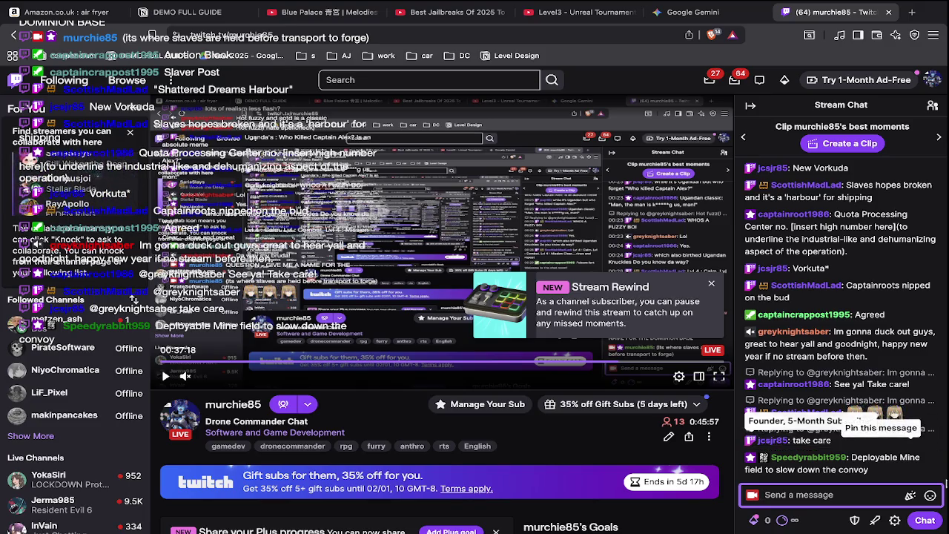
scroll(753, 441, "up", 2)
scroll(753, 440, "up", 1)
scroll(754, 441, "up", 1)
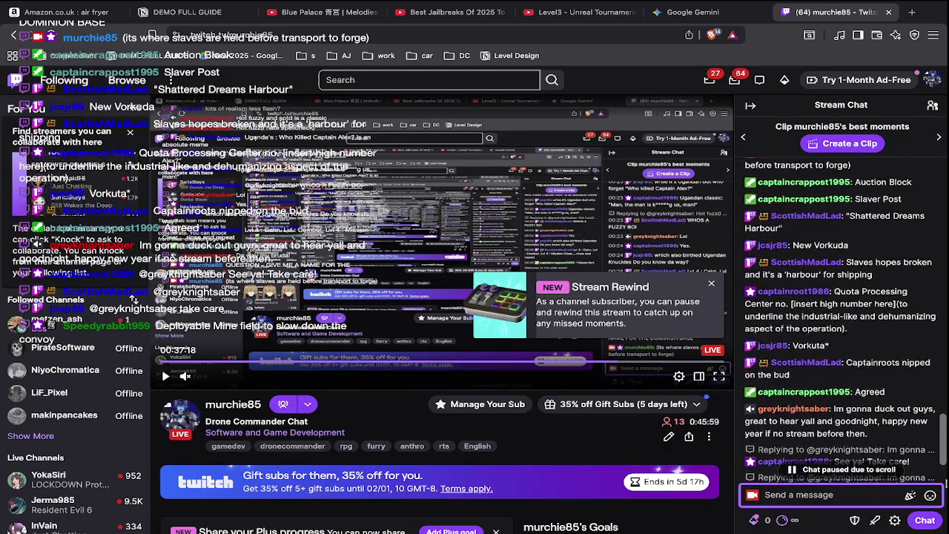
scroll(753, 441, "up", 1)
scroll(753, 441, "up", 1)
scroll(753, 440, "up", 1)
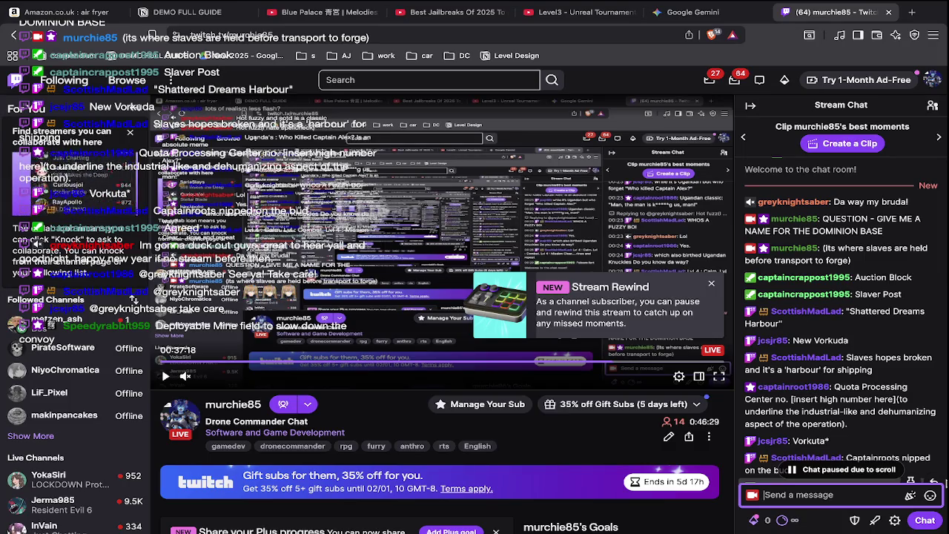
scroll(838, 319, "down", 1)
scroll(838, 319, "down", 2)
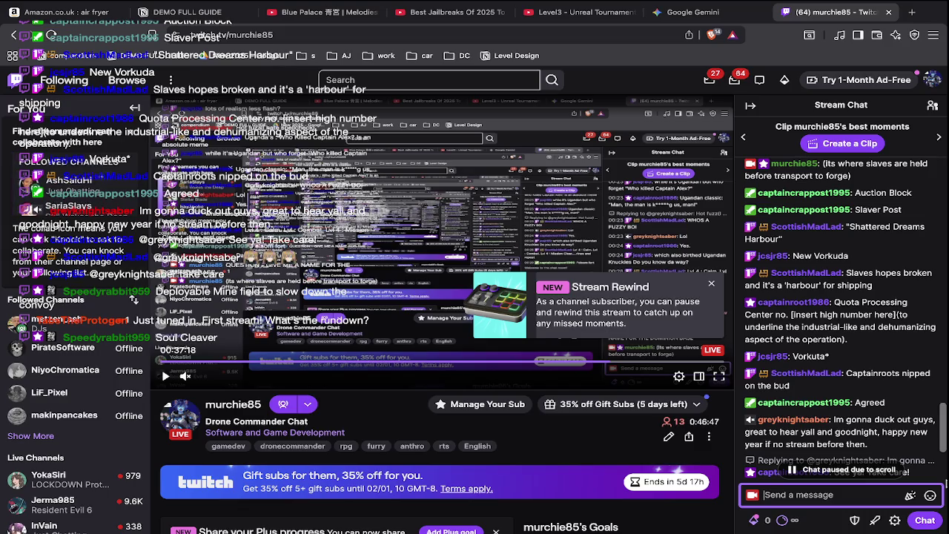
scroll(944, 482, "down", 3)
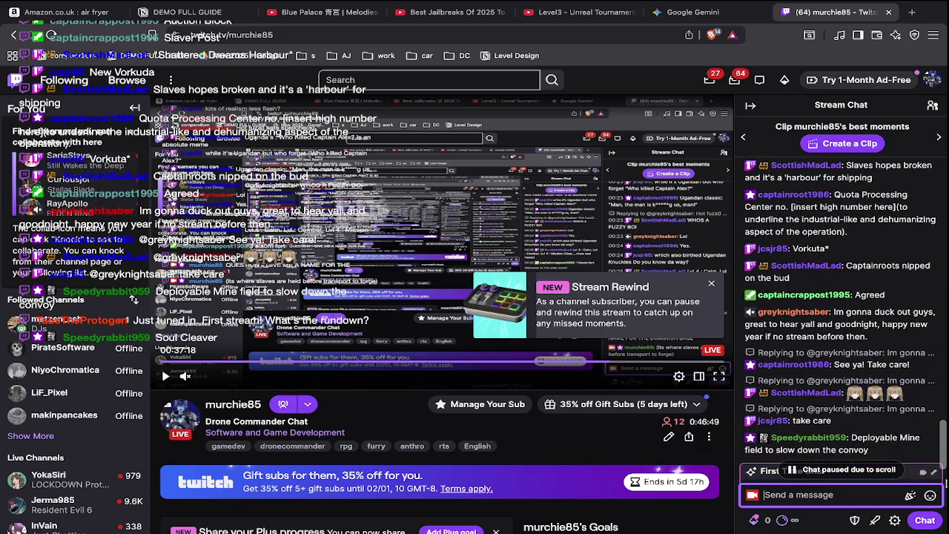
scroll(944, 481, "down", 2)
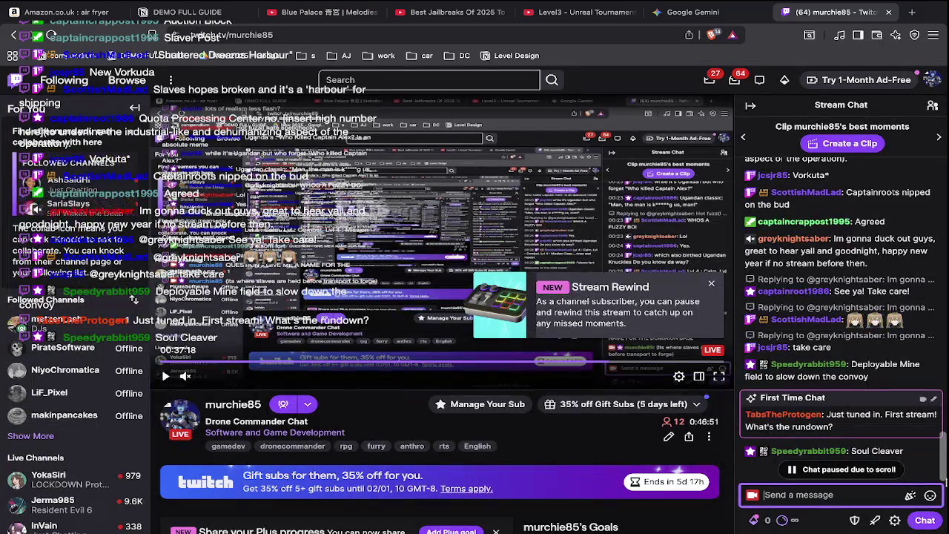
scroll(944, 482, "down", 1)
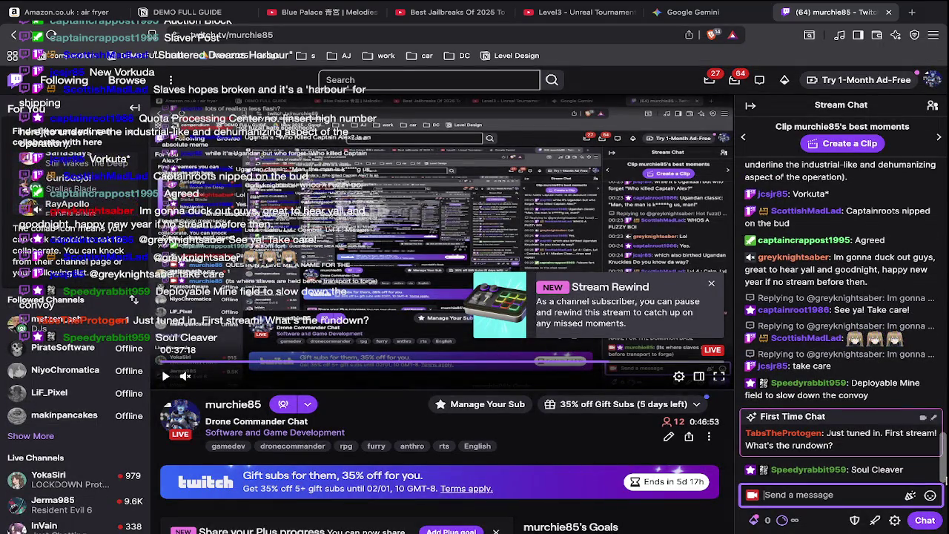
mouse_move(830, 370)
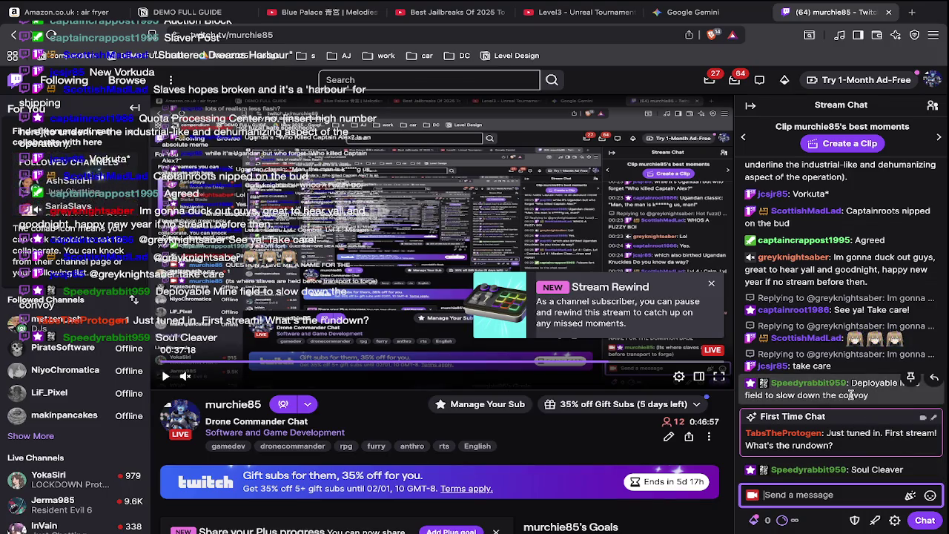
Return to Aseprite from the stream, glance at final.png, and reopen the PLAN.ase level plan
key("super+Tab")
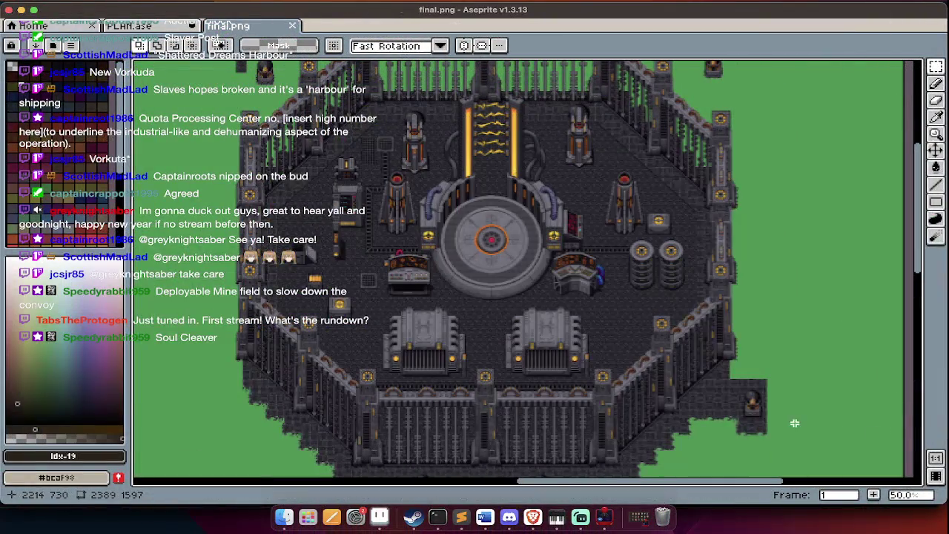
scroll(794, 422, "left", 10)
key("Tab")
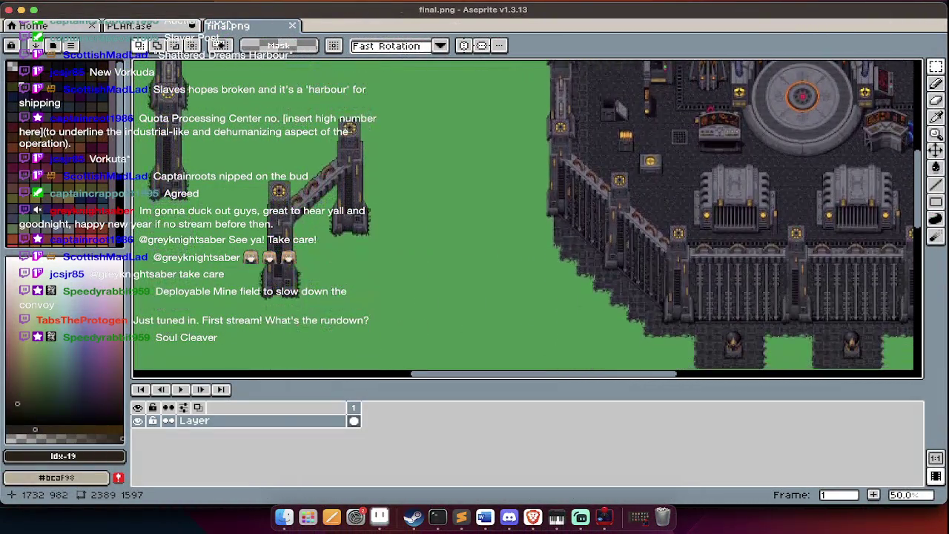
scroll(704, 348, "down", 1)
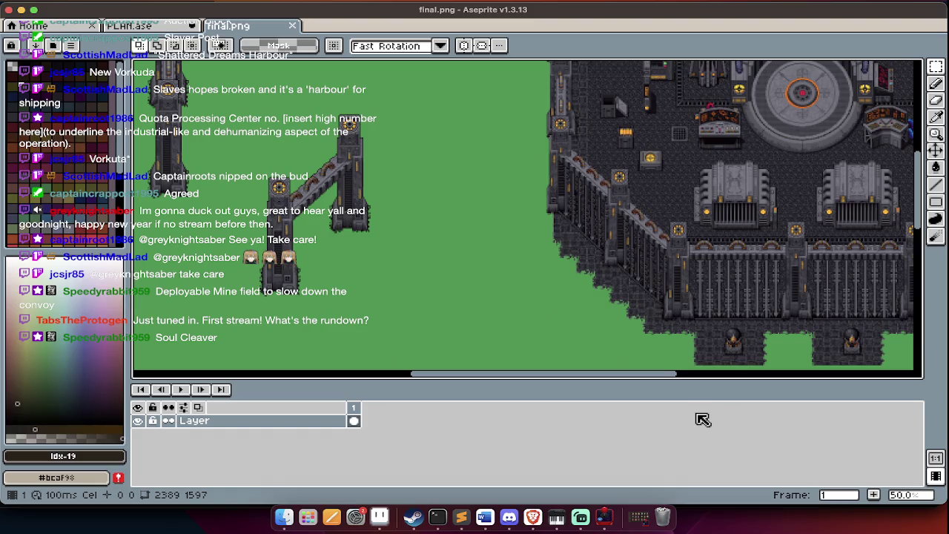
key("Tab")
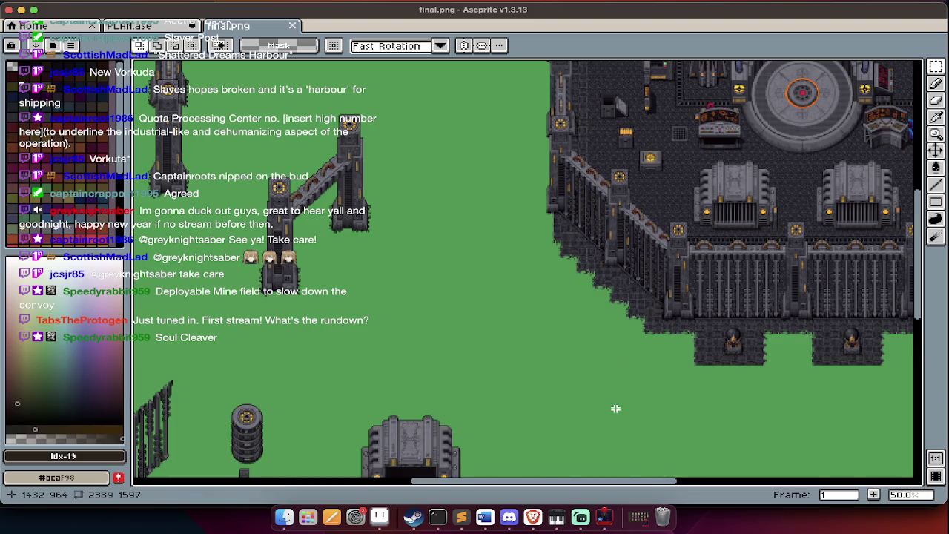
left_click(137, 27)
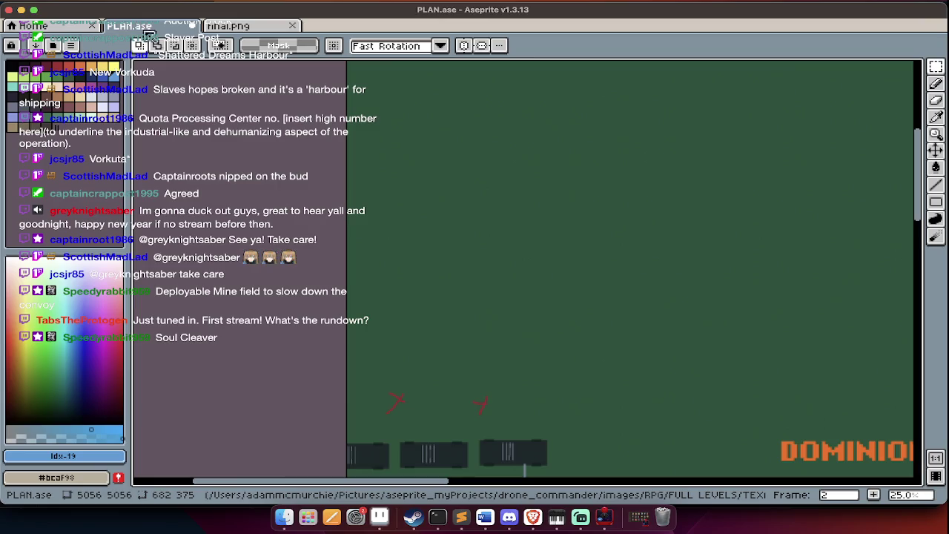
Sample the orange from the DOMINION BASE title as the text colour
scroll(270, 155, "down", 5)
scroll(271, 155, "right", 5)
scroll(270, 154, "right", 5)
scroll(438, 361, "down", 3)
key("Tab")
key("Tab")
scroll(586, 256, "up", 1)
left_click(534, 227, "alt")
key("Tab")
key("Tab")
scroll(557, 324, "down", 3)
scroll(572, 286, "down", 1)
scroll(573, 287, "down", 1)
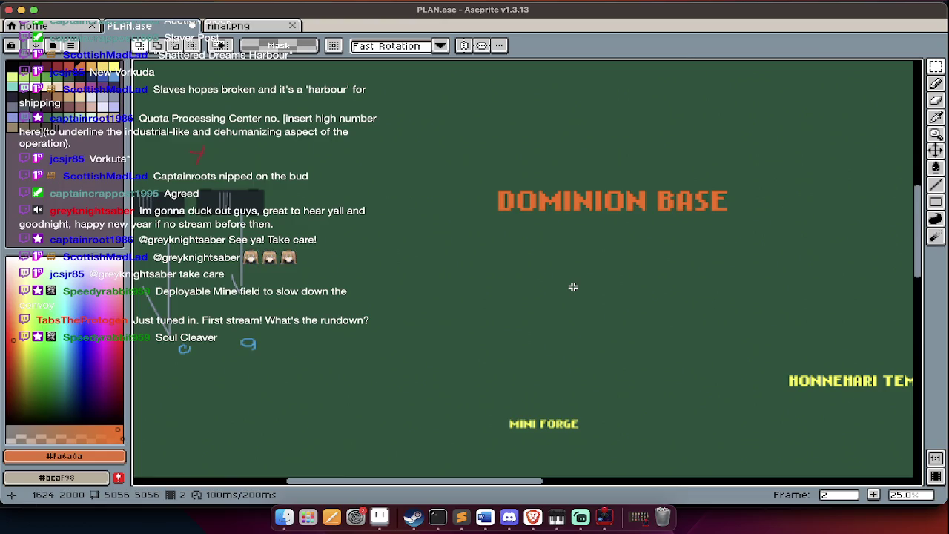
Add a 'Slave' label and place it just under DOMINION BASE
left_click(572, 287)
type("Ca")
key("BackSpace")
key("BackSpace")
left_click(18, 349)
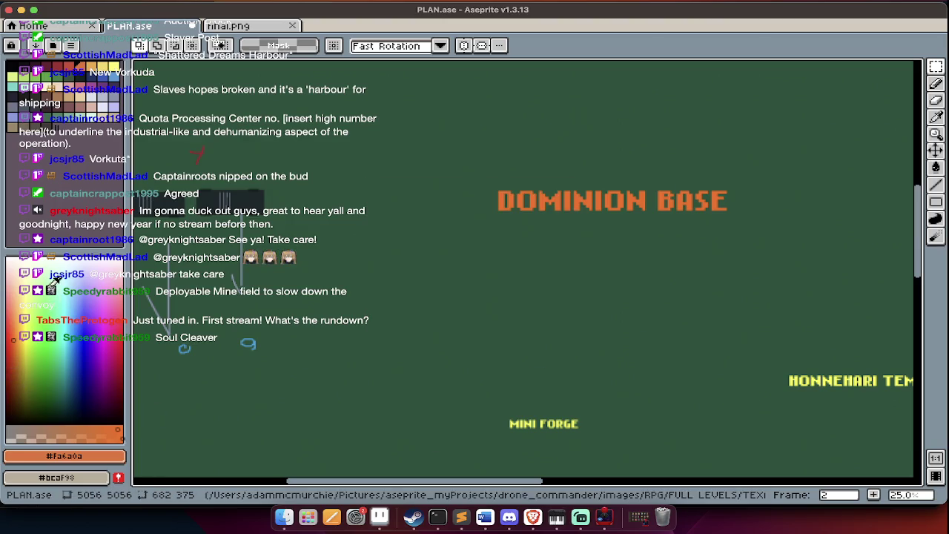
left_click(559, 299)
type("Slave")
key("Return")
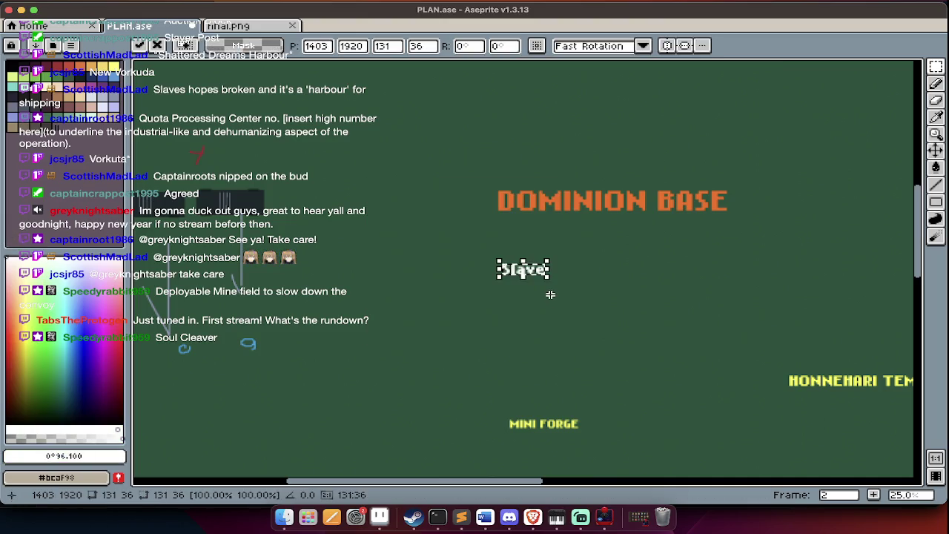
scroll(551, 289, "up", 2)
left_click_drag(547, 280, 495, 235)
key("Return")
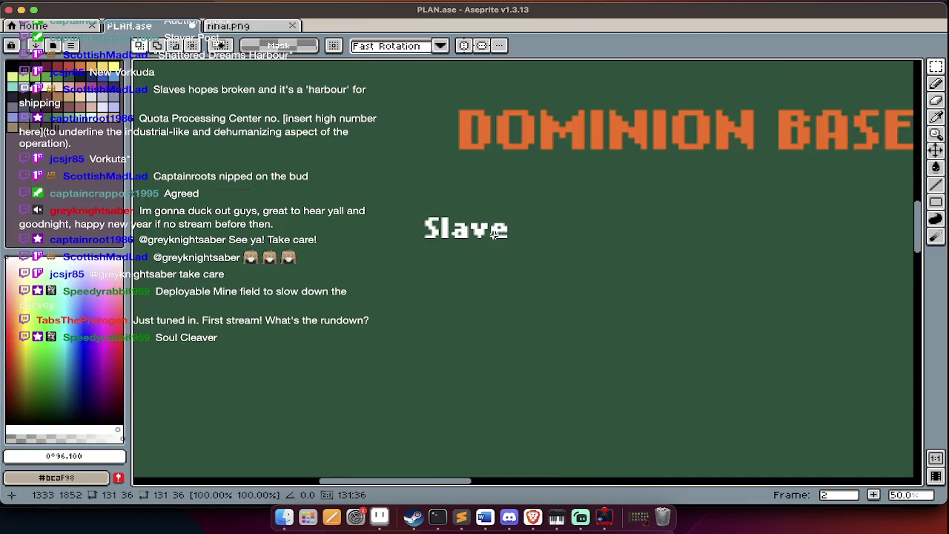
Add a 'cell' label and position it beside Slave
left_click(499, 238)
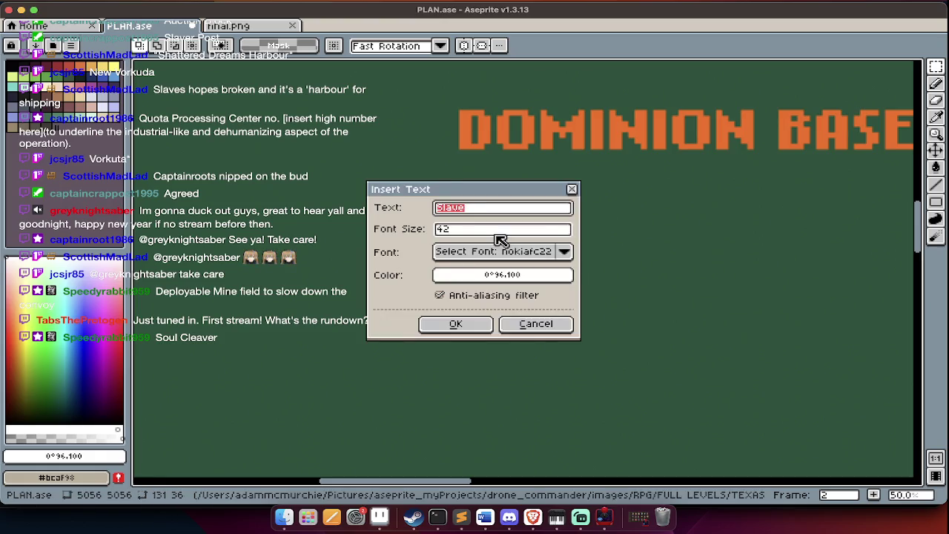
type("cell")
key("Return")
left_click_drag(515, 268, 557, 225)
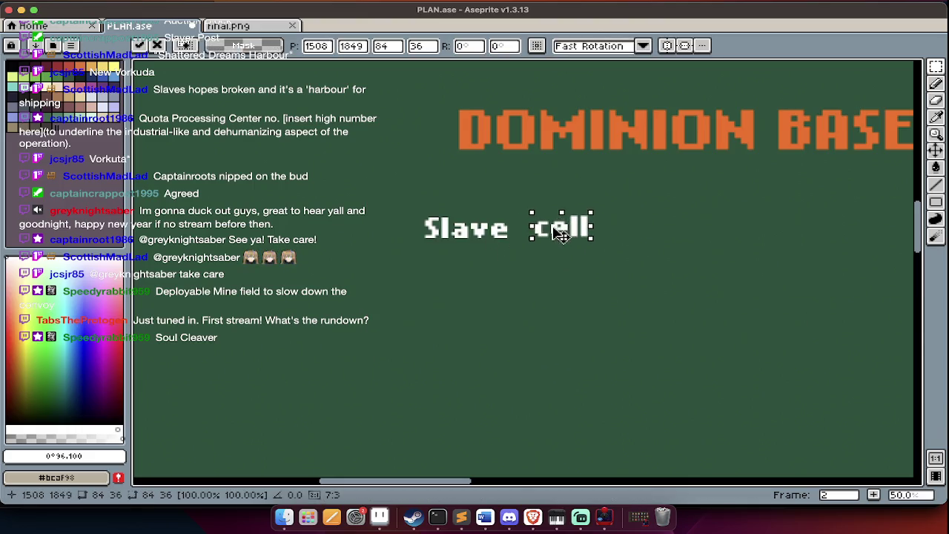
key("Return")
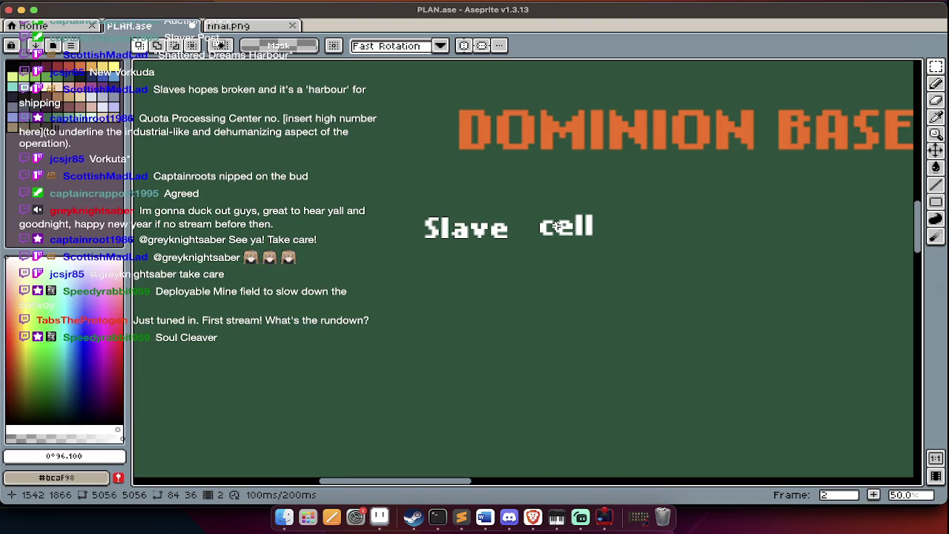
Insert 'fort' and 'fortress' labels, stacking fortress on its own line below fort
key("ctrl+t")
type("fort")
key("Return")
left_click_drag(549, 273, 486, 273)
key("ctrl+t")
type("fortress")
key("Return")
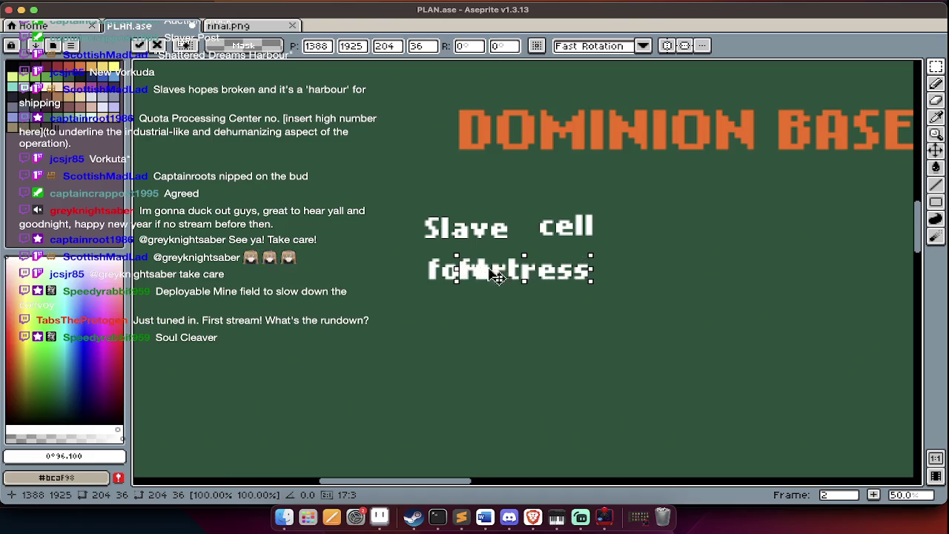
left_click_drag(496, 276, 460, 298)
key("Return")
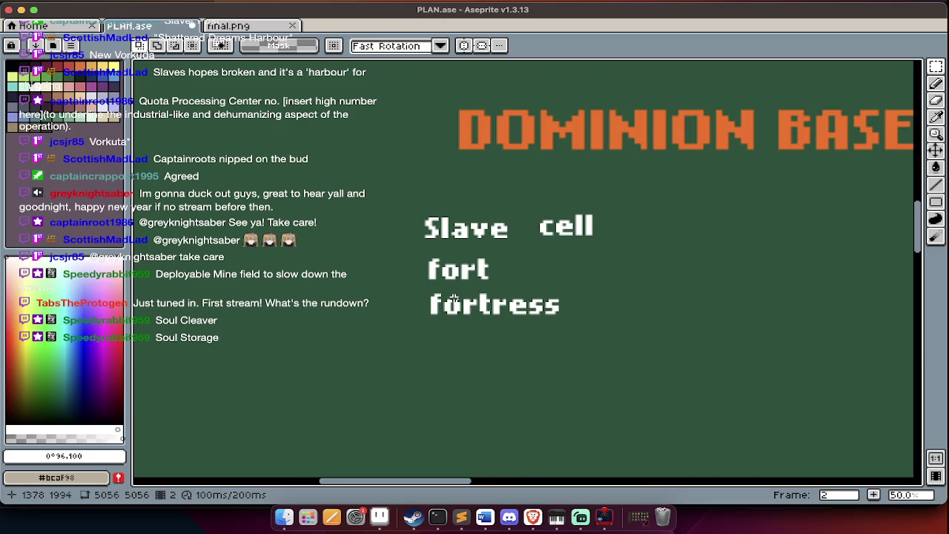
Add a 'holding' label and place it below fortress
left_click(454, 299)
type("hol")
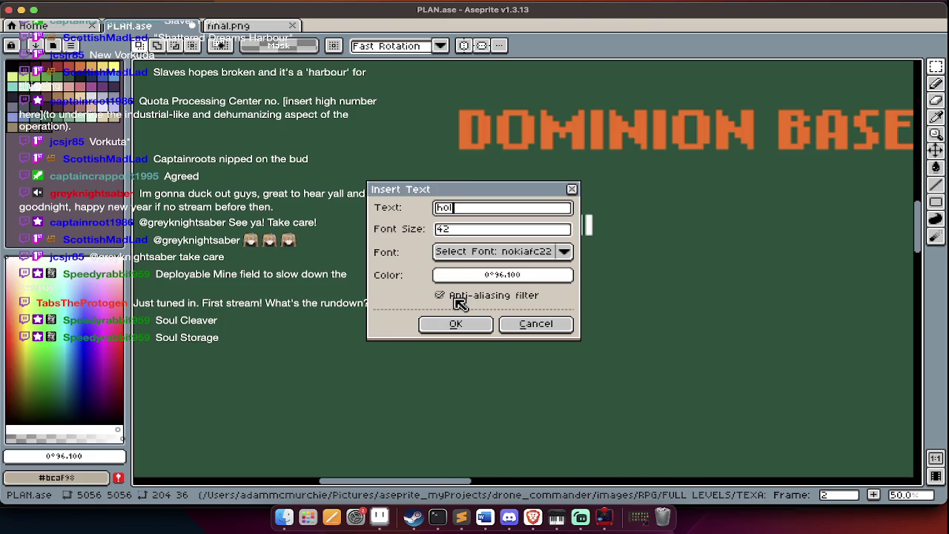
type("ing")
key("Return")
left_click_drag(515, 286, 470, 359)
key("ctrl+d")
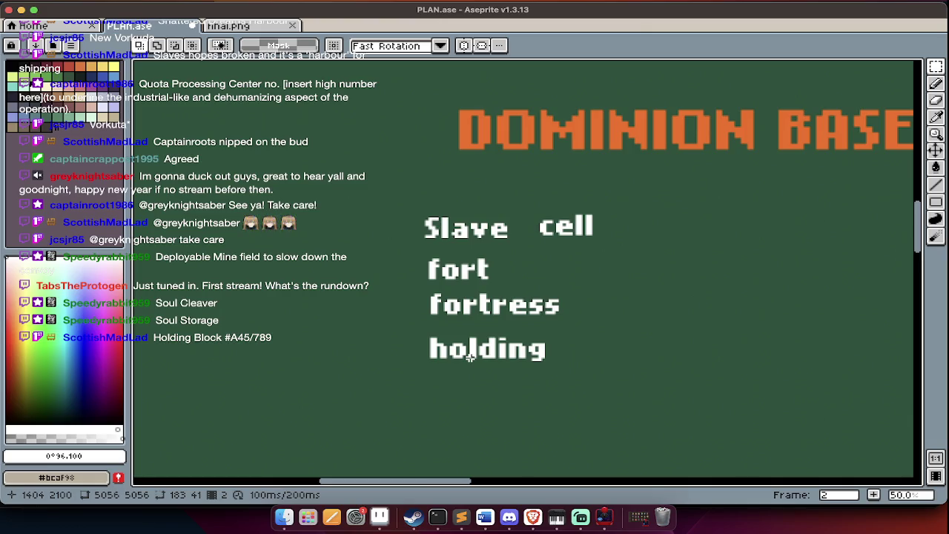
Scroll the plan right and switch over to the Twitch stream
scroll(470, 356, "right", 5)
scroll(470, 356, "right", 4)
scroll(470, 356, "right", 2)
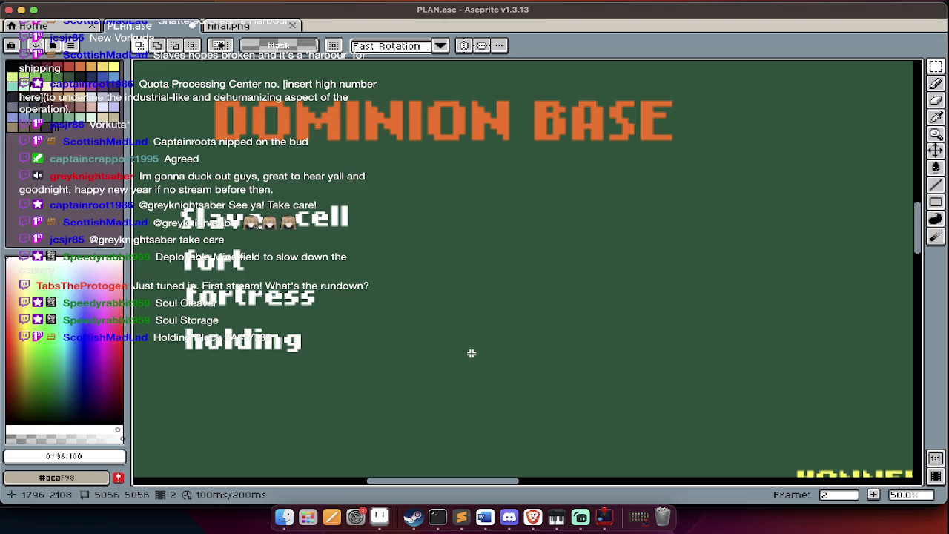
key("super+t")
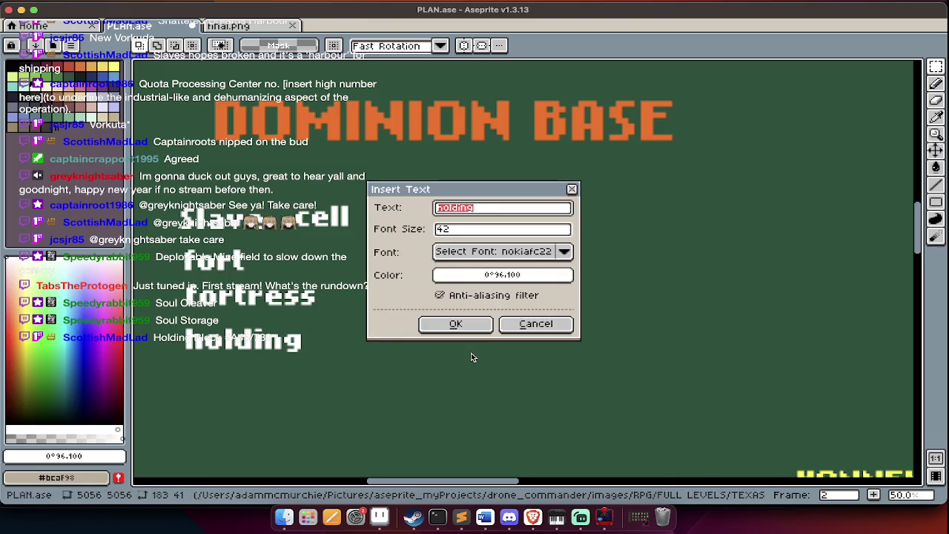
key("super+Tab")
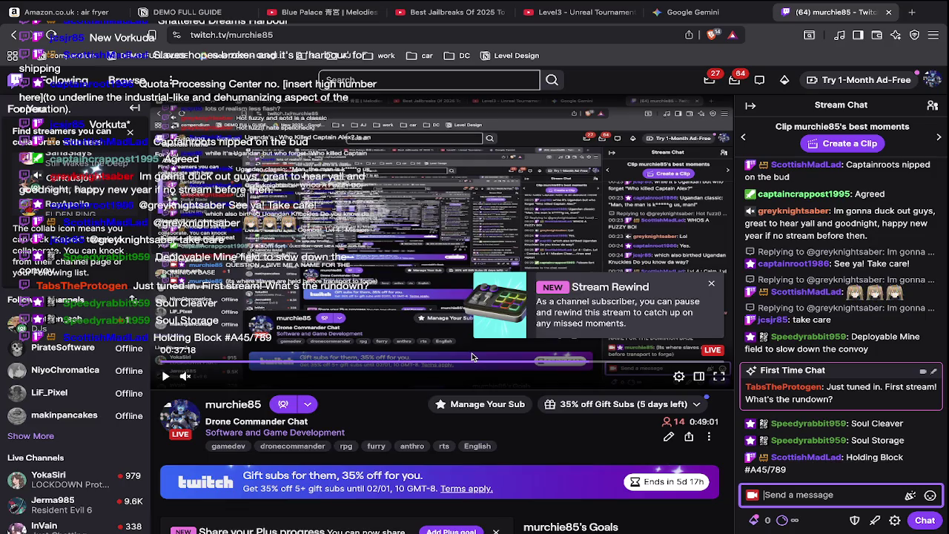
Dismiss Aseprite's pending text dialog and cycle the app switcher to Terminal
key("super+Tab")
key("Escape")
key("super+Tab")
key("Tab")
key("super+Tab")
key("super+Tab")
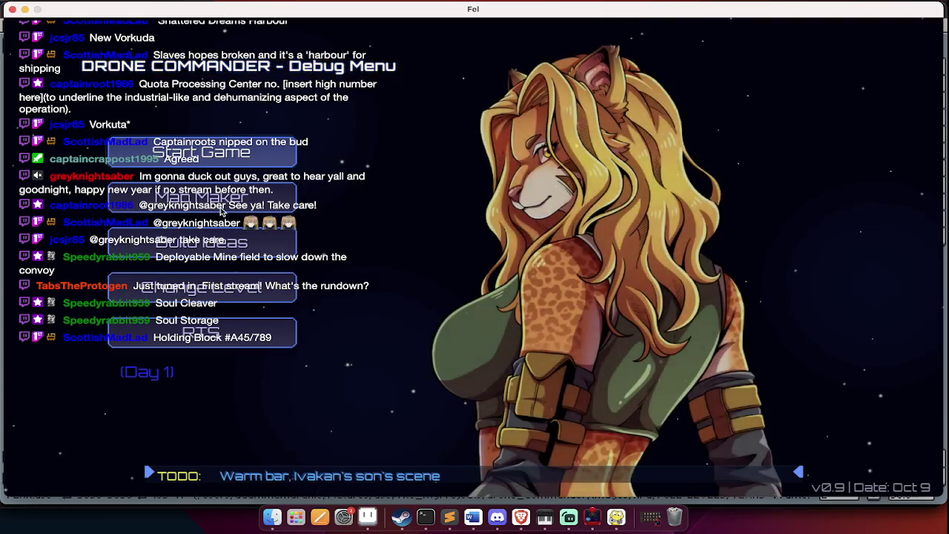
Open the florida map from the earth maps in Map Maker and select the enemies layer
left_click(202, 197)
left_click(734, 130)
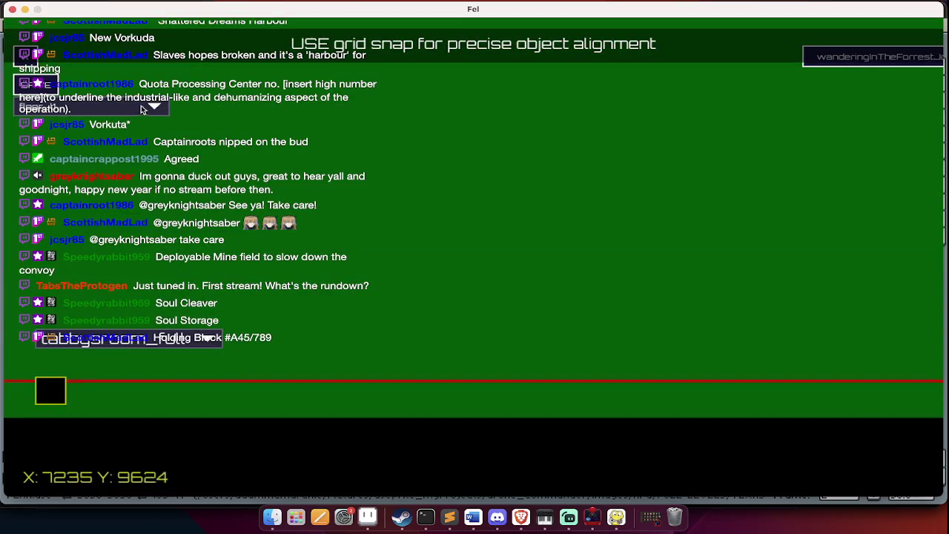
left_click(142, 108)
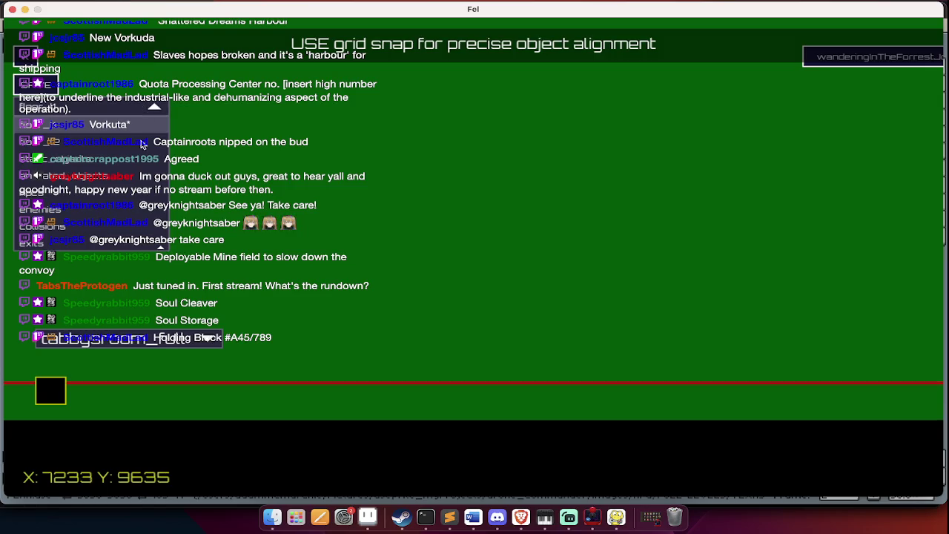
left_click(151, 240)
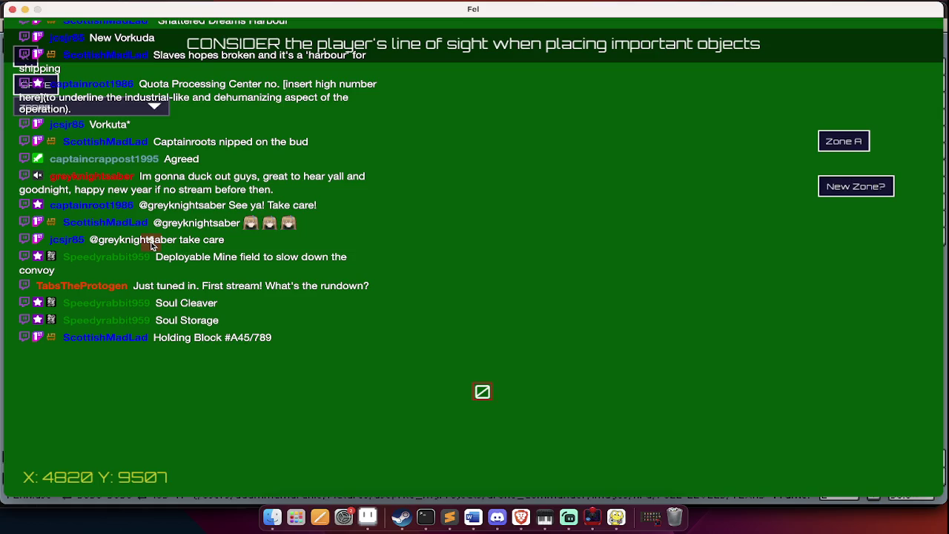
left_click(148, 106)
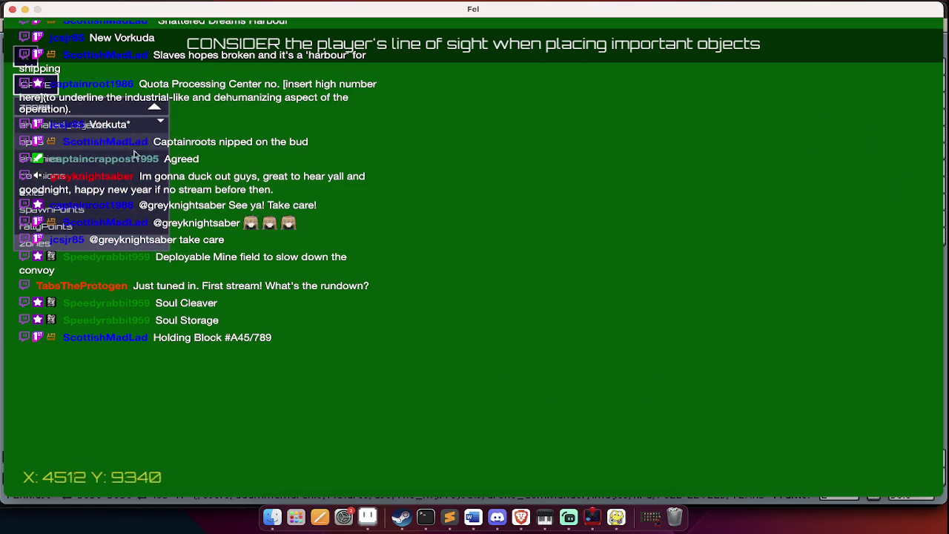
left_click(133, 170)
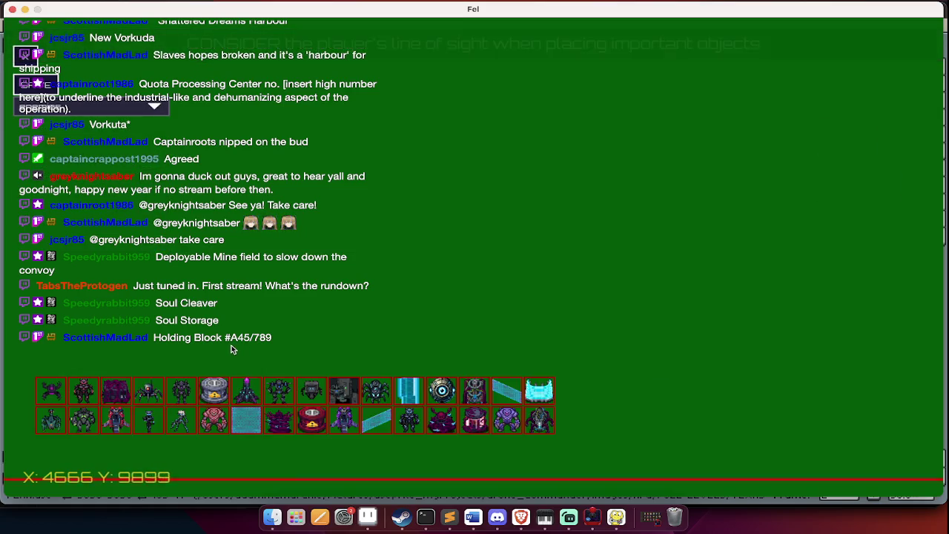
Pan the map and place a red armoured enemy
key("Up")
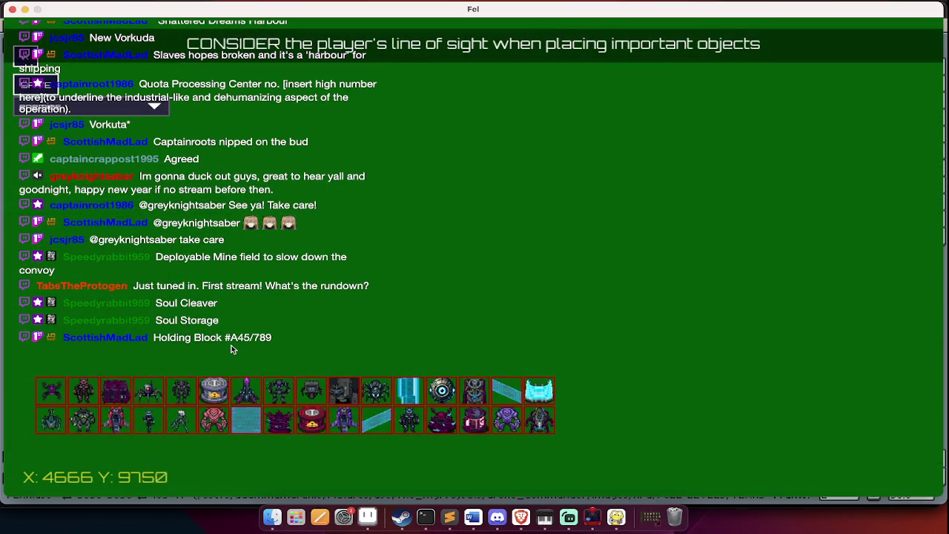
key("Right")
key("Up")
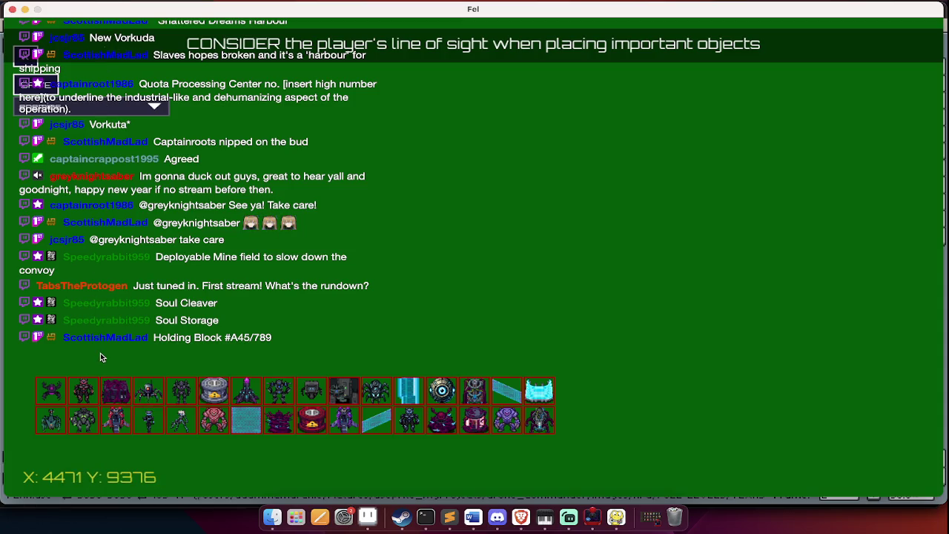
left_click(83, 391)
left_click(286, 205)
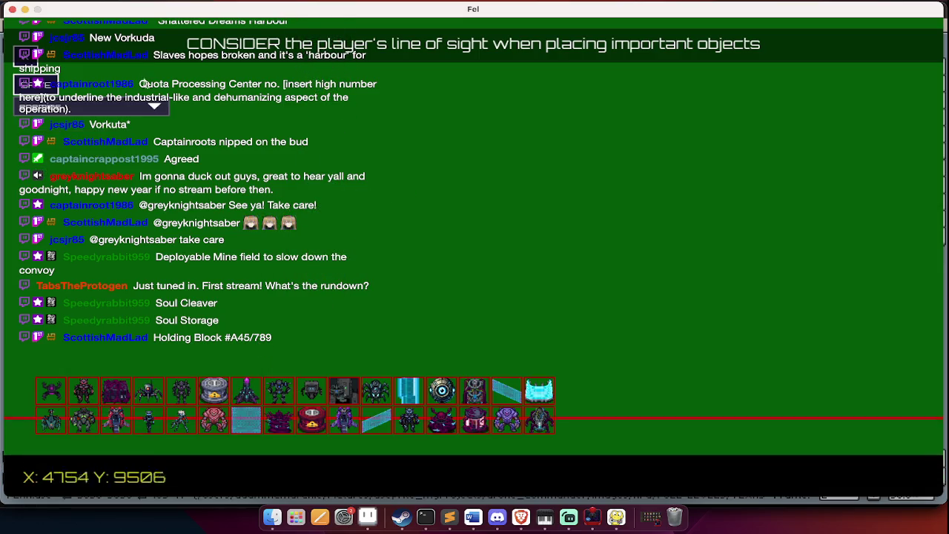
Check Zone A on the zones layer, then return to the enemies layer
left_click(136, 108)
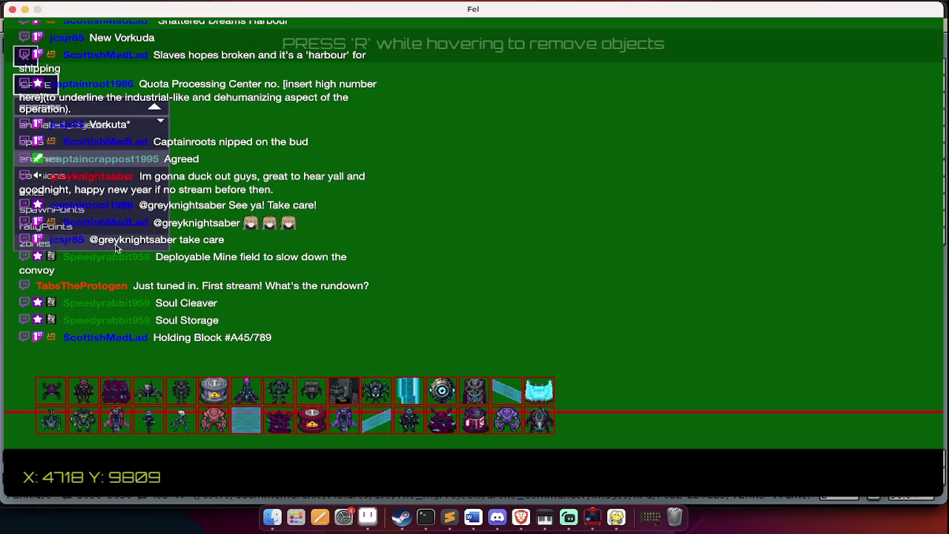
left_click(115, 245)
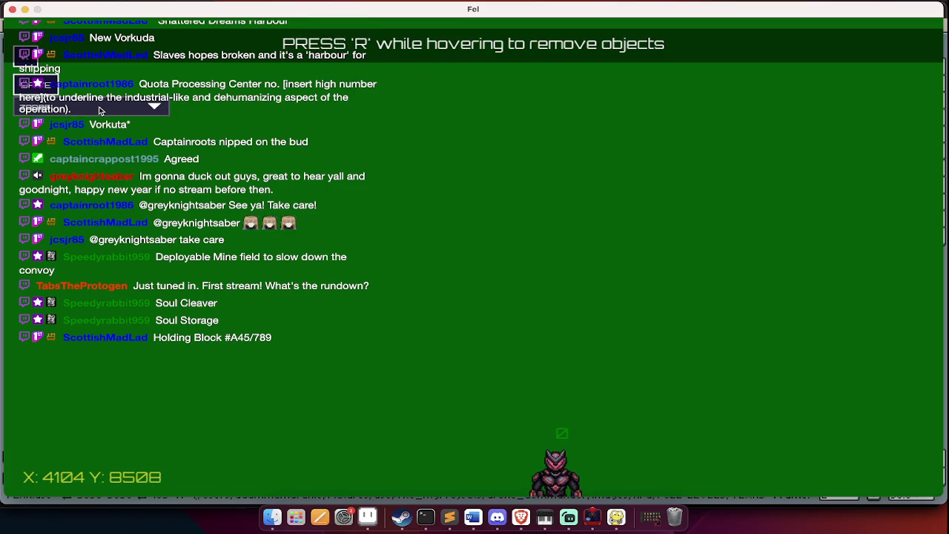
left_click(102, 111)
left_click(102, 161)
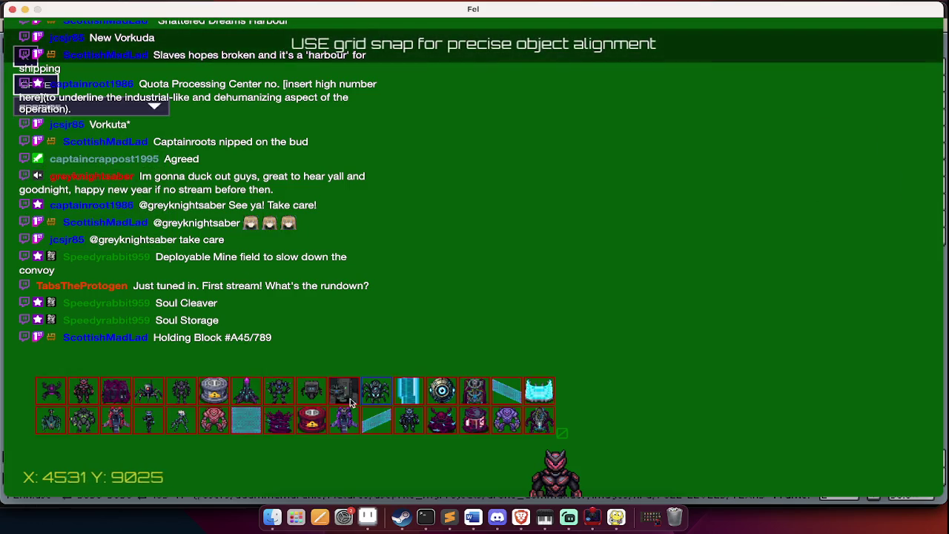
Pick a mech enemy, then drop it back to the palette unplaced
left_click(315, 393)
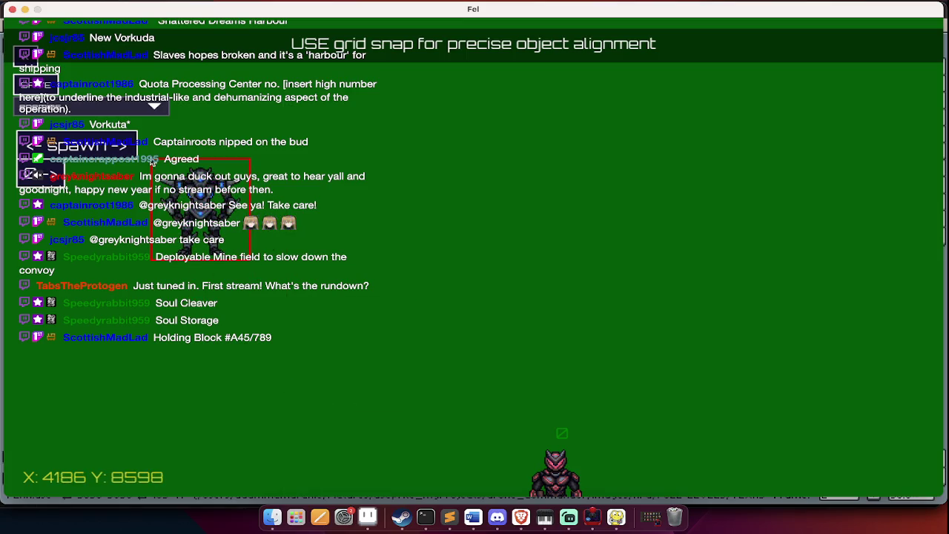
scroll(42, 179, "down", 1)
scroll(41, 181, "down", 1)
scroll(42, 183, "down", 1)
scroll(46, 194, "up", 1)
scroll(53, 211, "up", 1)
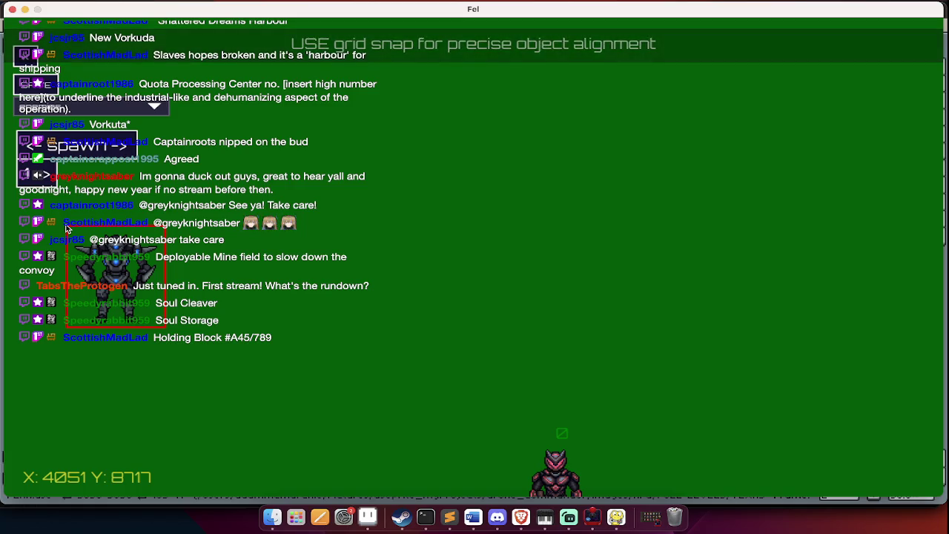
left_click(66, 229)
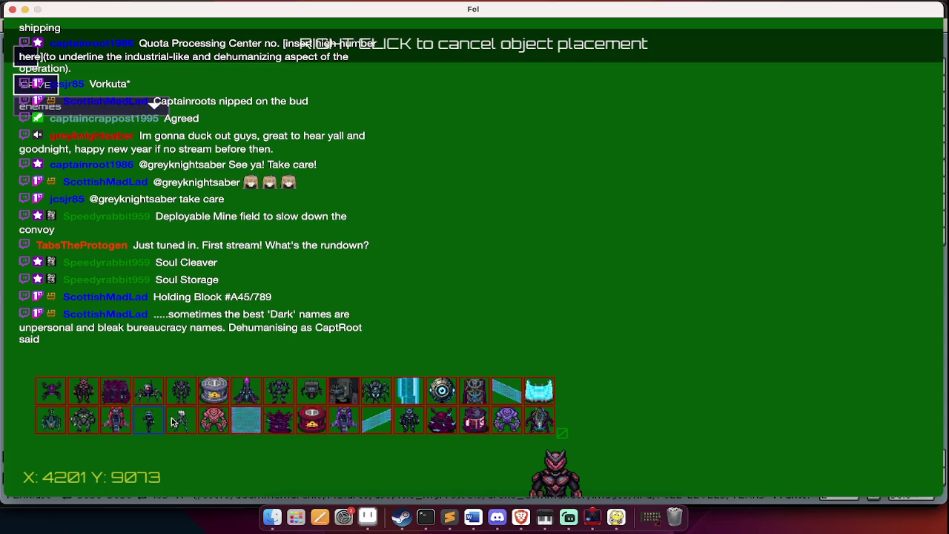
Place a purple creature and a red-black creature on the map
left_click(470, 434)
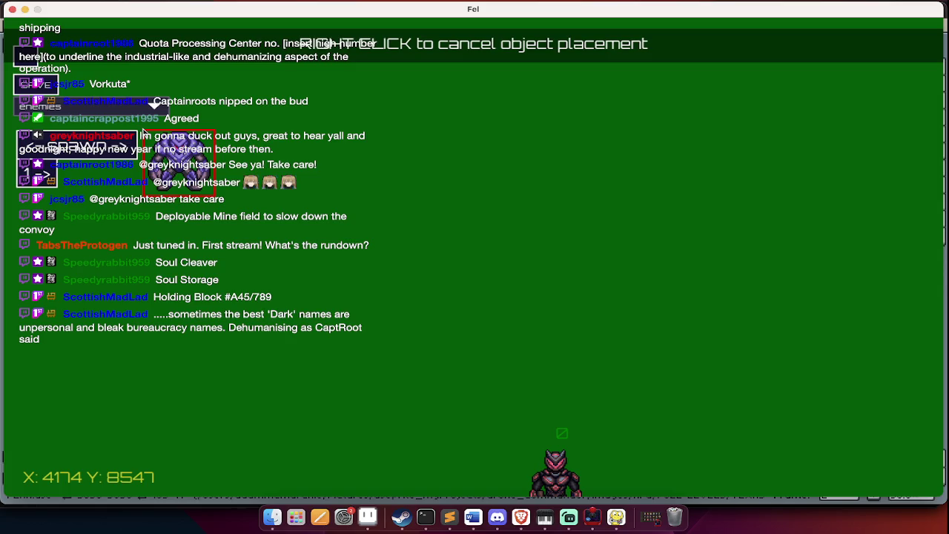
left_click(223, 152)
right_click(160, 254)
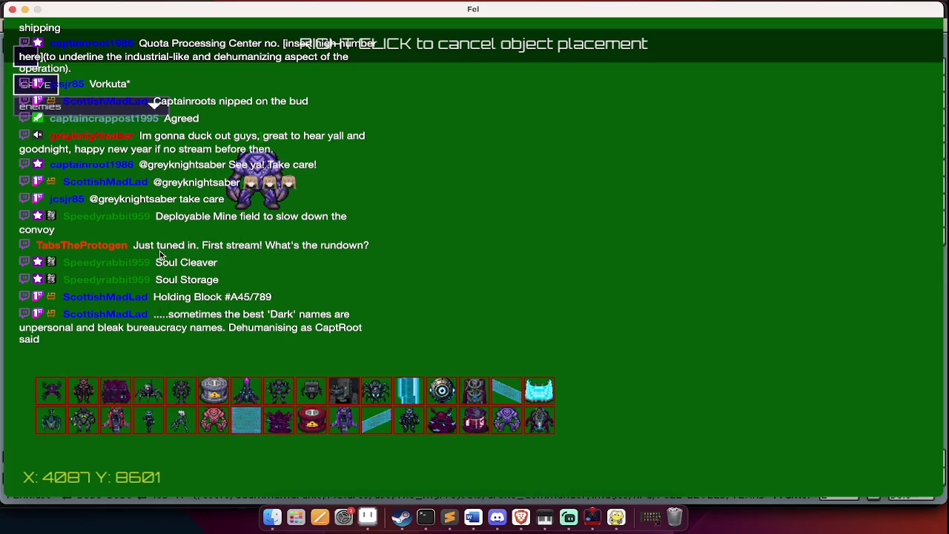
left_click(86, 401)
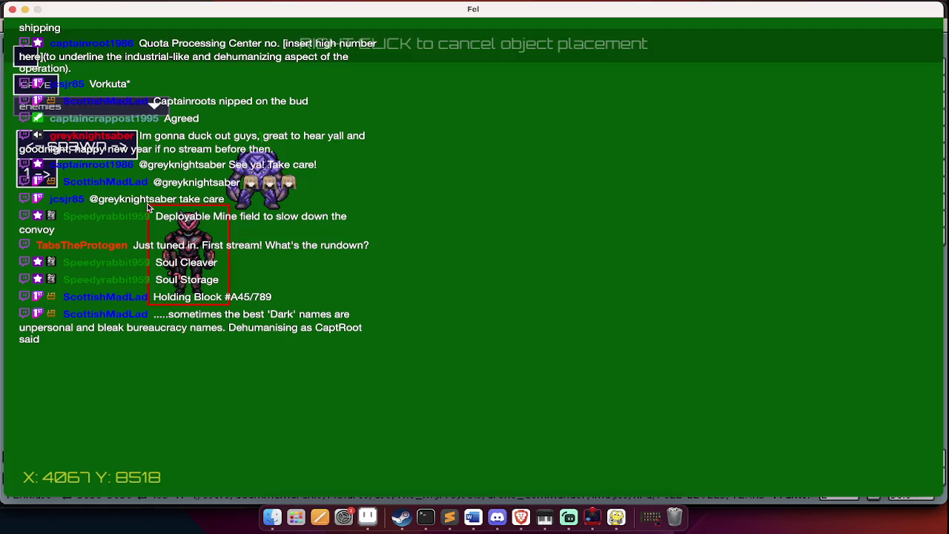
left_click(252, 222)
right_click(319, 357)
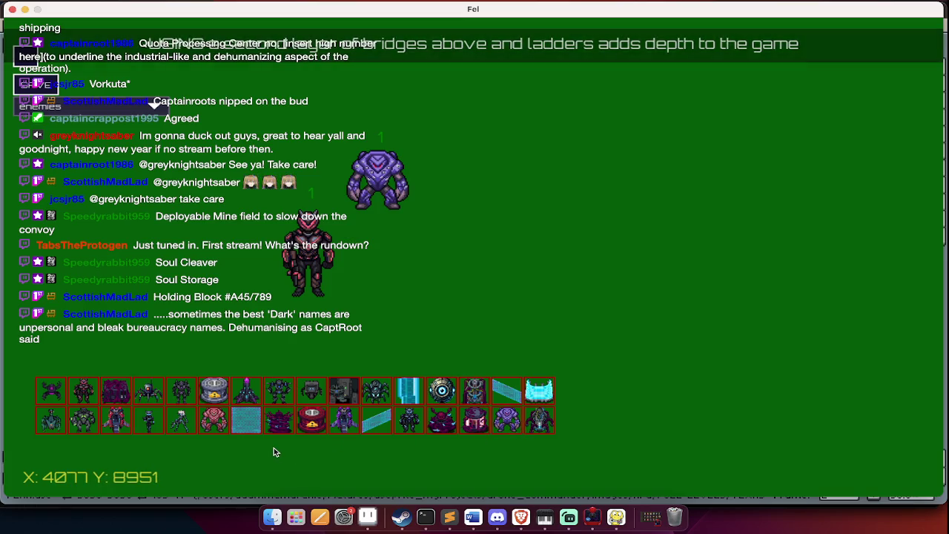
Place two pink creatures on the map, panning between them
left_click(242, 430)
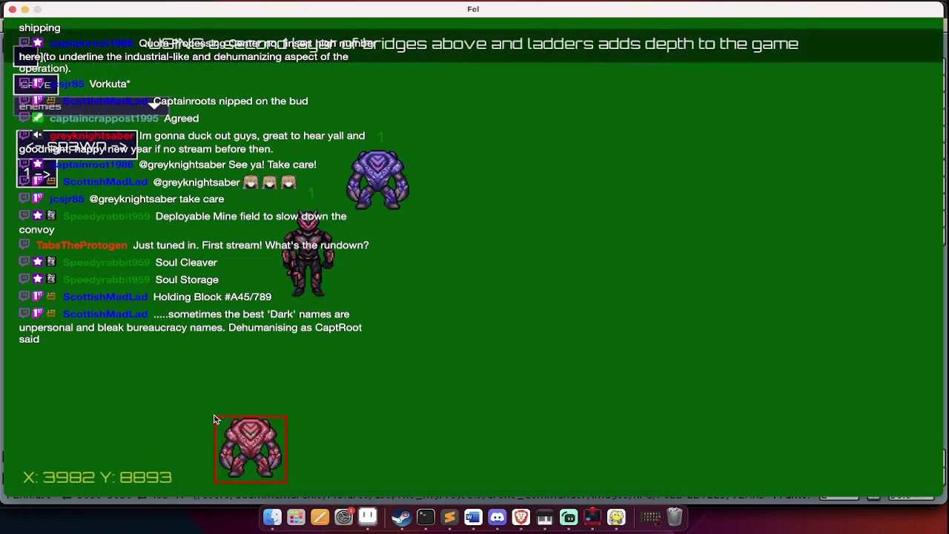
left_click(211, 267)
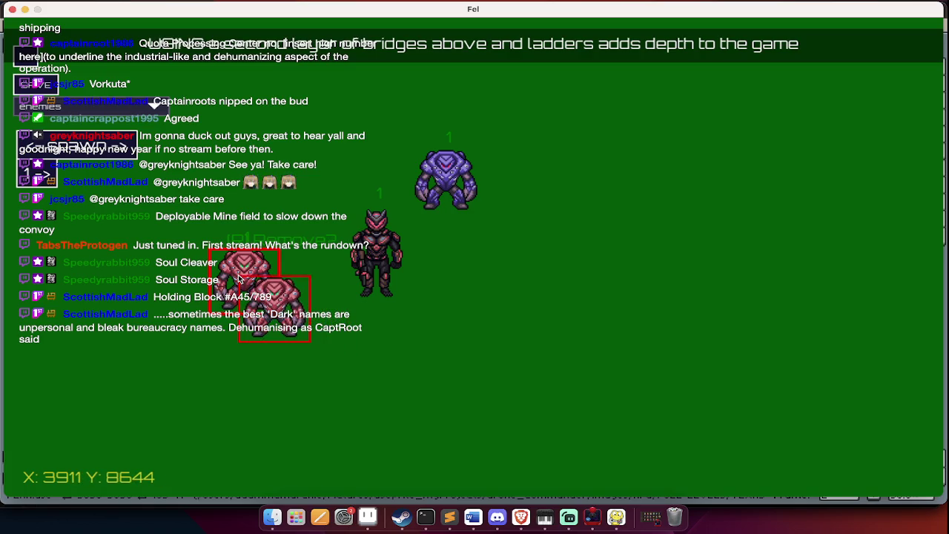
key("w")
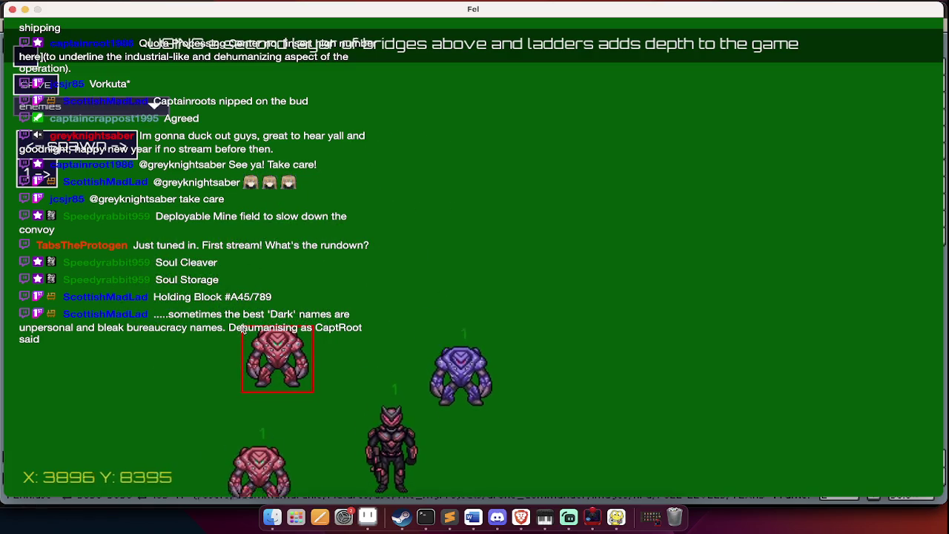
left_click(241, 328)
key("s")
key("a")
key("d")
key("s")
key("a")
key("w")
key("d")
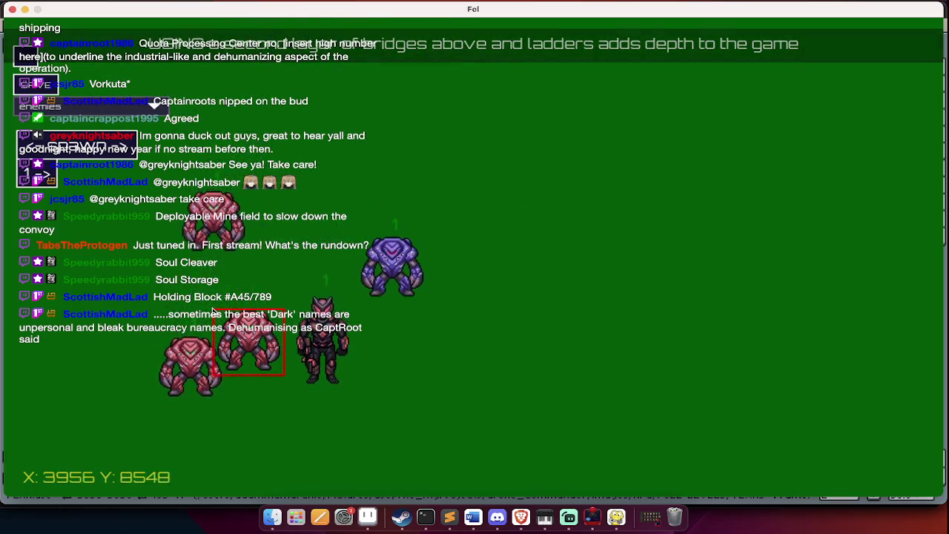
right_click(215, 313)
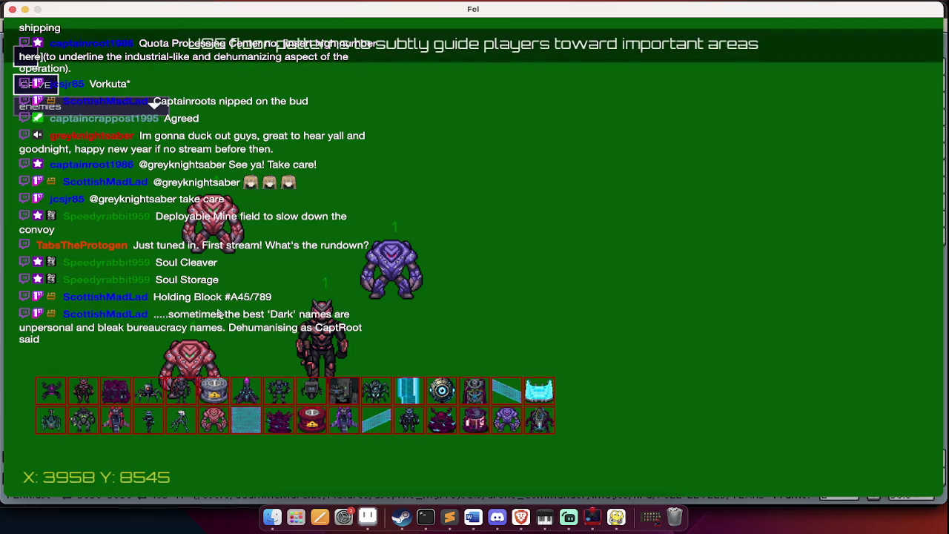
Place a spider and remove two unwanted enemies with R
key("a")
key("s")
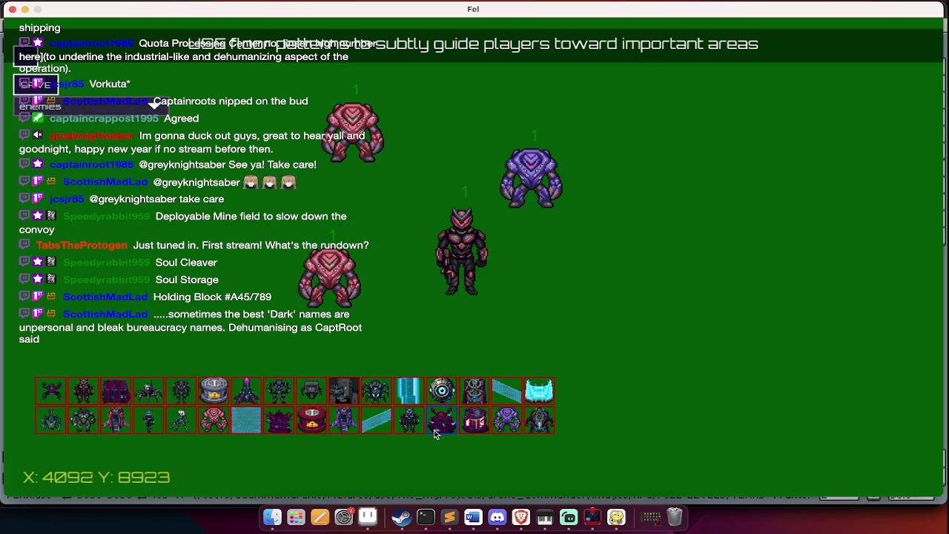
left_click(382, 395)
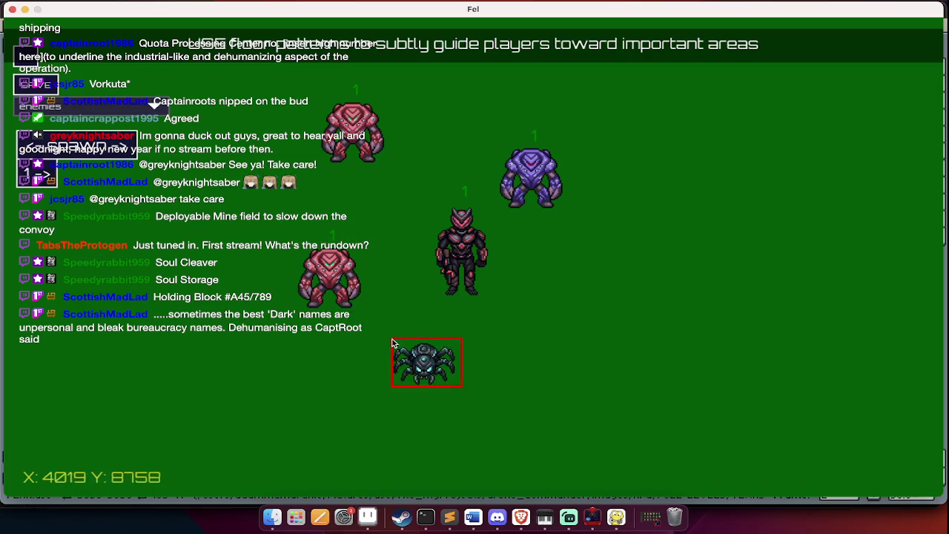
key("r")
left_click(438, 260)
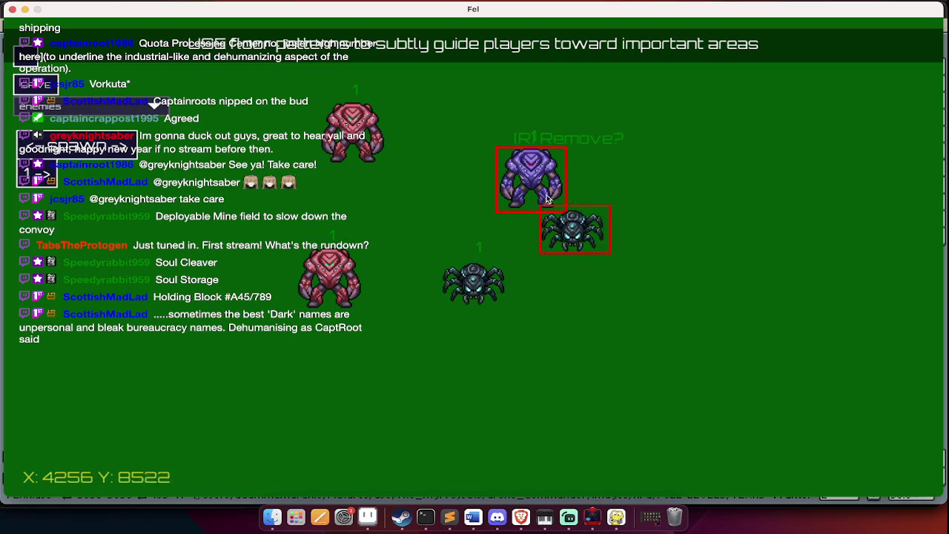
key("r")
key("r")
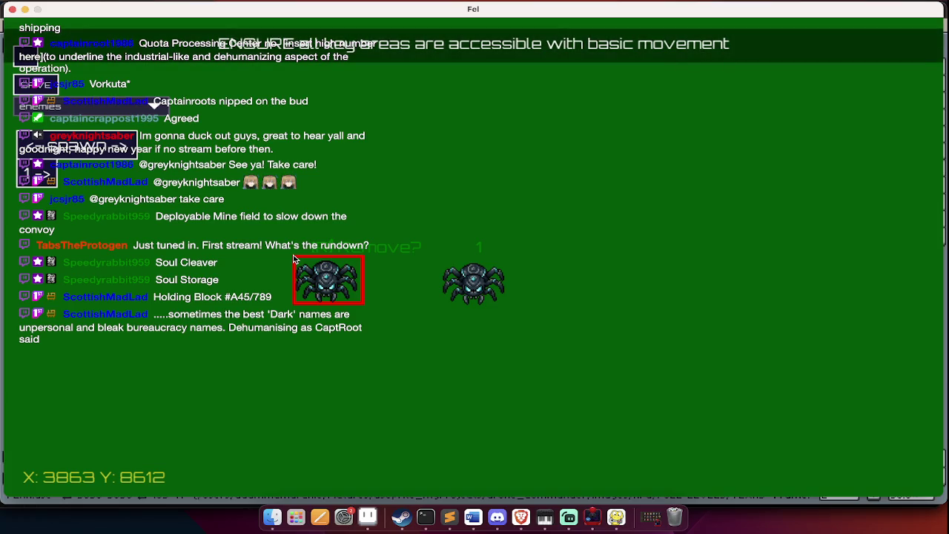
right_click(293, 258)
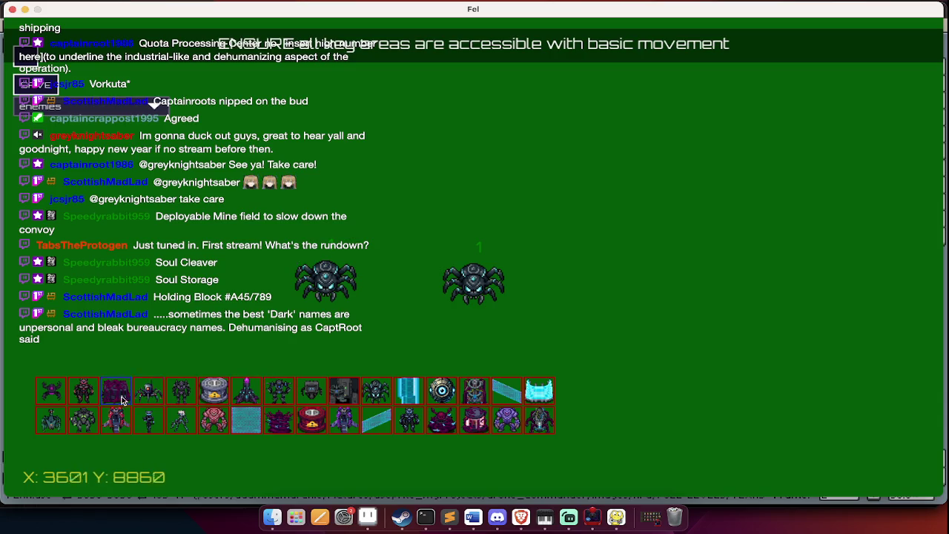
Place an armoured soldier near the top of the map
left_click(87, 398)
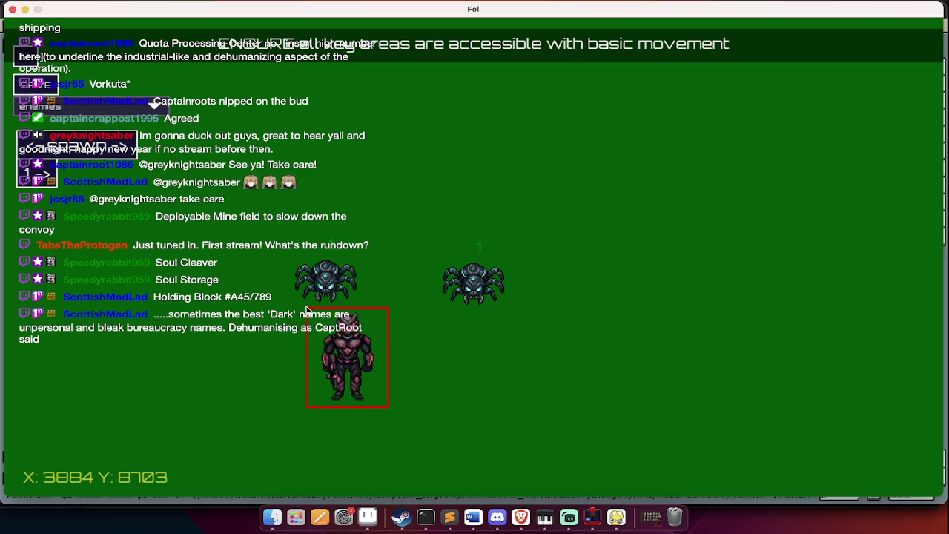
right_click(348, 169)
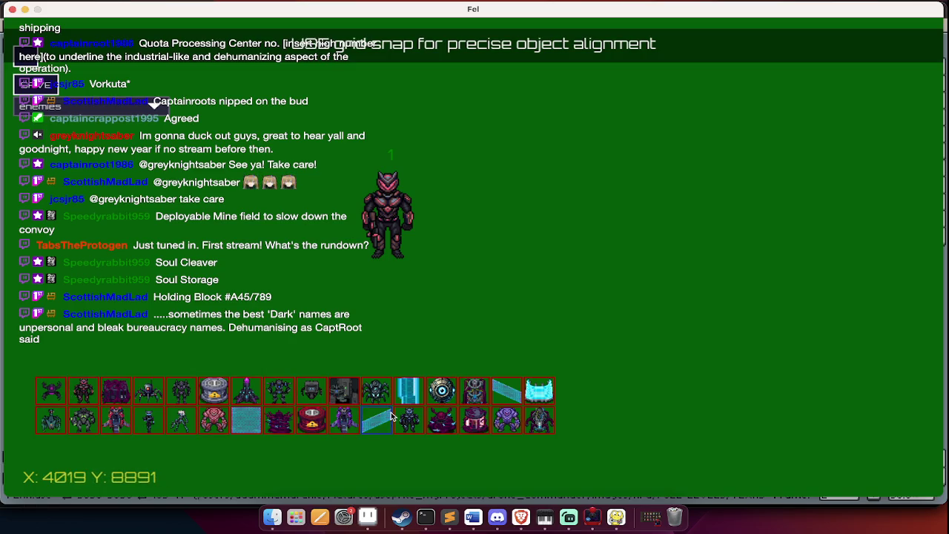
left_click(89, 393)
left_click(475, 134)
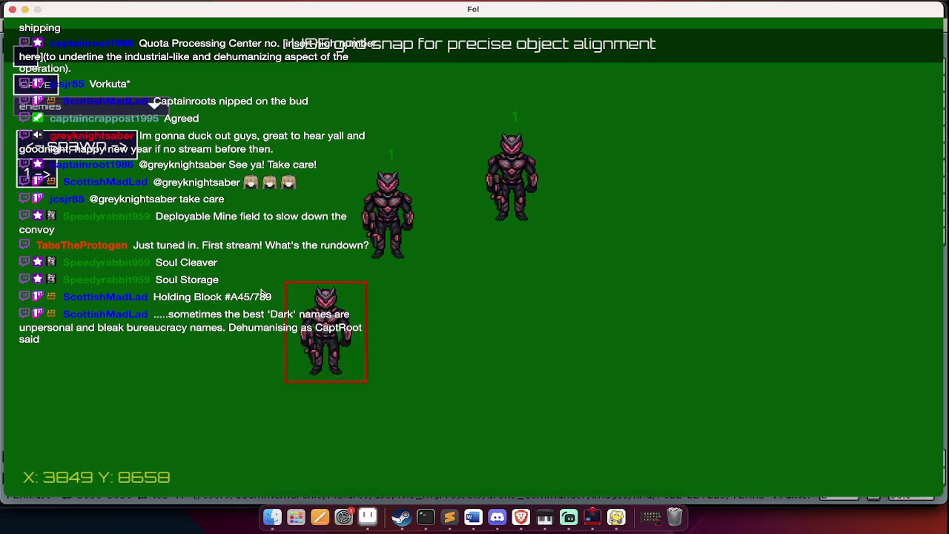
right_click(261, 293)
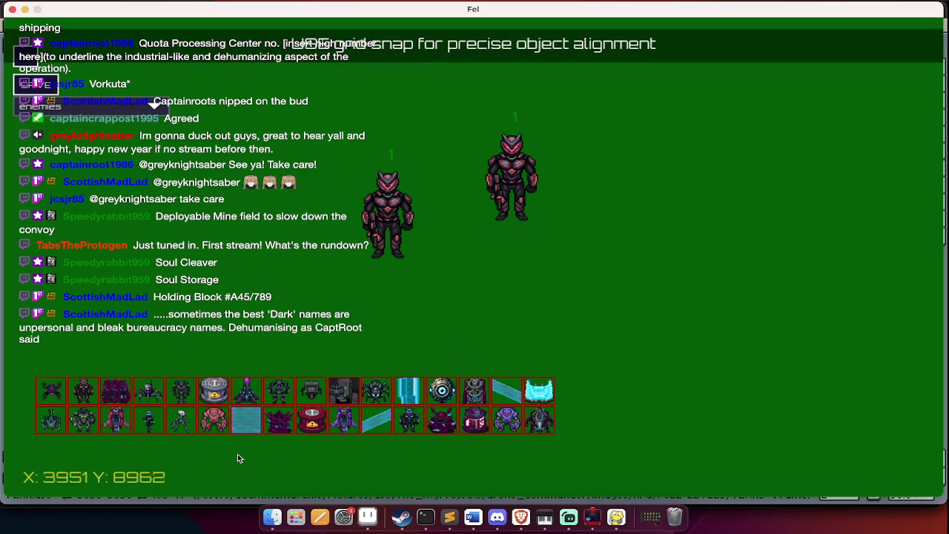
Place two pink brutes on the map
left_click(210, 427)
left_click(220, 242)
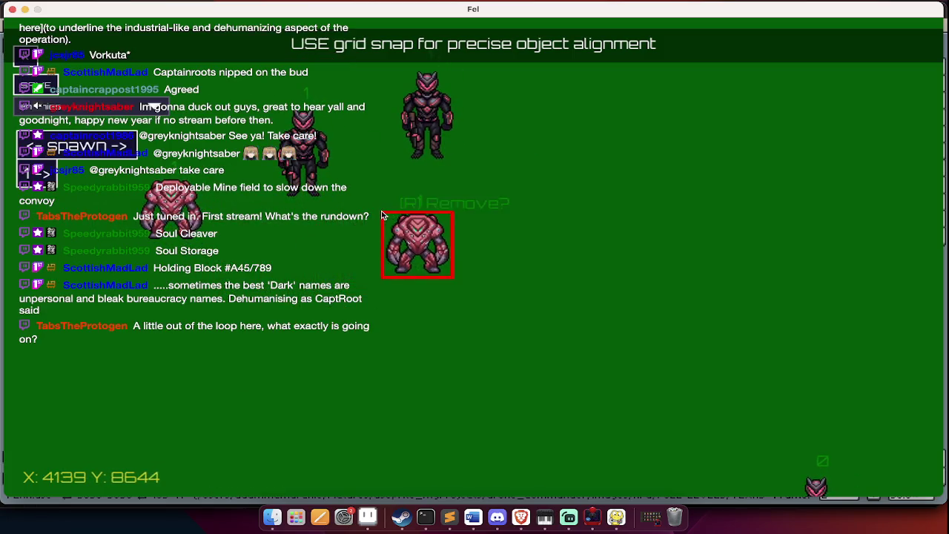
left_click(404, 131)
right_click(371, 169)
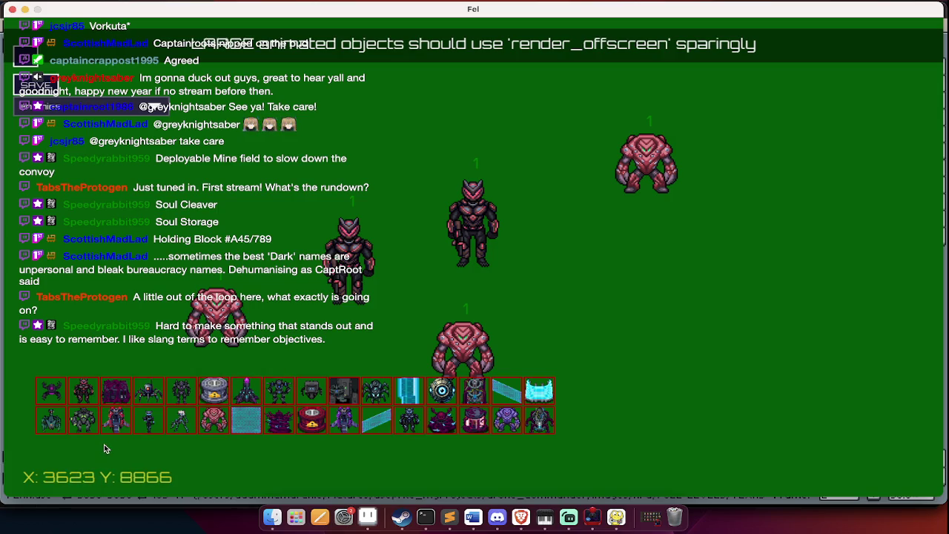
Try another enemy type and the purple enemy, cancelling both placements
left_click(58, 425)
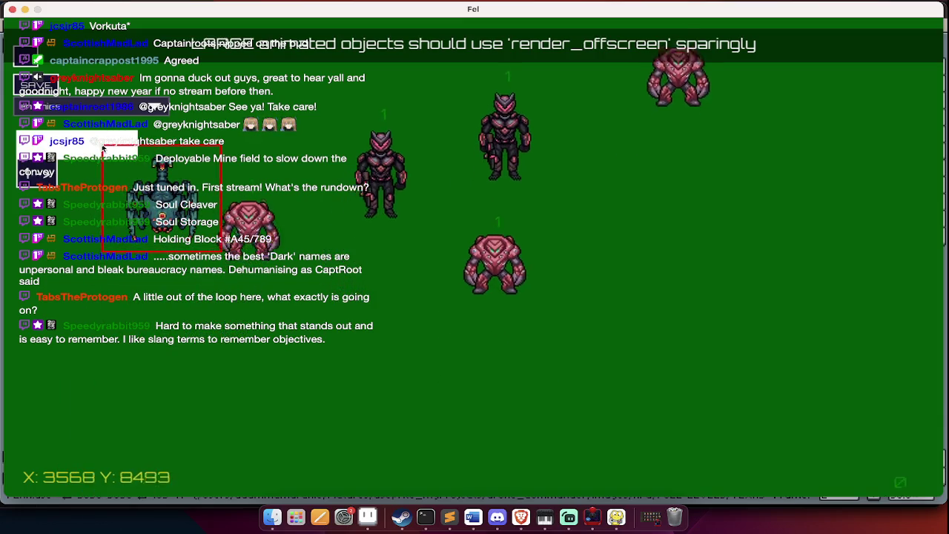
right_click(103, 148)
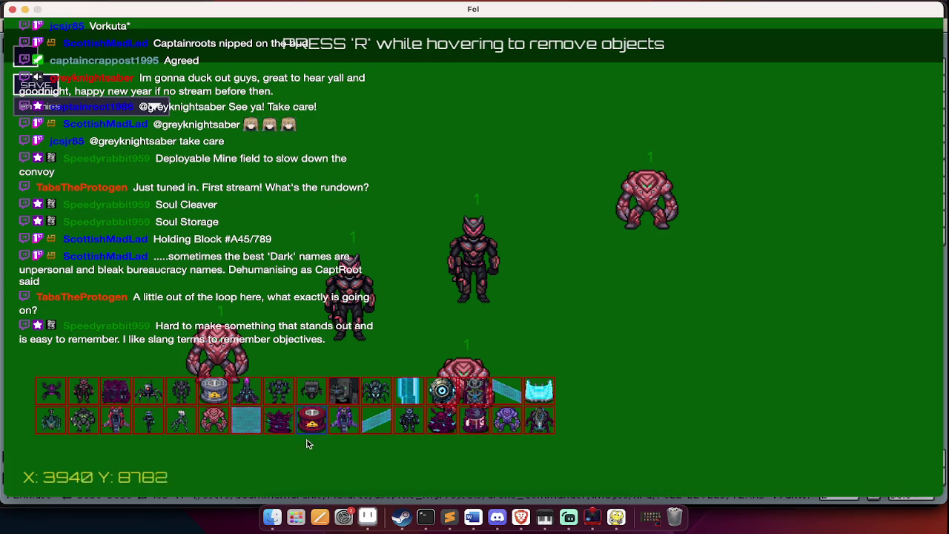
key("d")
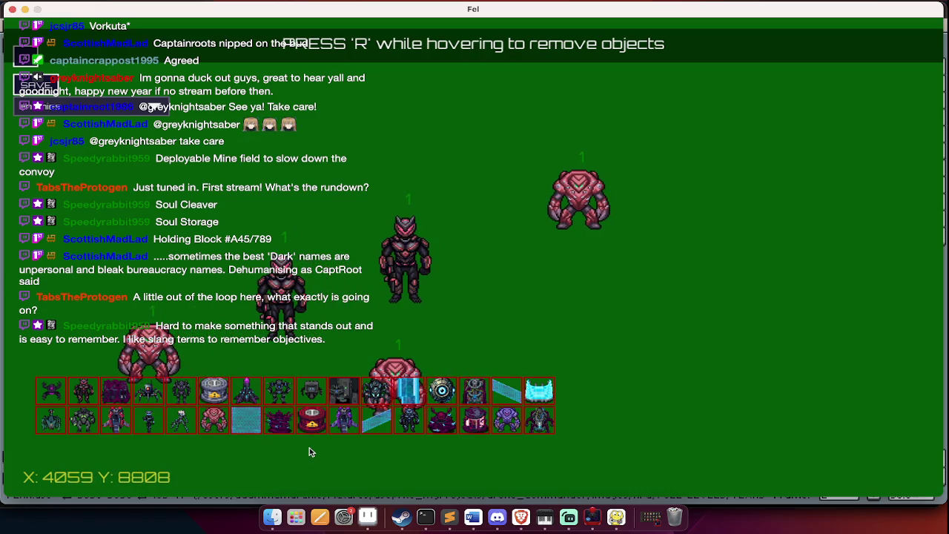
left_click(274, 420)
key("d")
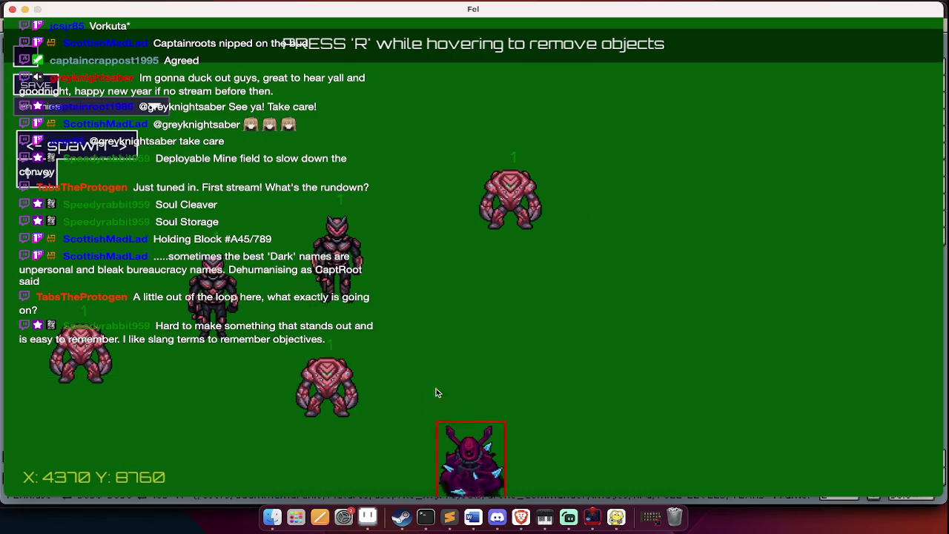
right_click(407, 293)
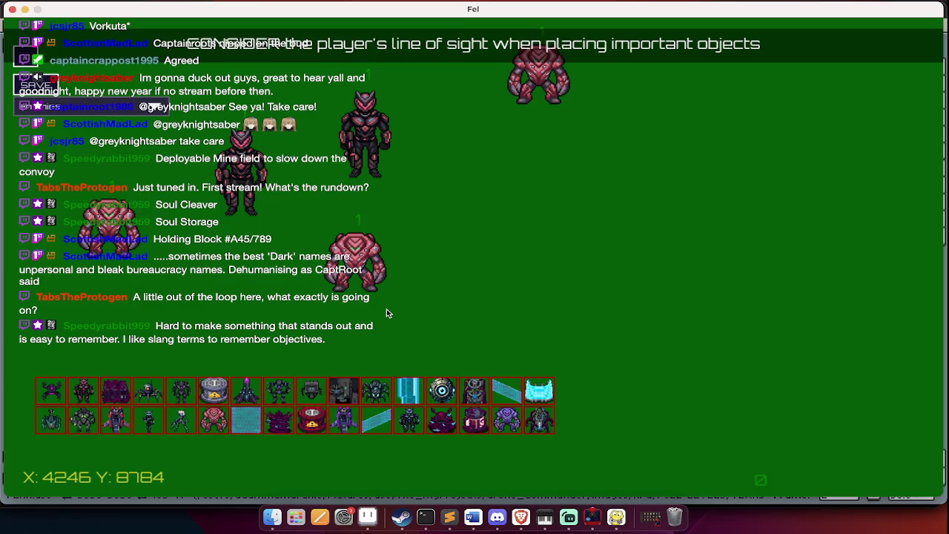
Pick the purple enemy and drop it back unplaced while panning the map
key("a")
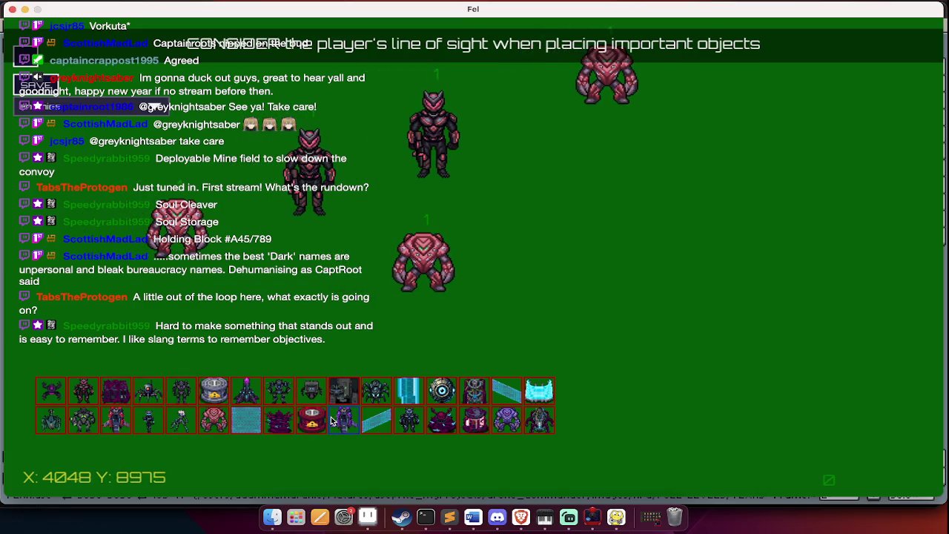
left_click(506, 420)
key("w")
key("a")
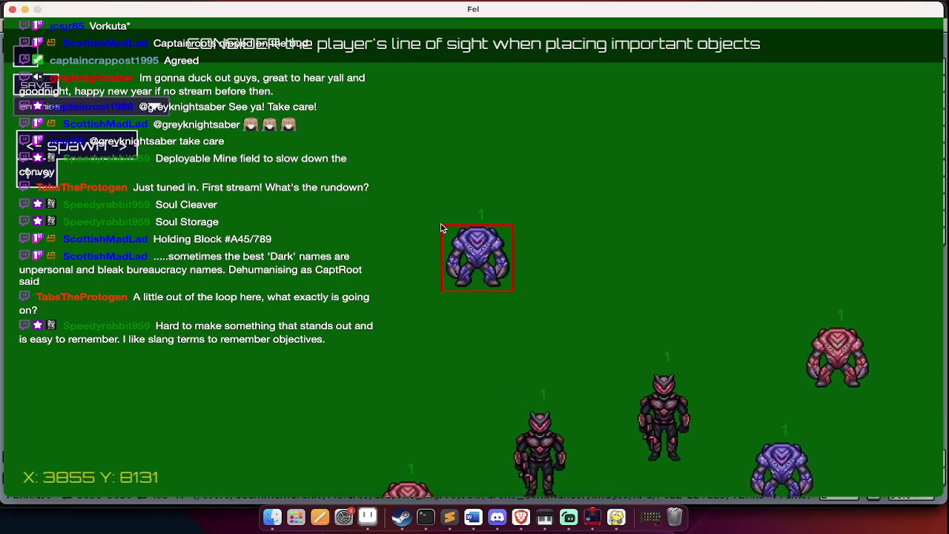
left_click(441, 228)
key("s")
key("d")
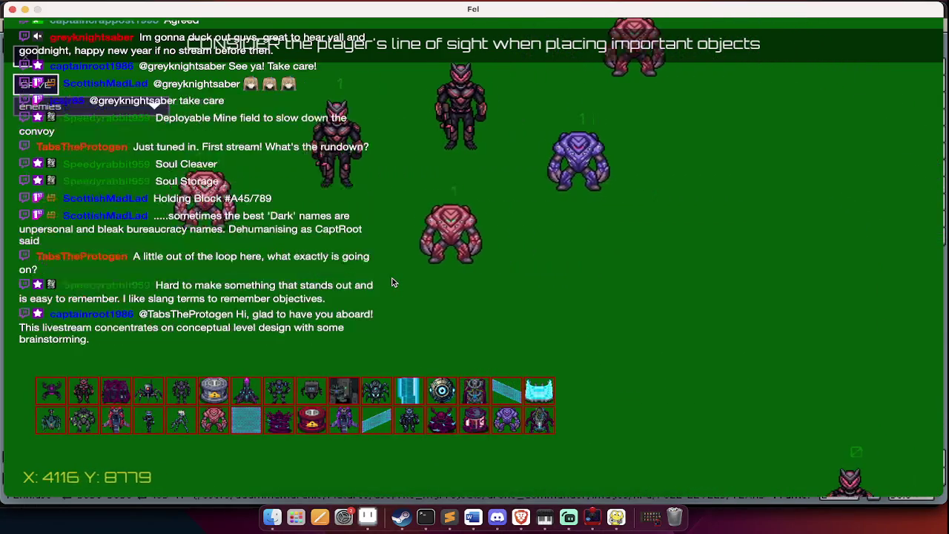
key("s")
key("d")
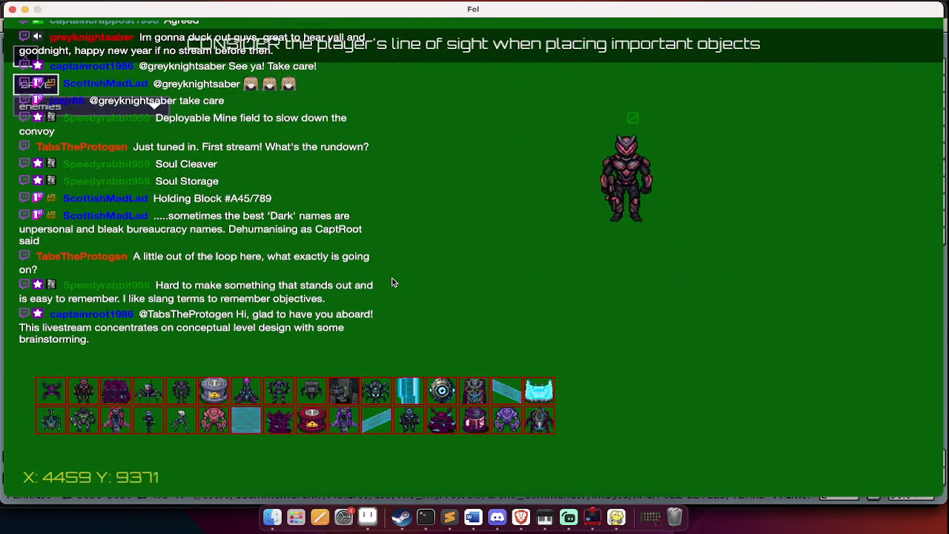
Cancel a spider pick and save the map to RPG/maps/earth/florida.json
left_click(408, 420)
key("w")
left_click(491, 163)
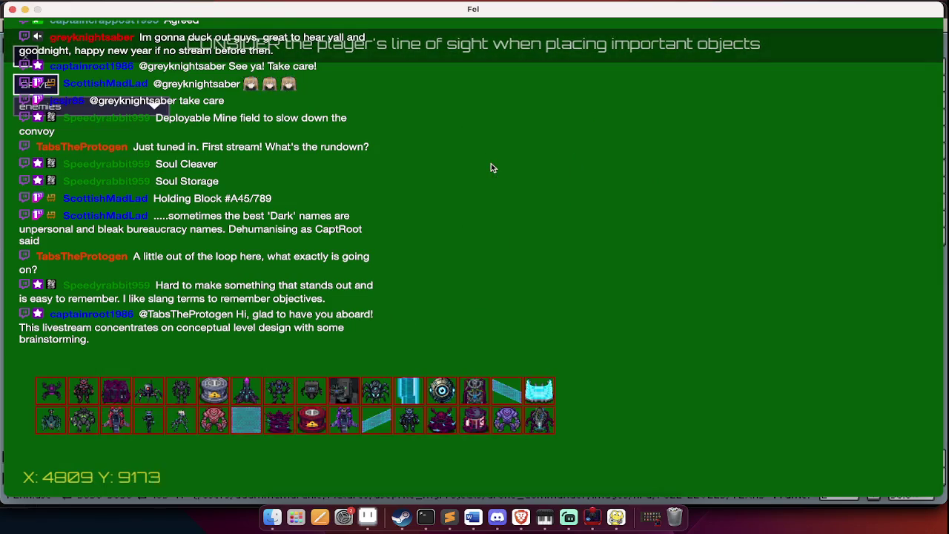
key("s")
key("a")
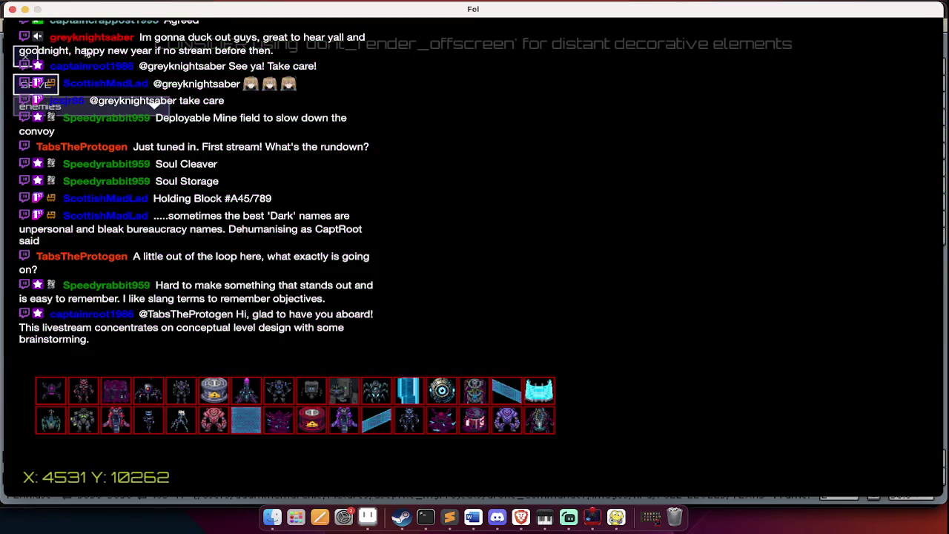
left_click(35, 83)
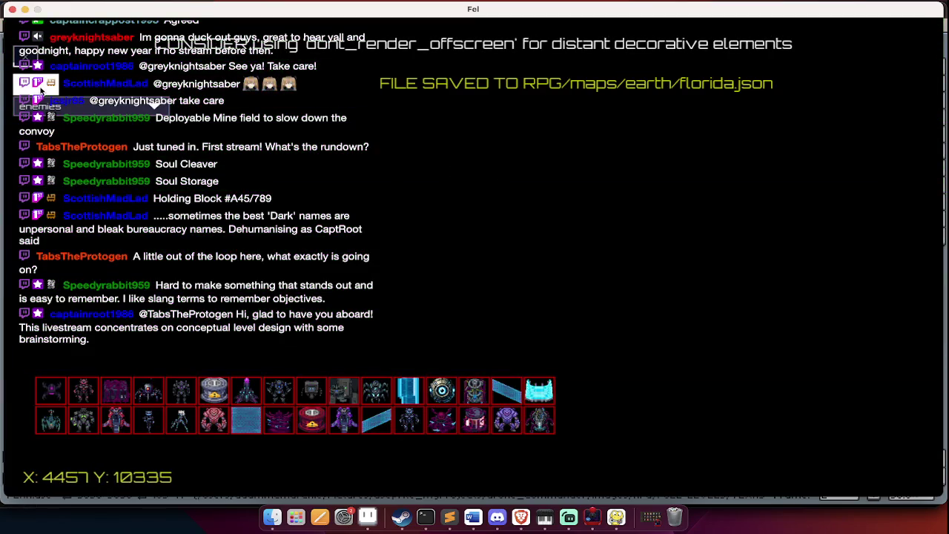
Quit Fel, dismiss the emulator's update prompt, and bring Sublime Text forward
key("super+q")
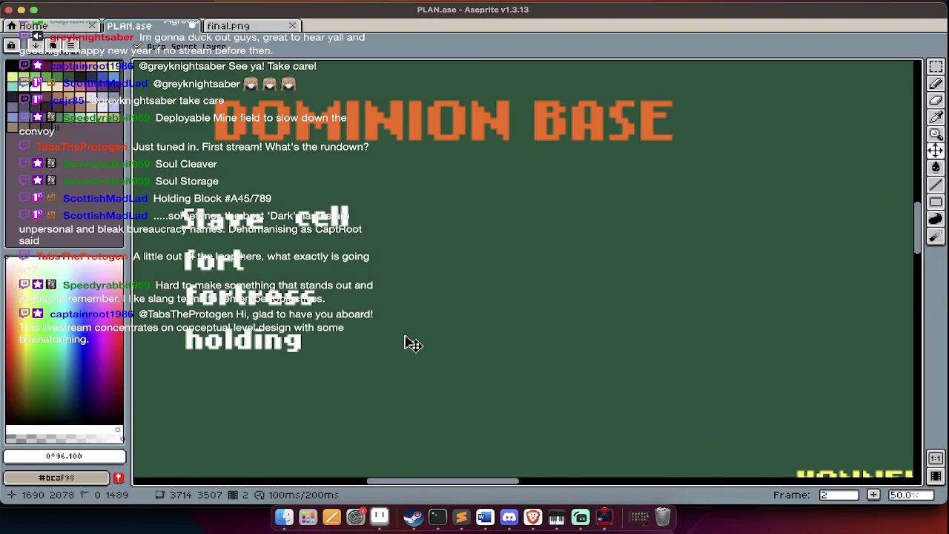
key("super+Tab")
left_click(582, 258)
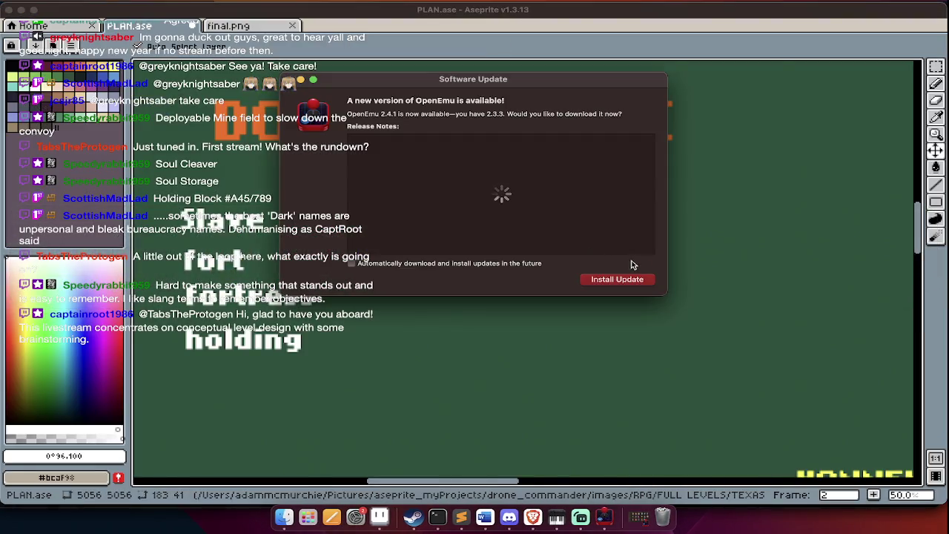
left_click(301, 81)
key("super+Tab")
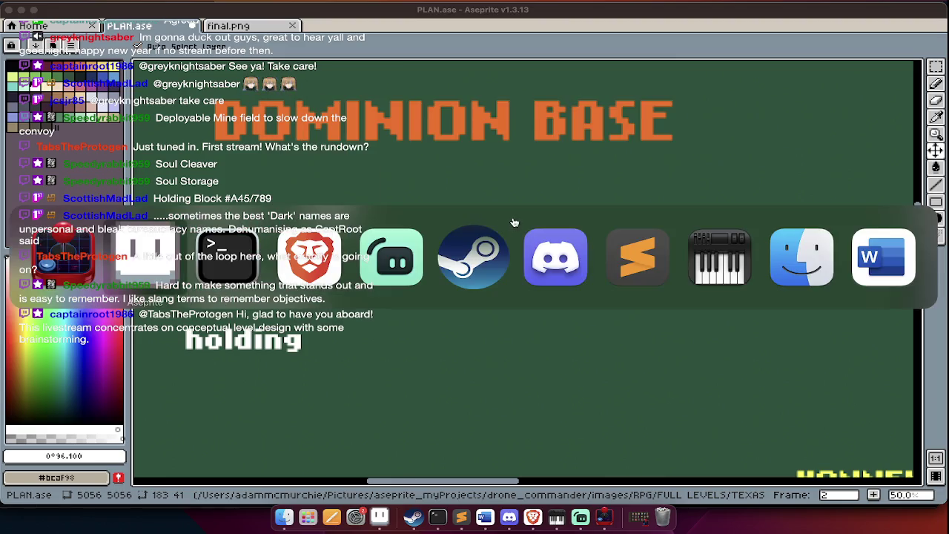
left_click(602, 261)
Find the 'godev' marker in day16_liberateFlorida.py and insert blank lines at line 318
scroll(602, 261, "down", 5)
scroll(602, 262, "down", 10)
scroll(602, 262, "up", 8)
key("super+f")
type("godev")
scroll(414, 150, "down", 2)
scroll(414, 150, "down", 10)
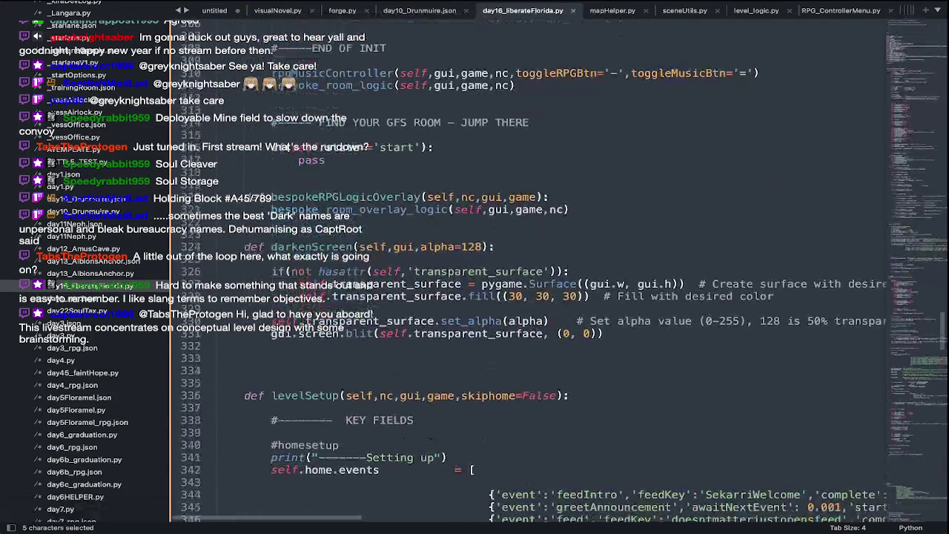
scroll(414, 150, "down", 1)
left_click(414, 150)
key("Escape")
key("Return")
key("Return")
key("Return")
key("Return")
key("Return")
key("Return")
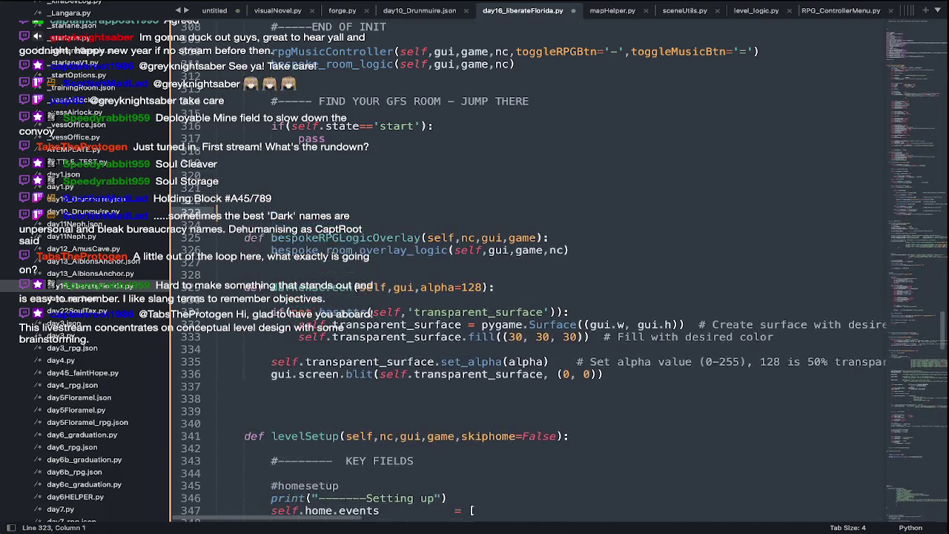
Copy the DROPSHIP_ENTRY block (lines 237–244) near day22SoulTax.py's 'godev' marker
left_click(76, 311)
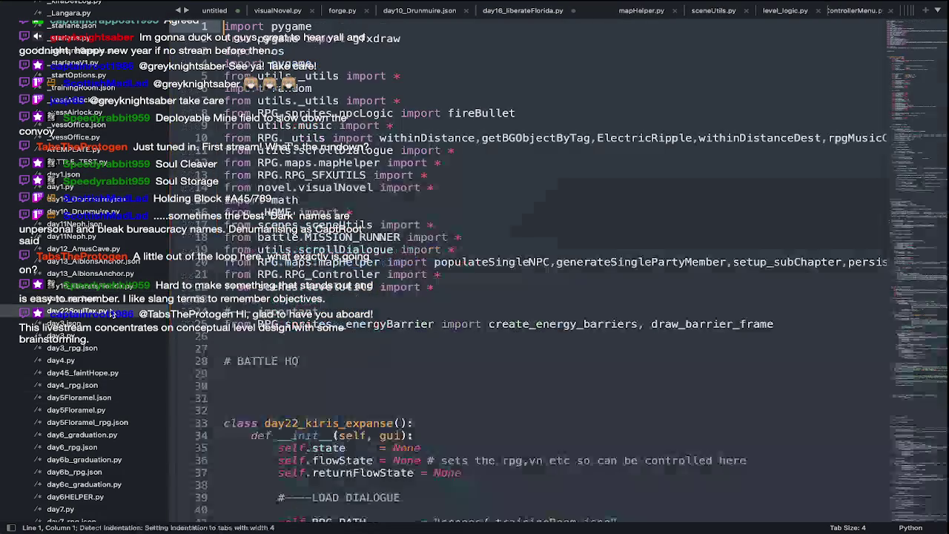
key("super+f")
type("godev")
scroll(410, 243, "down", 5)
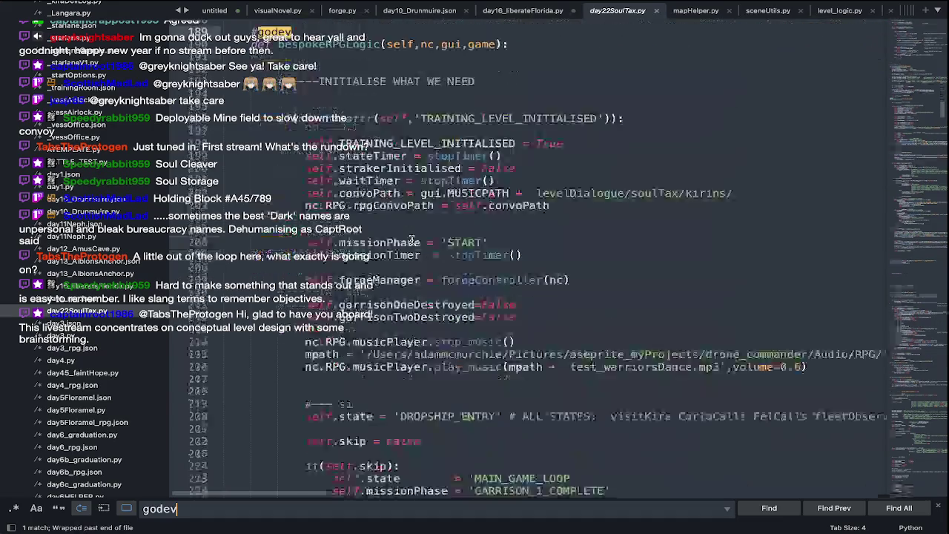
scroll(410, 243, "down", 10)
scroll(410, 243, "down", 2)
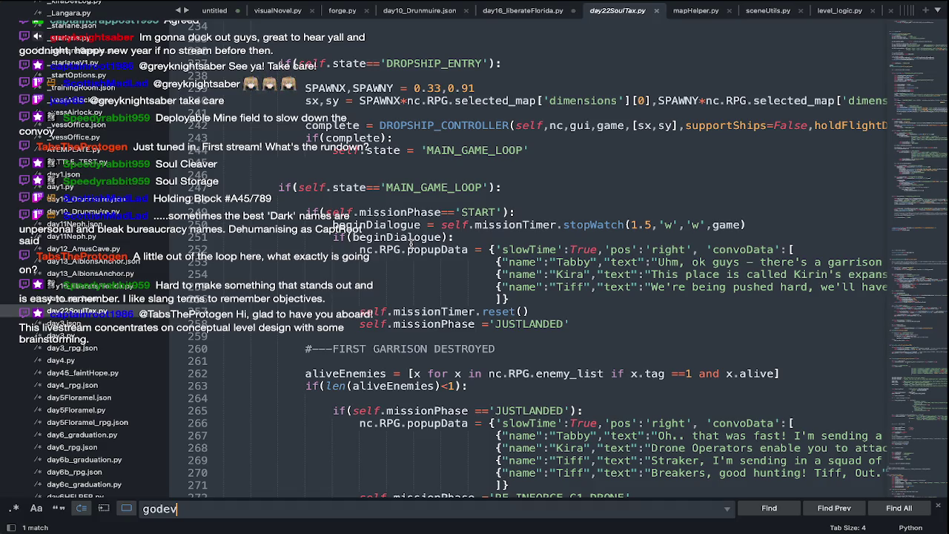
scroll(507, 182, "up", 4)
scroll(507, 182, "up", 2)
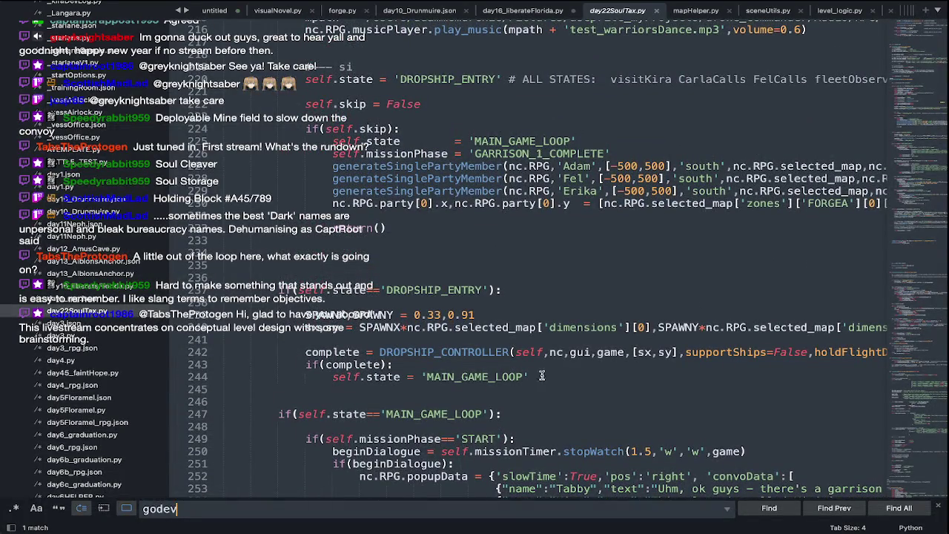
left_click_drag(541, 376, 174, 294)
key("ctrl+c")
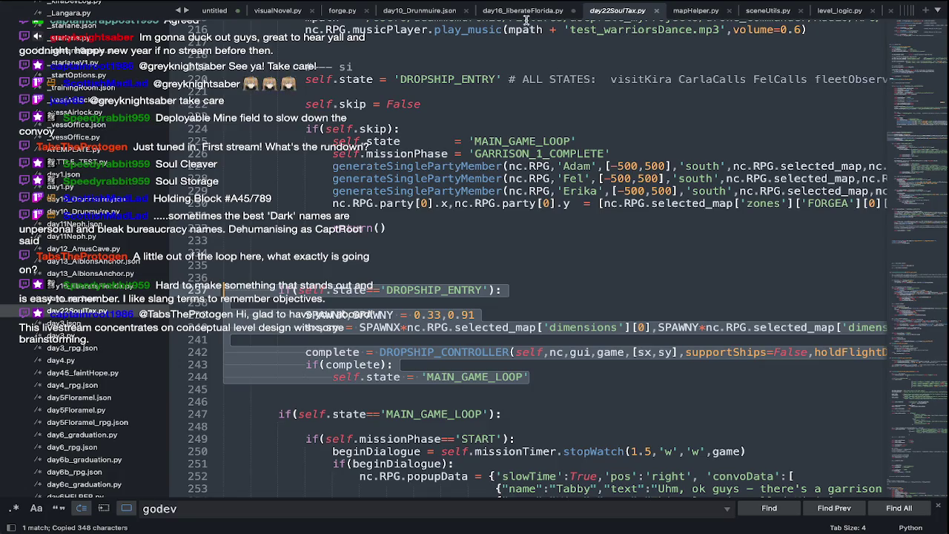
left_click(523, 11)
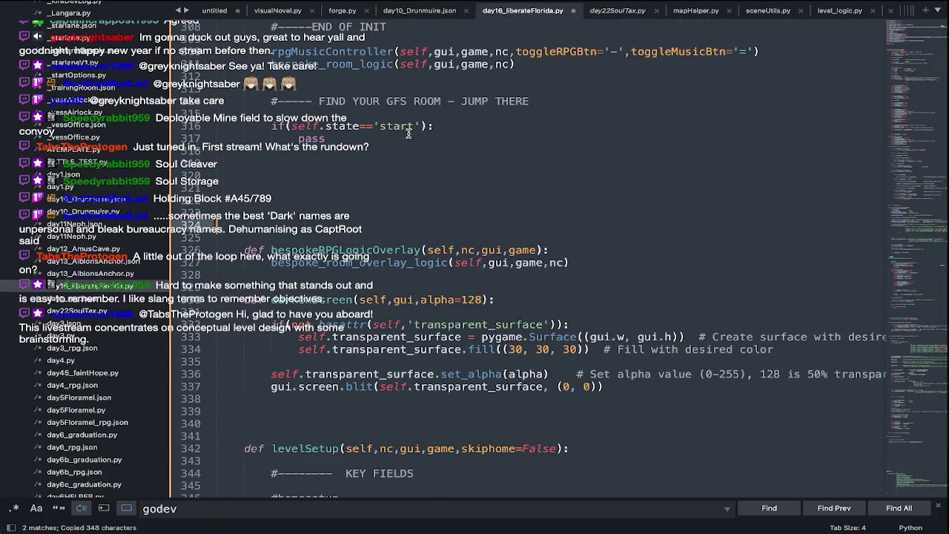
Paste the DROPSHIP_ENTRY block after line 313, followed by a blank line
left_click(387, 85)
key("ctrl+v")
key("Return")
scroll(390, 102, "up", 4)
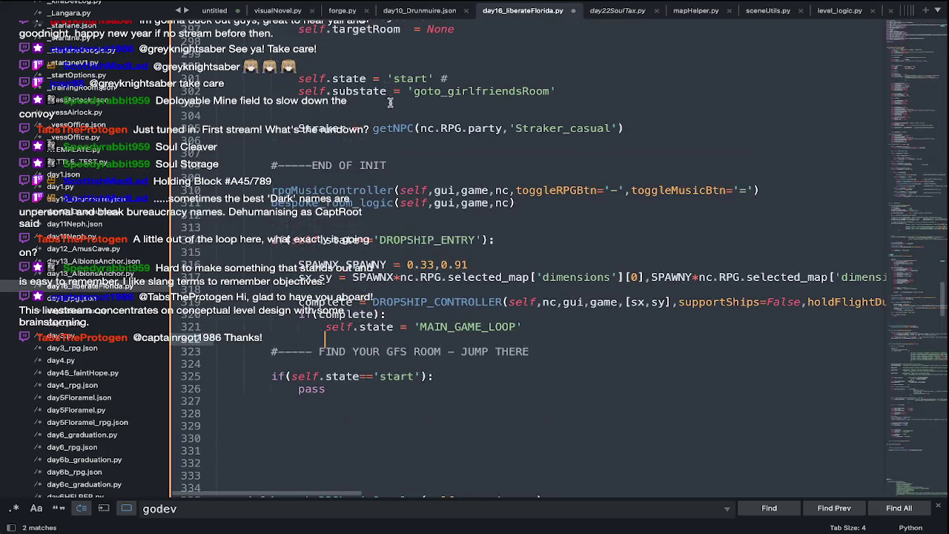
Replace the initial 'start' state value with DROPSHIP_ENTRY
double_click(437, 239)
key("ctrl+c")
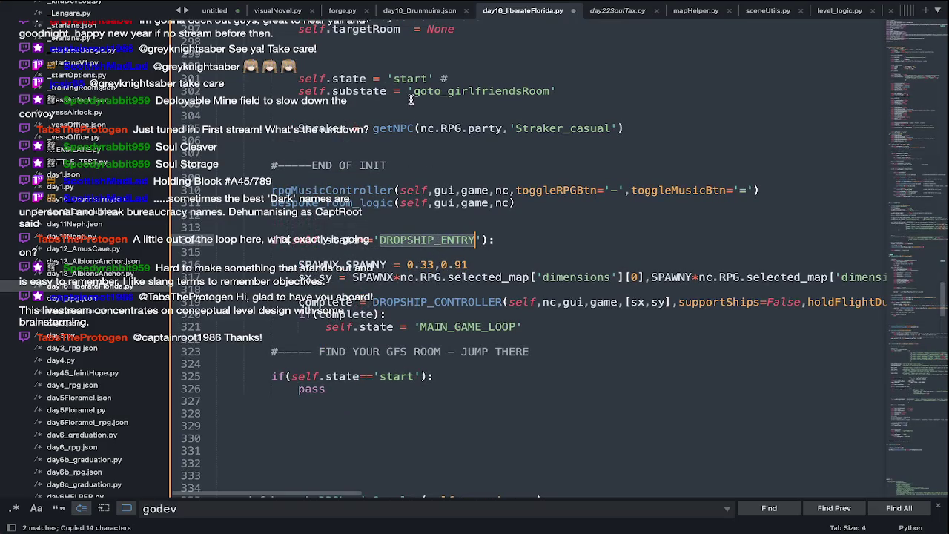
double_click(417, 78)
key("ctrl+v")
Review the SPAWNX lines 316–317 and expand the earth level folder in the sidebar
left_click(472, 317)
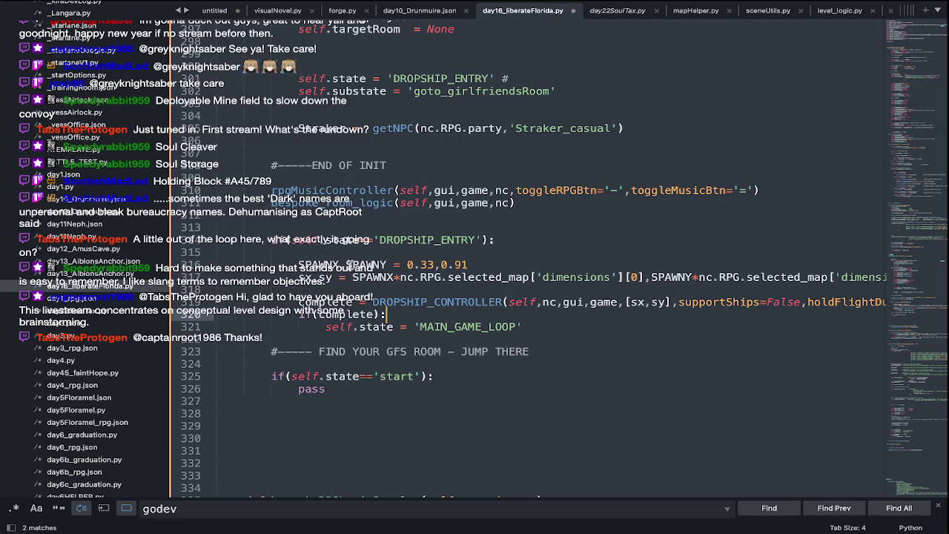
double_click(338, 265)
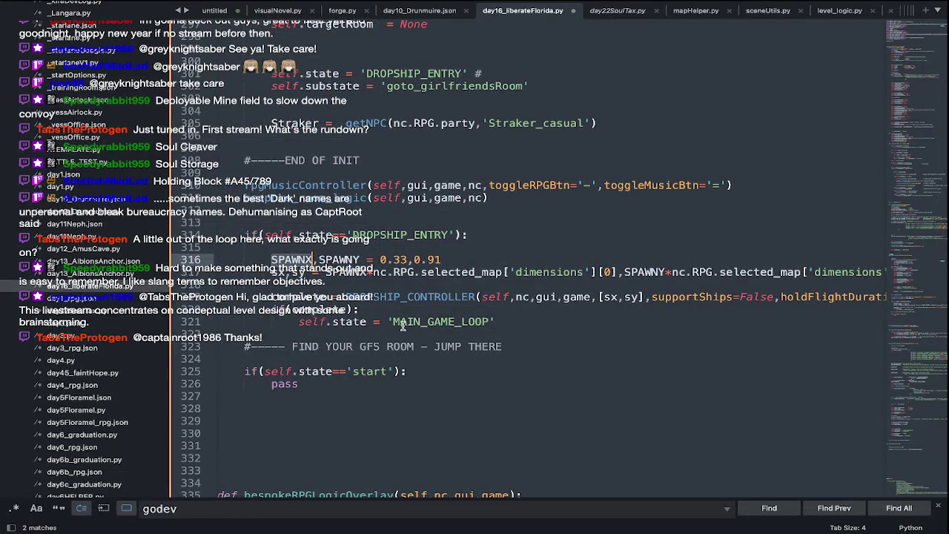
double_click(347, 272)
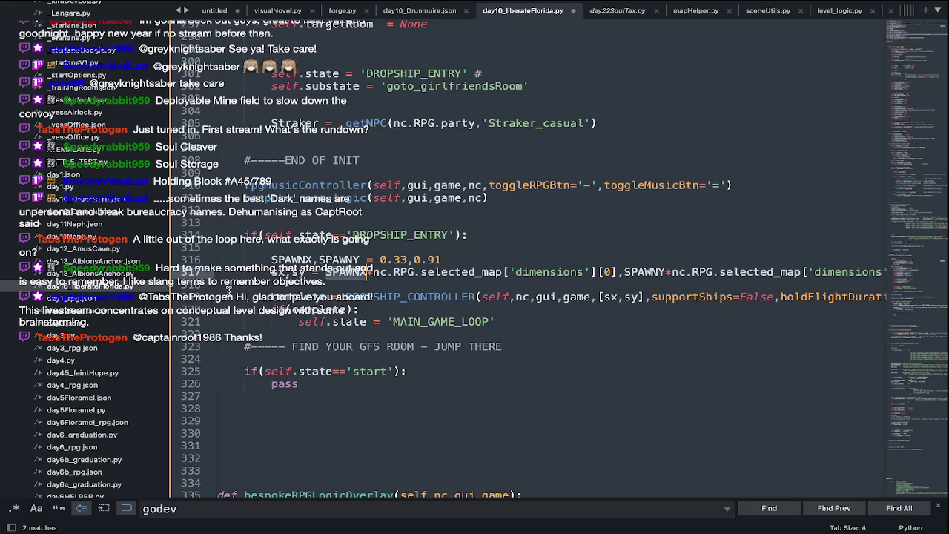
scroll(112, 274, "up", 5)
scroll(111, 274, "up", 5)
scroll(111, 274, "up", 5)
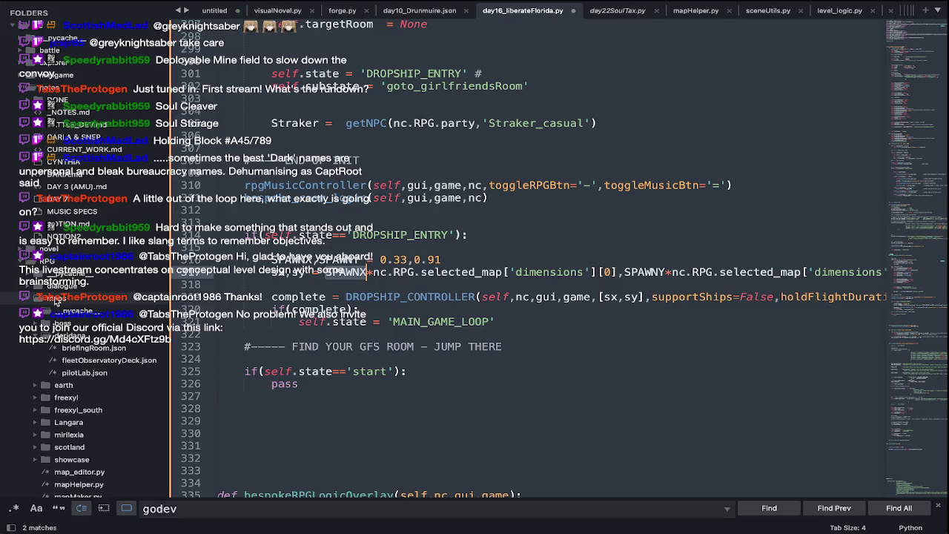
scroll(63, 356, "down", 5)
left_click(64, 364)
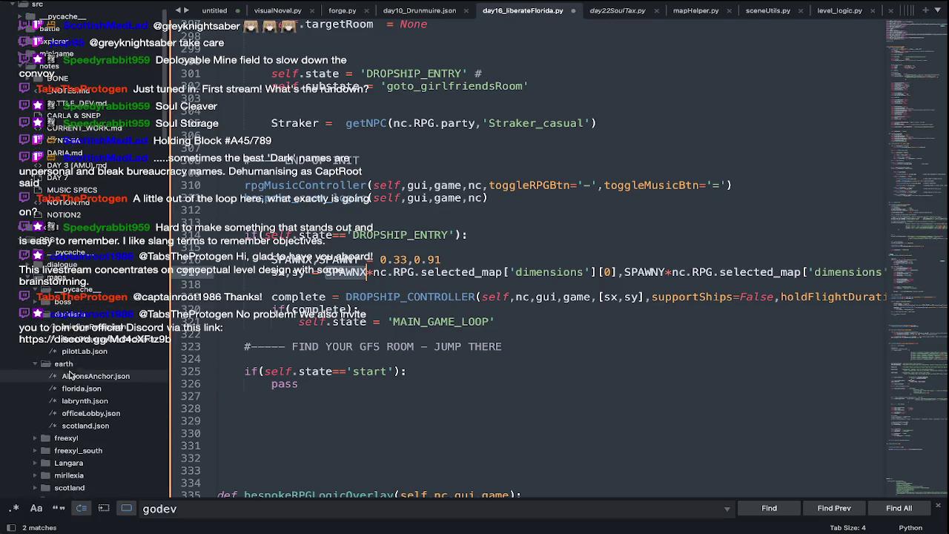
Open florida.json, collapse the floor_l1 and enemy_list arrays, and select the zones key
left_click(111, 389)
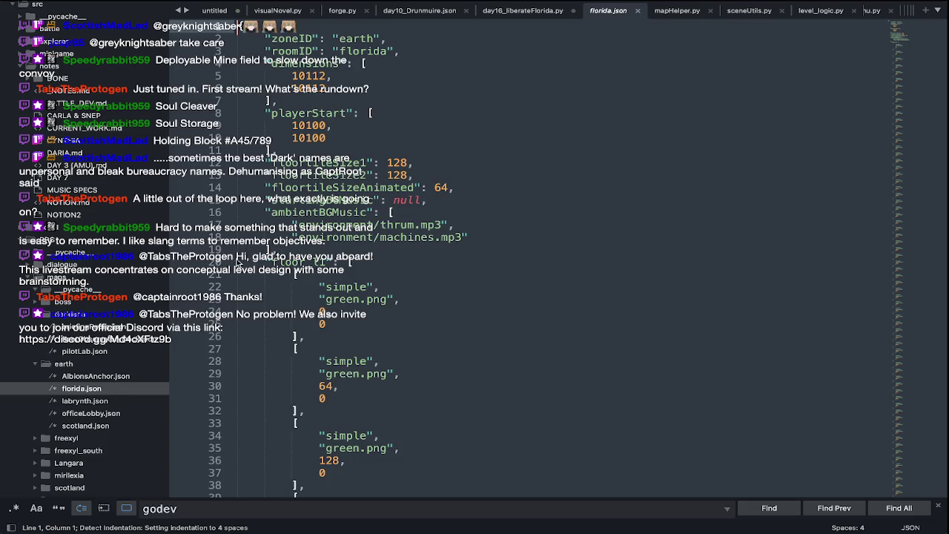
left_click(227, 262)
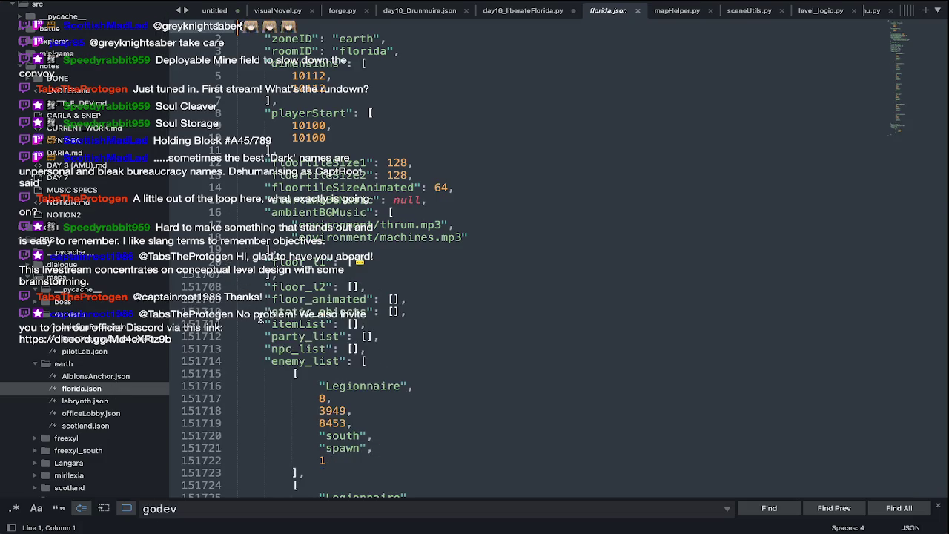
scroll(243, 308, "down", 1)
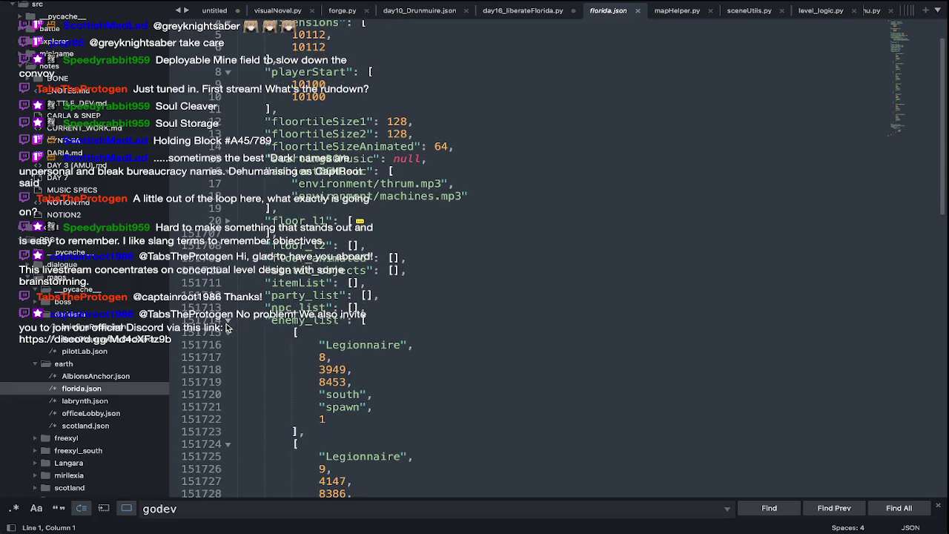
left_click(227, 332)
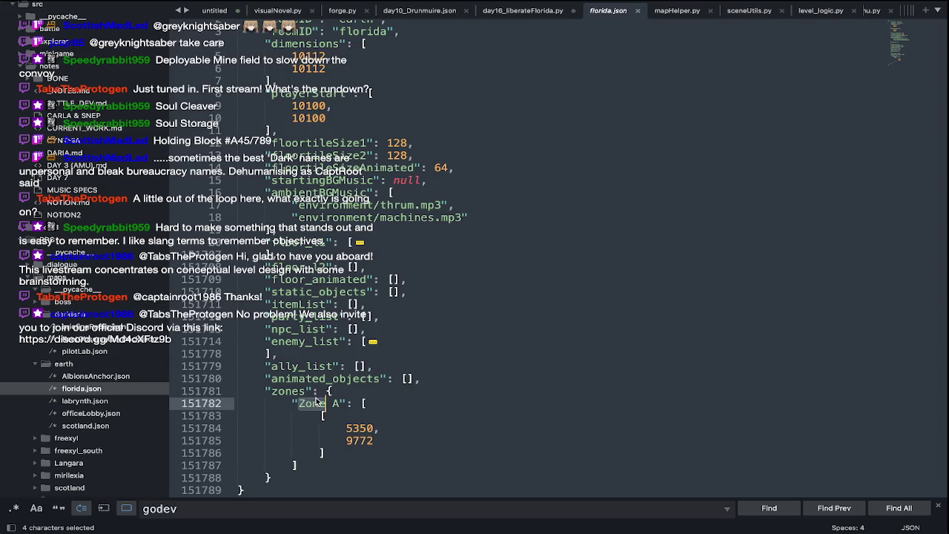
double_click(288, 391)
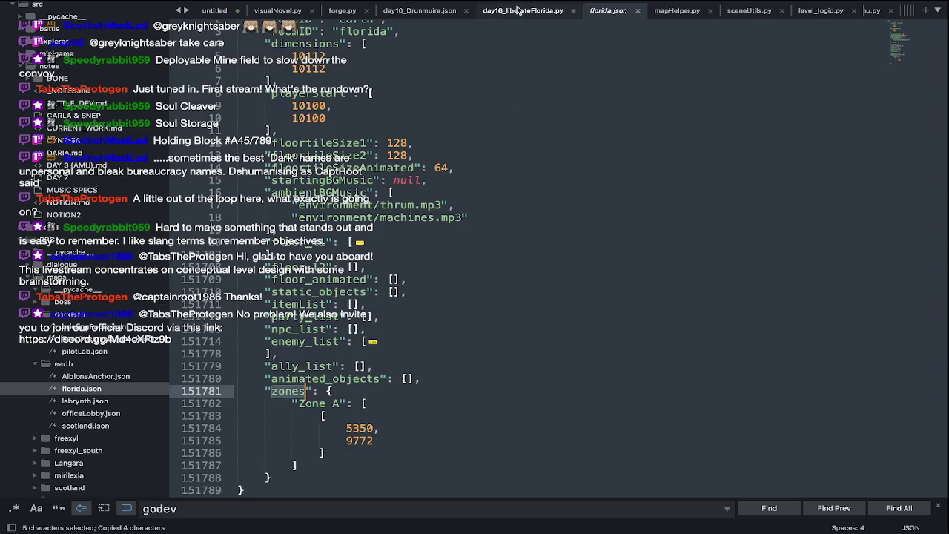
On the spawn line, replace 'dimensions' with Zone and delete the SPAWNX multiplier
left_click(519, 11)
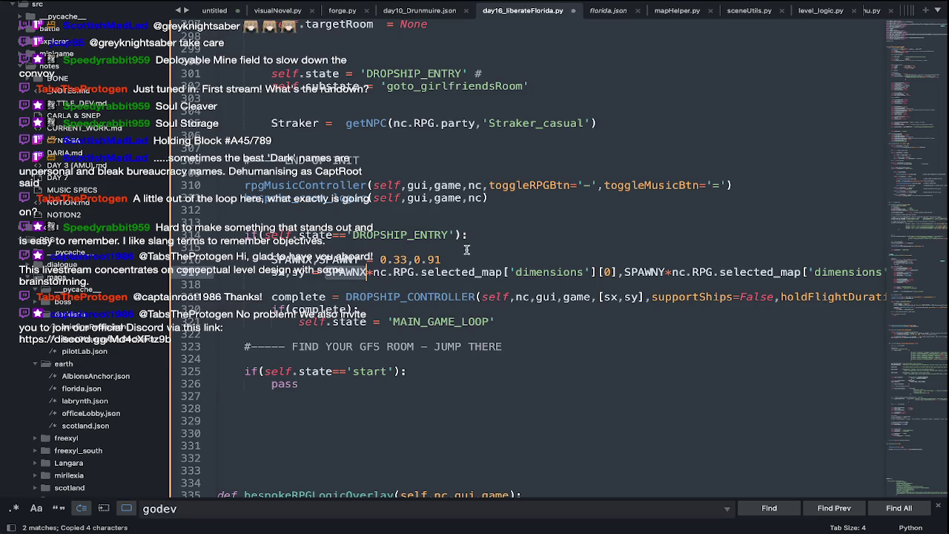
double_click(528, 272)
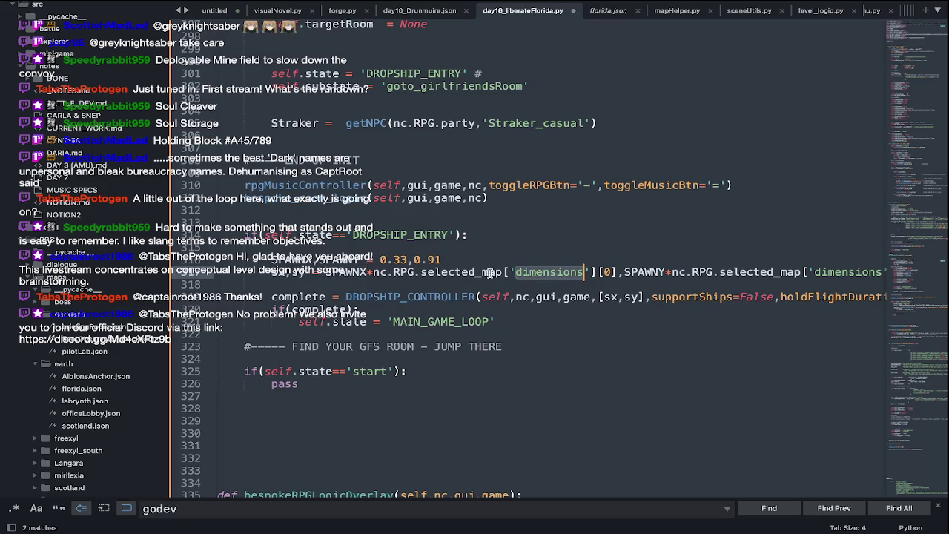
key("ctrl+v")
double_click(343, 272)
key("Delete")
key("Delete")
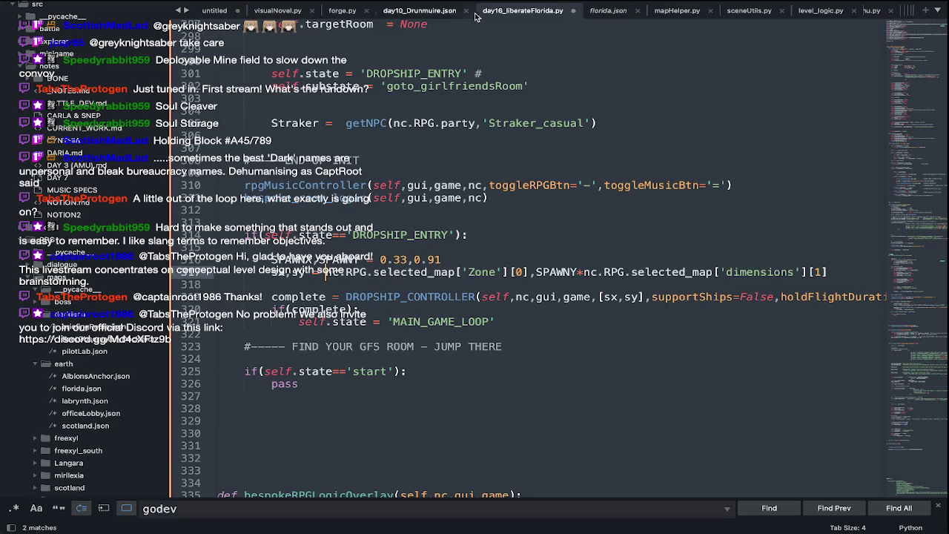
Index the spawn line's Zone lookup with ['Zone A'] from florida.json
left_click(609, 11)
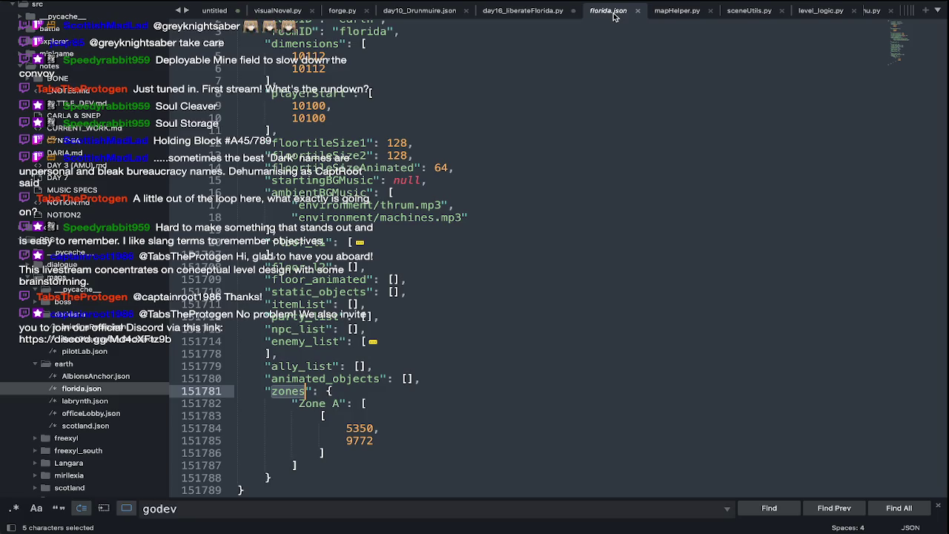
left_click_drag(338, 401, 299, 405)
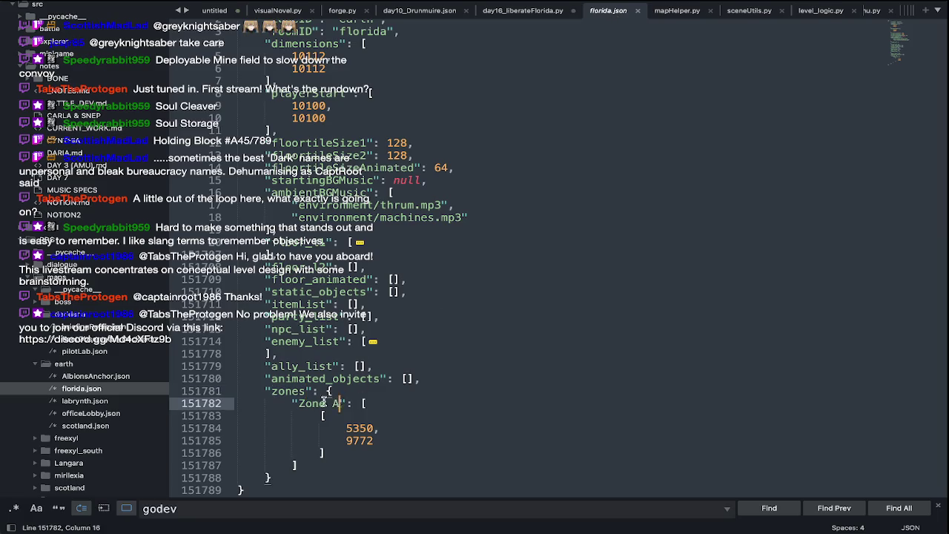
key("ctrl+c")
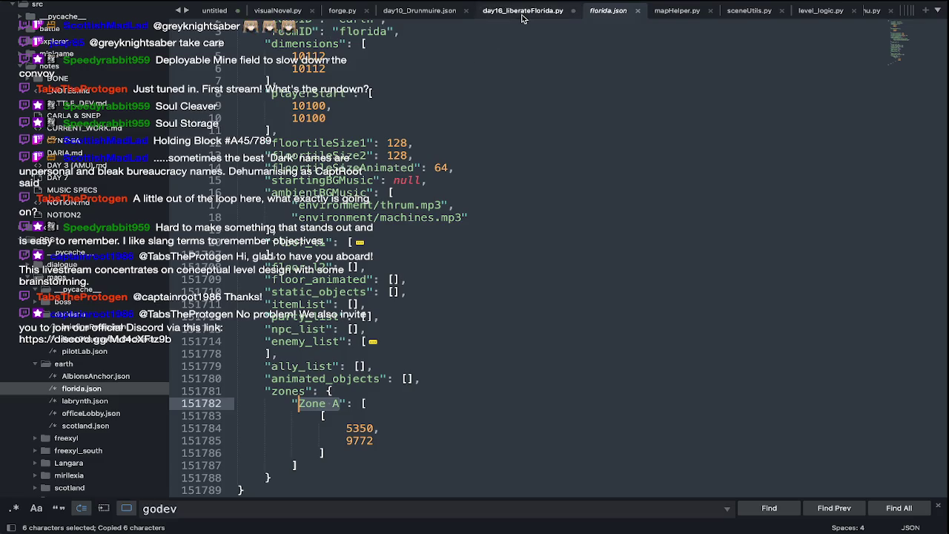
left_click(522, 13)
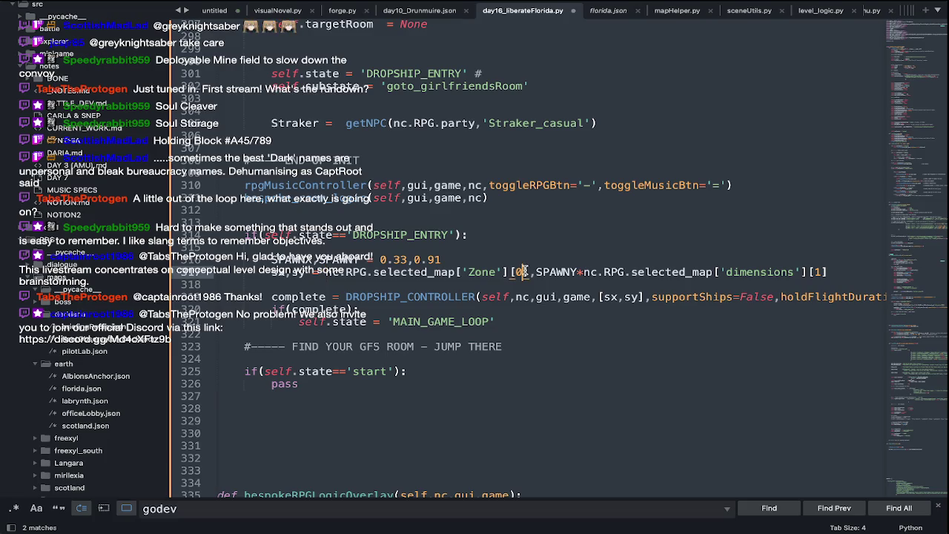
key("BackSpace")
key("ctrl+z")
type("['Zone A'")
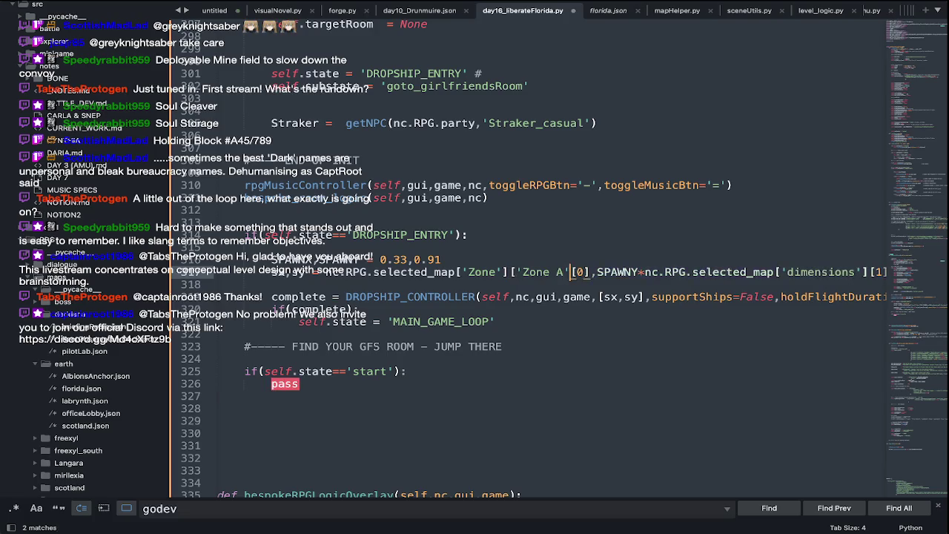
type("]")
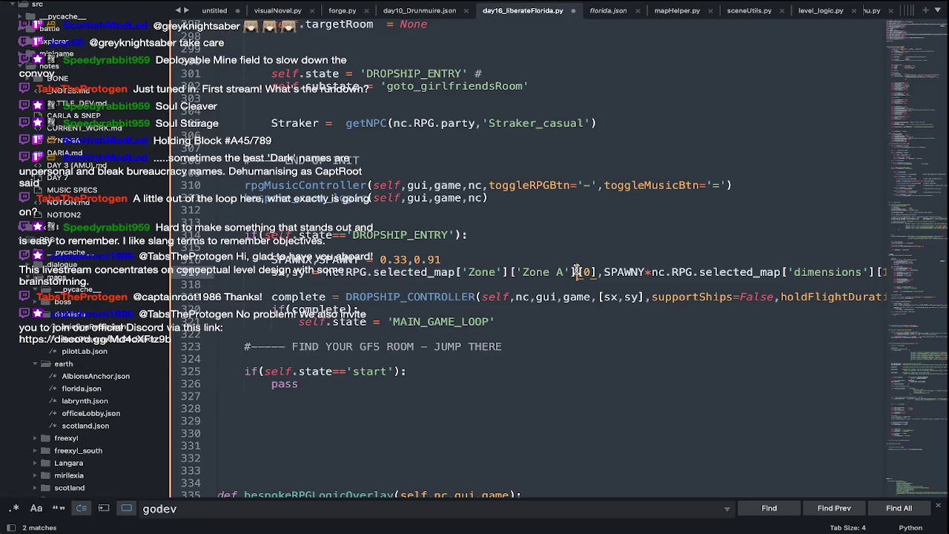
Reuse the Zone A x-coordinate expression for the y coordinate and save the script
left_click_drag(576, 272, 321, 276)
key("ctrl+c")
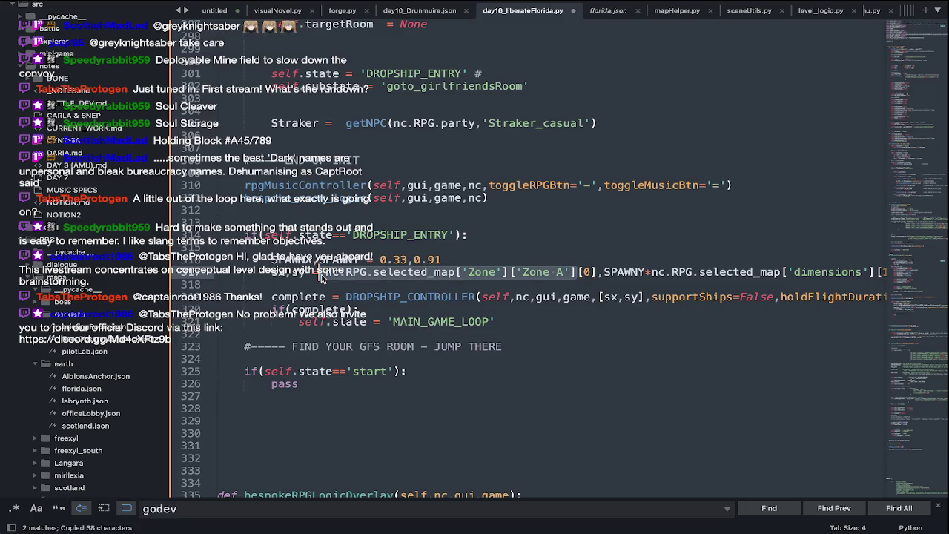
scroll(385, 278, "right", 3)
scroll(482, 282, "right", 3)
left_click_drag(768, 271, 647, 272)
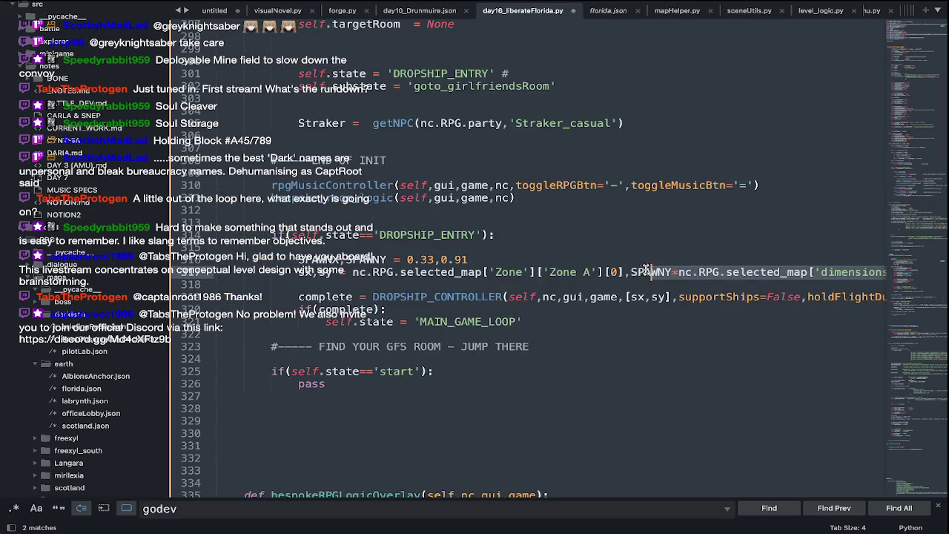
key("ctrl+v")
scroll(685, 364, "right", 2)
scroll(685, 364, "right", 2)
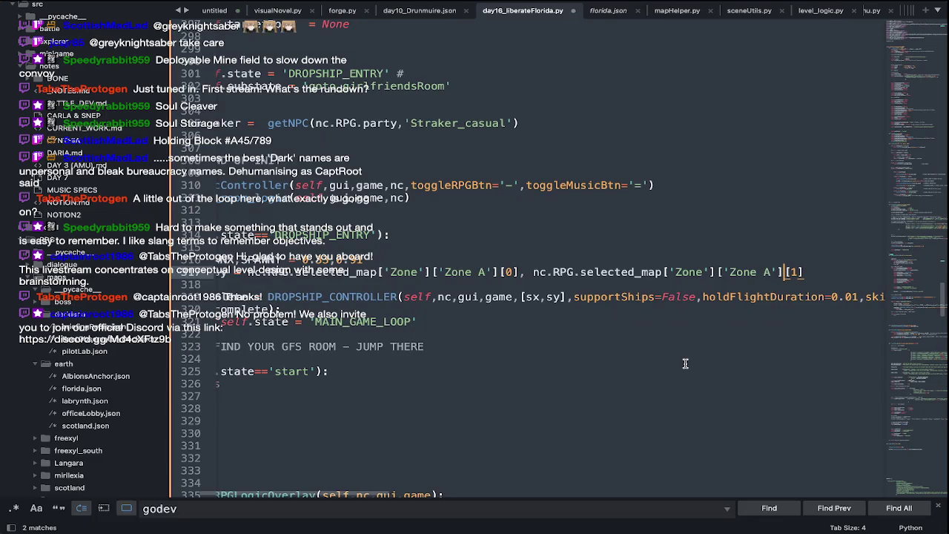
scroll(685, 363, "left", 3)
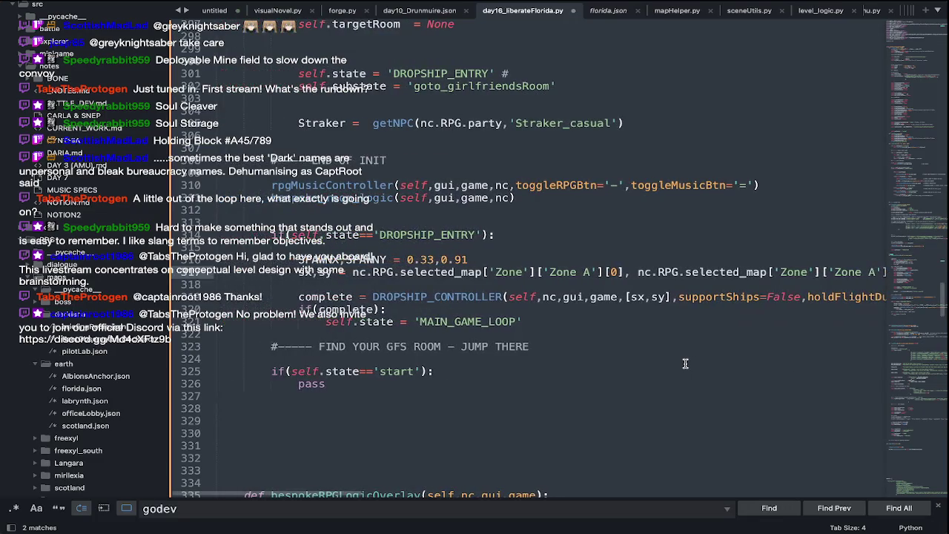
left_click(606, 11)
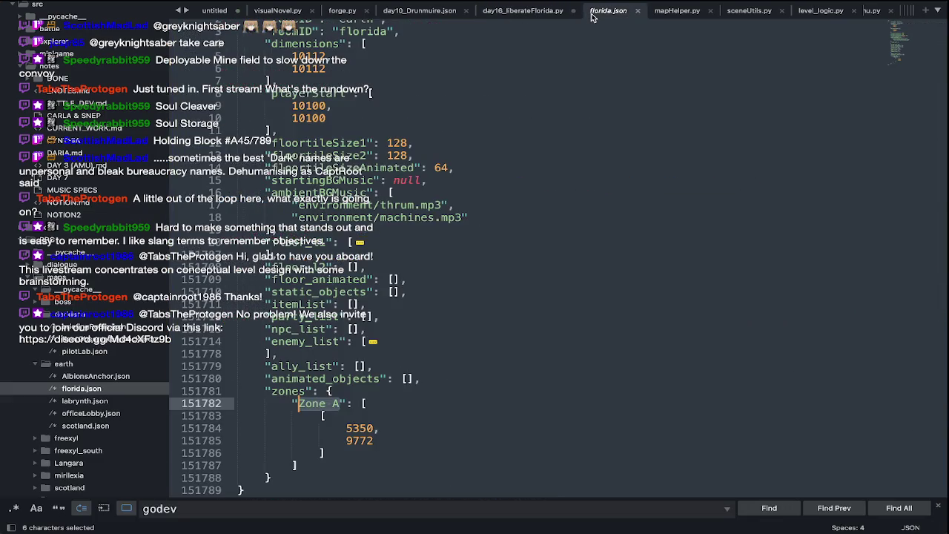
left_click(570, 12)
key("super+s")
Briefly play, then pause, the Unreal Tournament level music in the browser
key("super+Tab")
left_click(425, 274)
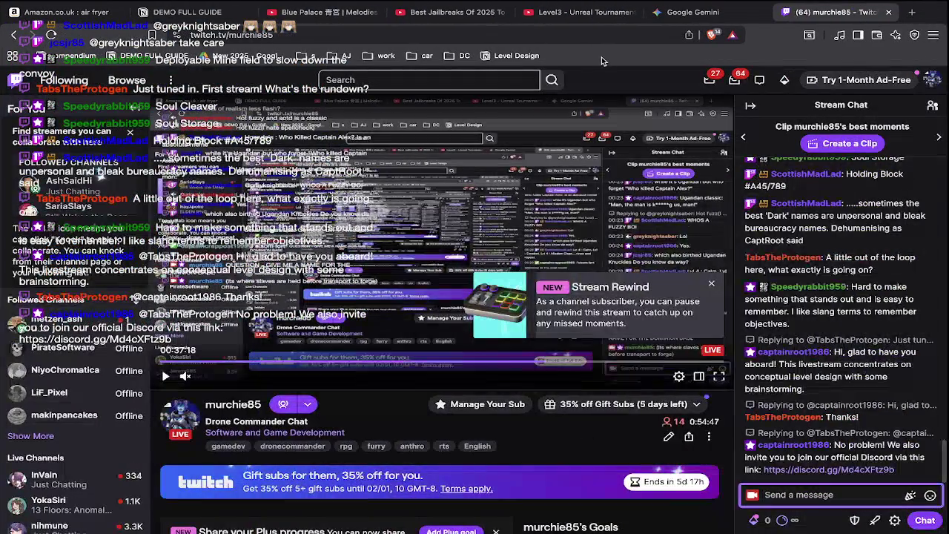
left_click(578, 12)
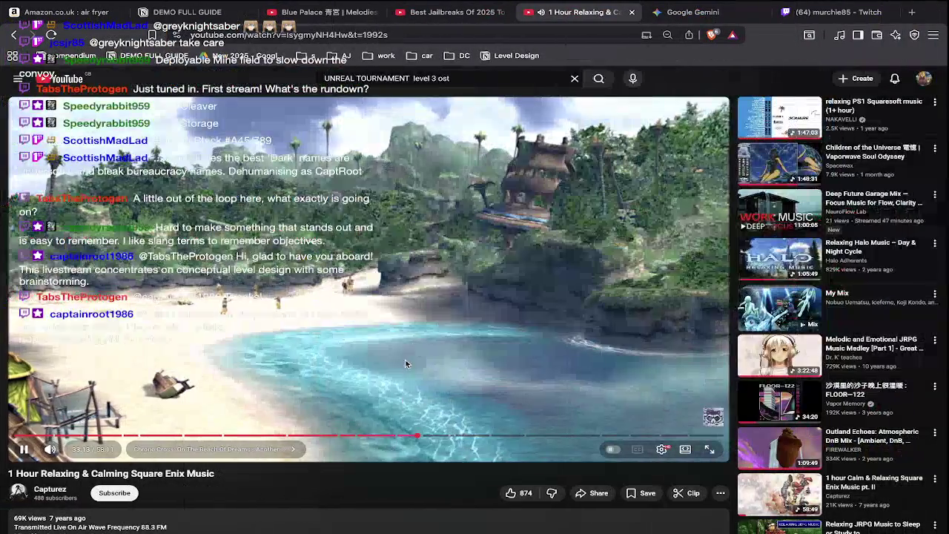
left_click(406, 360)
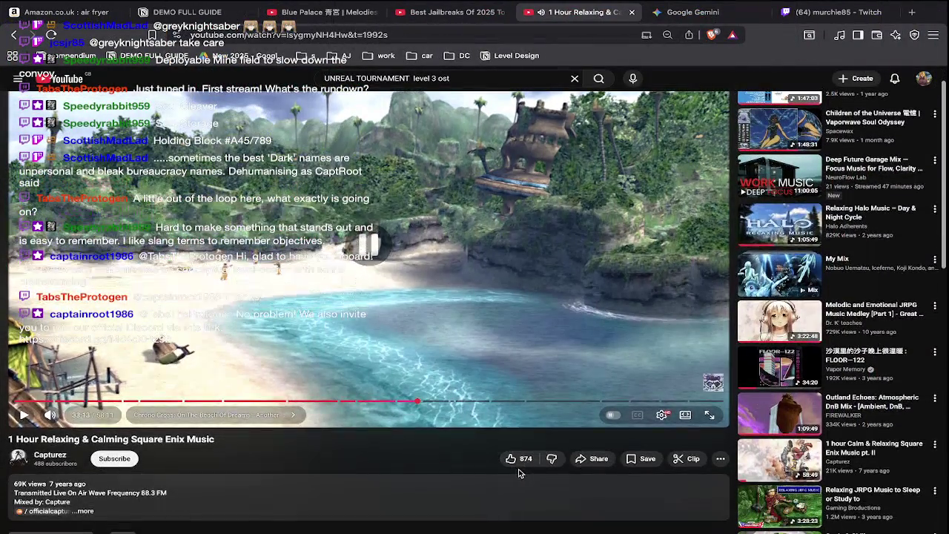
mouse_move(778, 222)
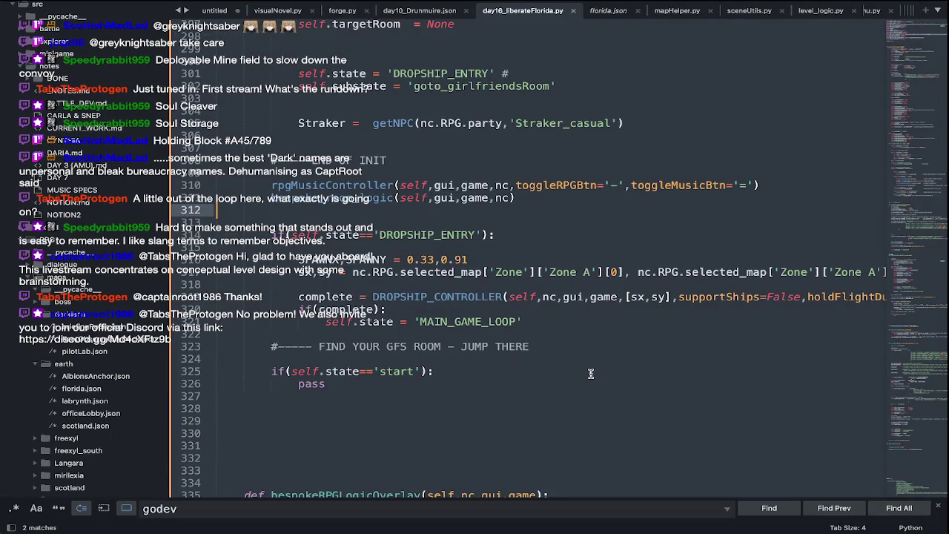
left_click(591, 373)
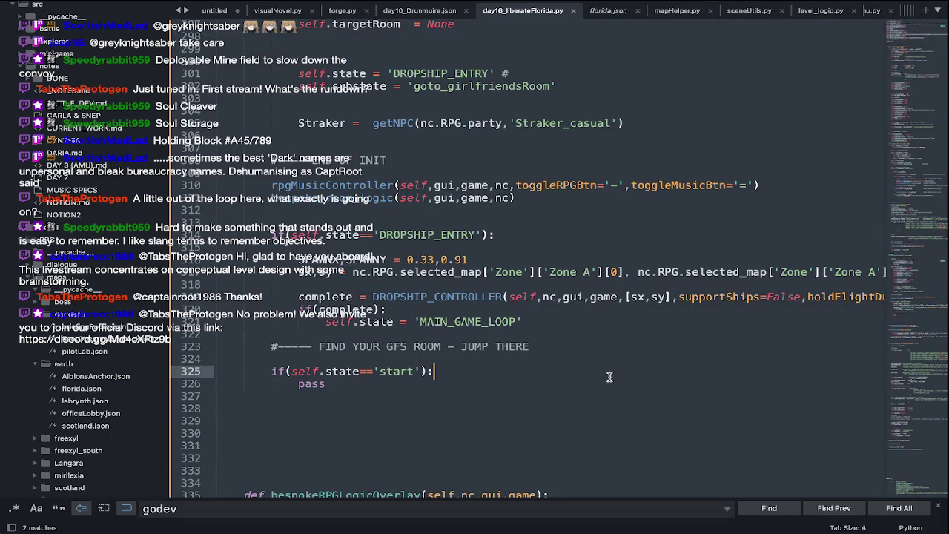
Delete the obsolete hard-coded 0.33,0.91 spawn line and save the Day 16 script
left_click(490, 257)
key("BackSpace")
key("shift+Home")
key("BackSpace")
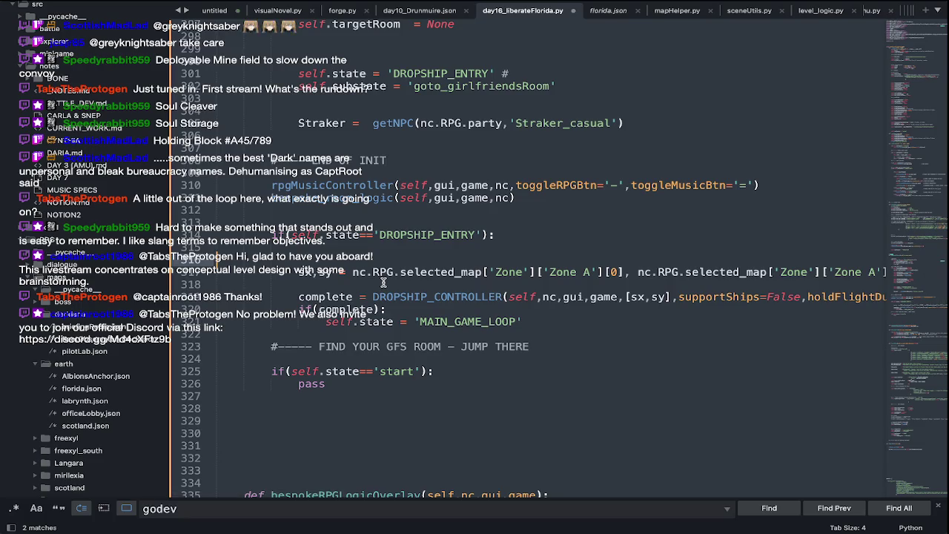
key("ctrl+s")
Jump to the DROPSHIP_CONTROLLER definition in sceneUtils.py
left_click(477, 336)
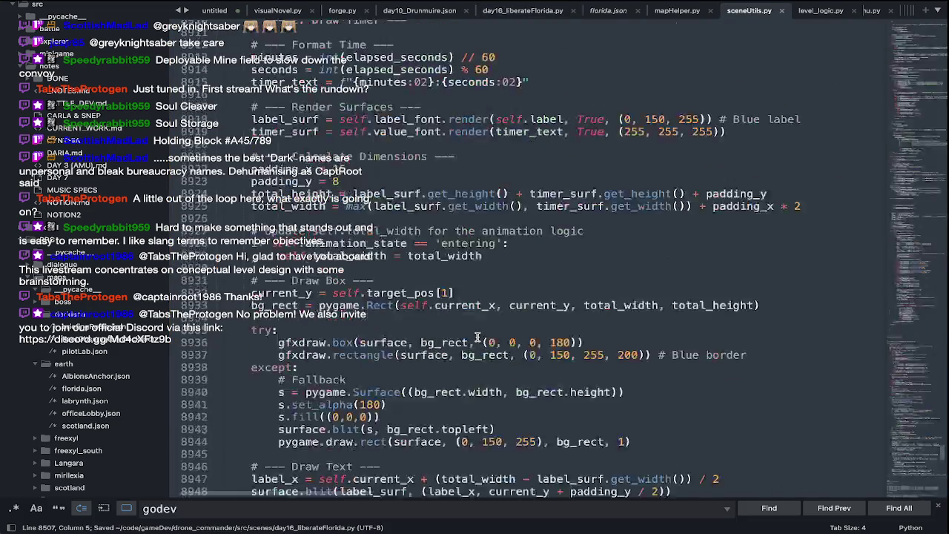
scroll(478, 338, "down", 5)
scroll(477, 337, "up", 4)
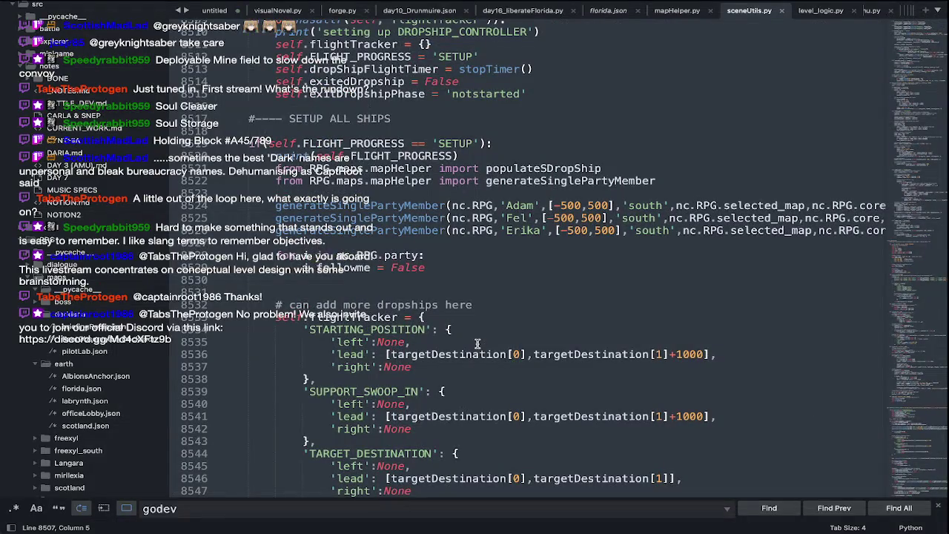
Launch the game from Terminal and load Day 16 Liberate Florida via Change Level
key("super+Tab")
key("super+Tab")
key("super+Tab")
key("super+Tab")
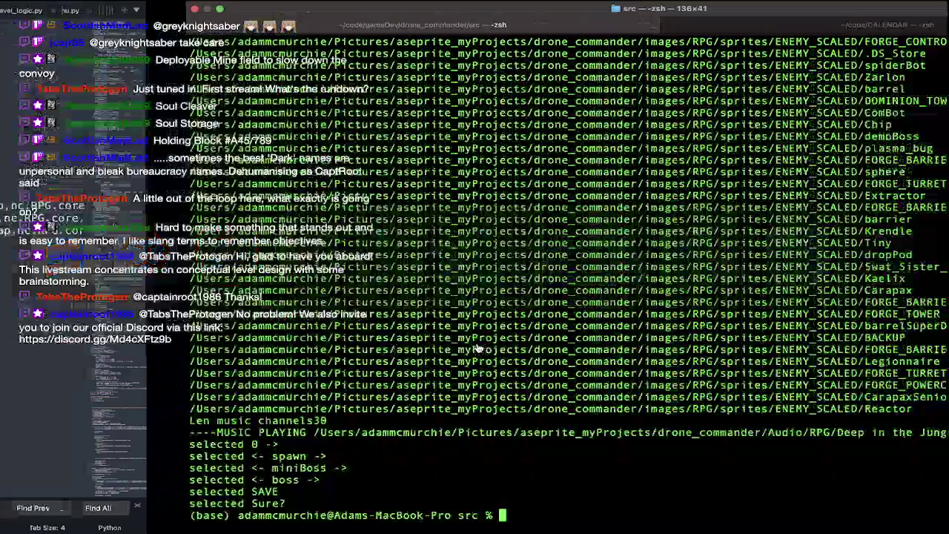
key("Return")
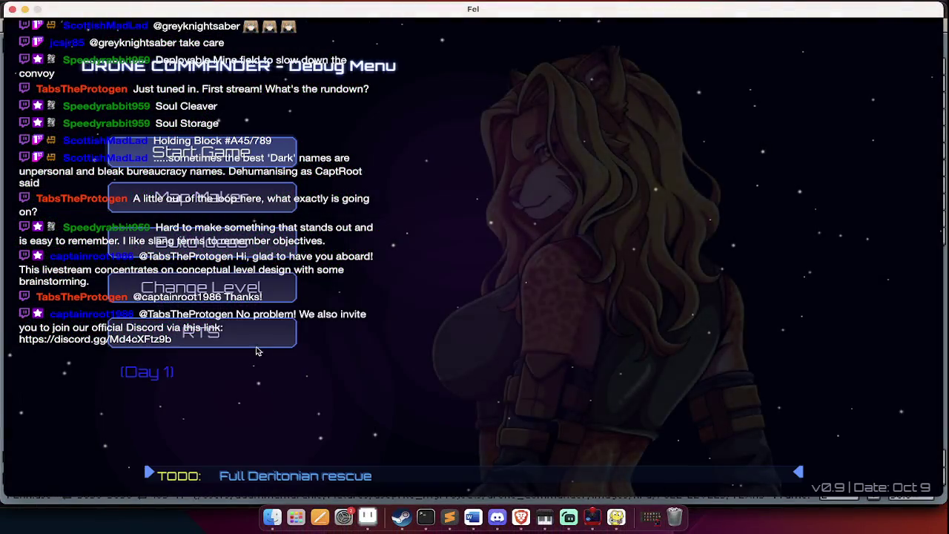
left_click(201, 287)
scroll(487, 310, "down", 3)
left_click(487, 310)
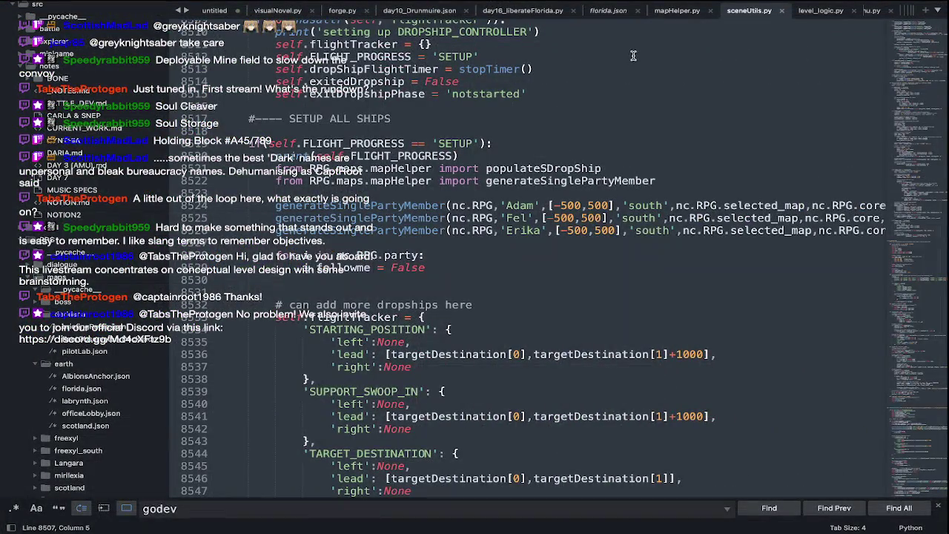
Close mapHelper.py, replace both 'Zone' keys on line 316 with 'zones', and save
left_click(676, 14)
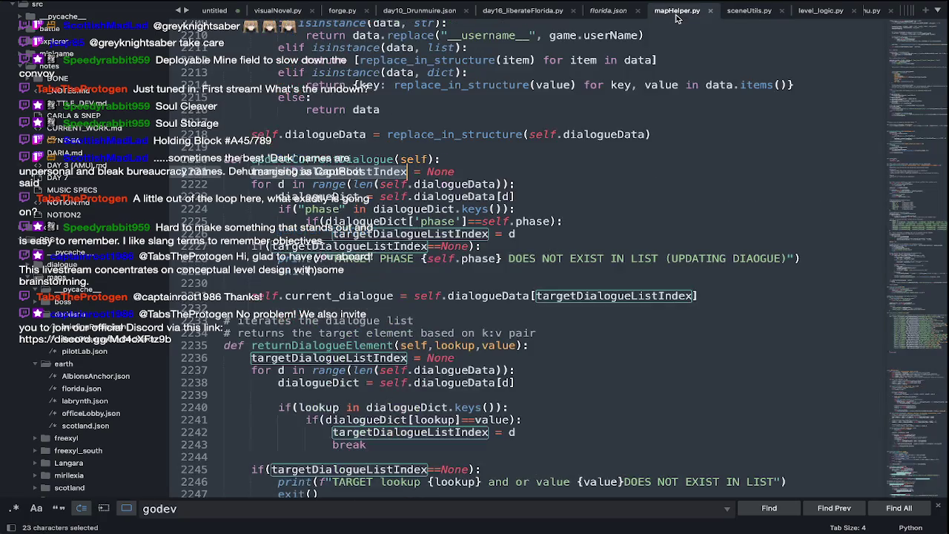
middle_click(675, 16)
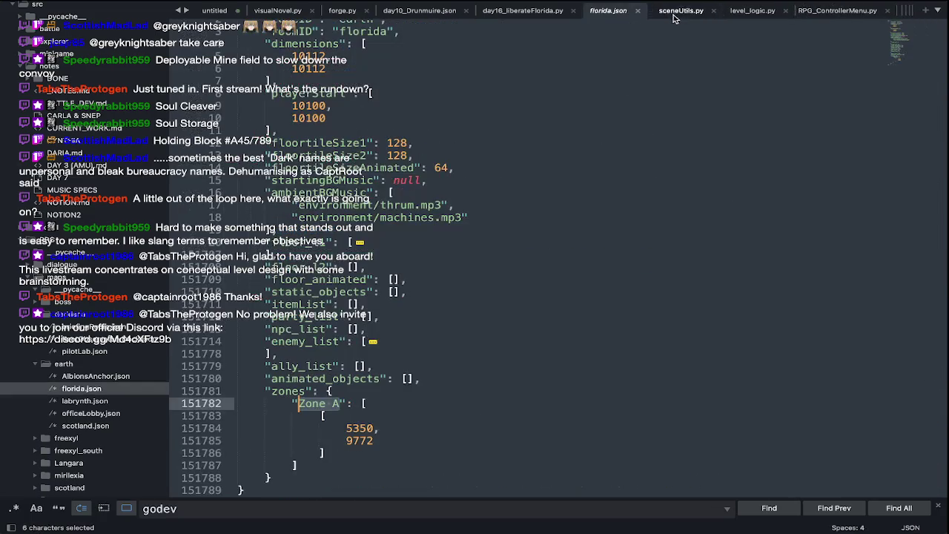
double_click(288, 392)
key("super+c")
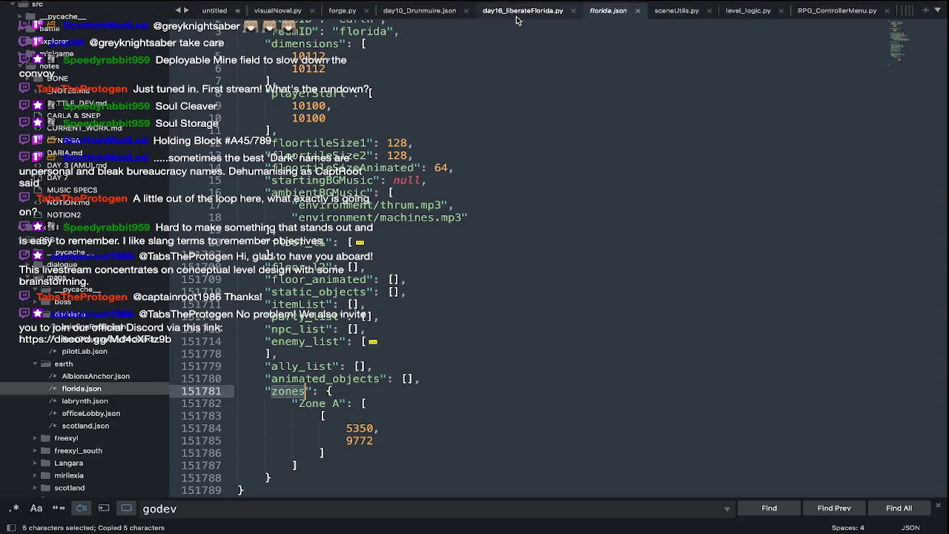
left_click(517, 16)
double_click(509, 272)
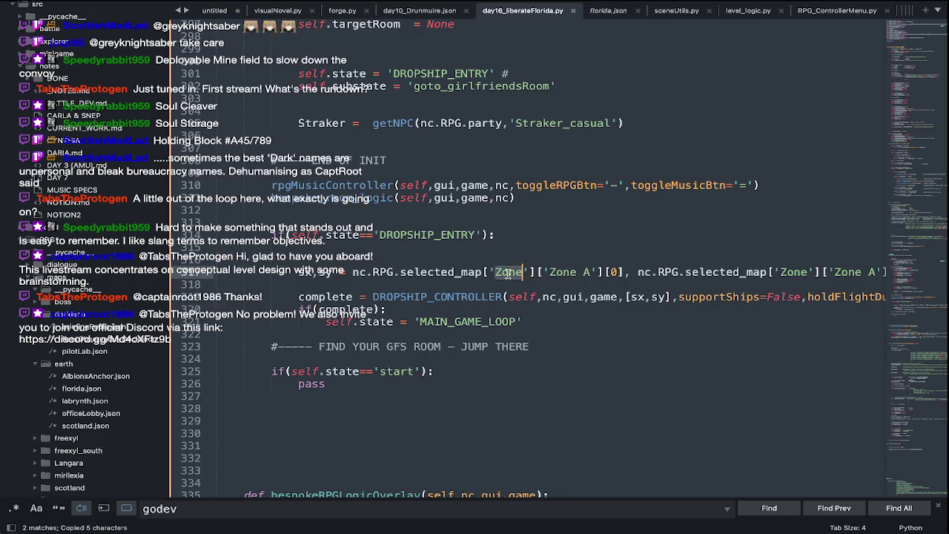
key("super+v")
double_click(801, 272)
key("super+v")
key("super+s")
Rerun the game launch command in Terminal and bring Streamlabs Desktop forward
key("super+Tab")
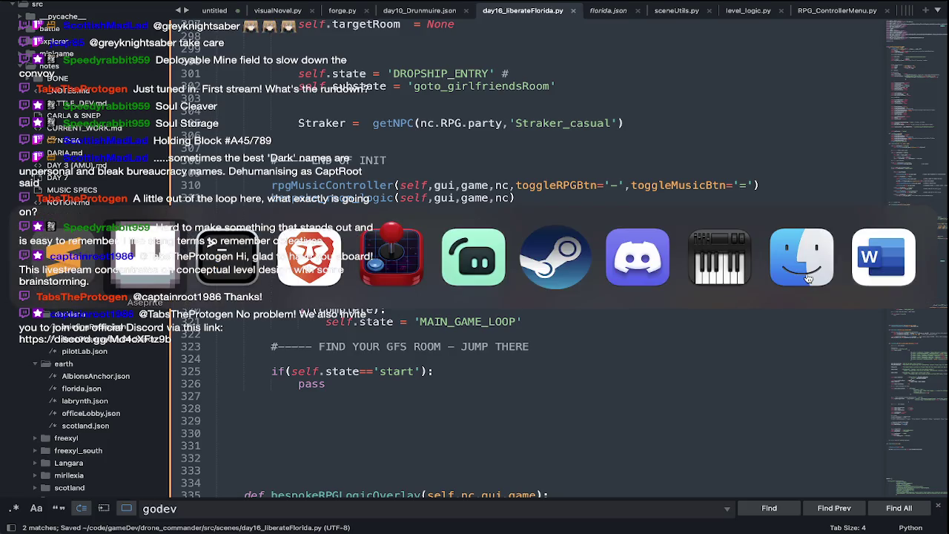
key("Up")
key("Return")
key("super+Tab")
key("super+Tab")
key("super+Tab")
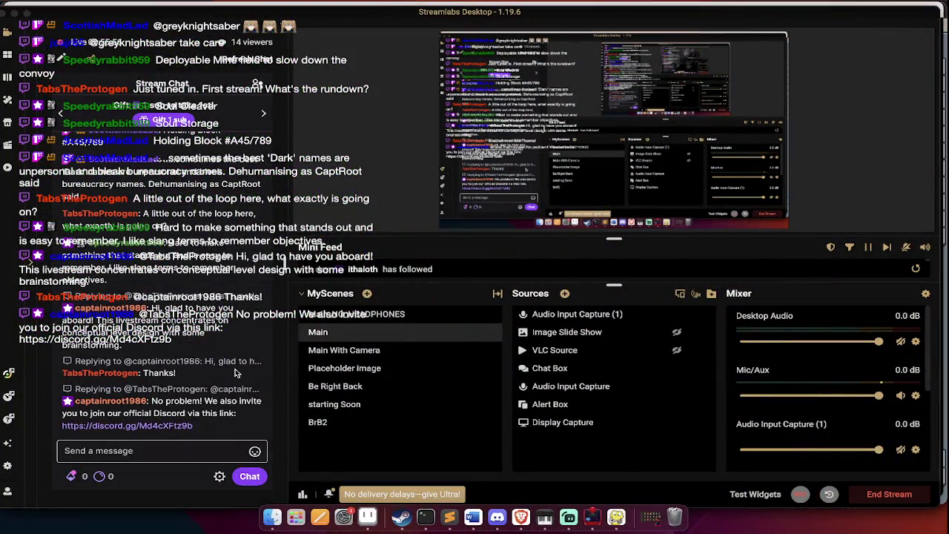
scroll(235, 369, "up", 2)
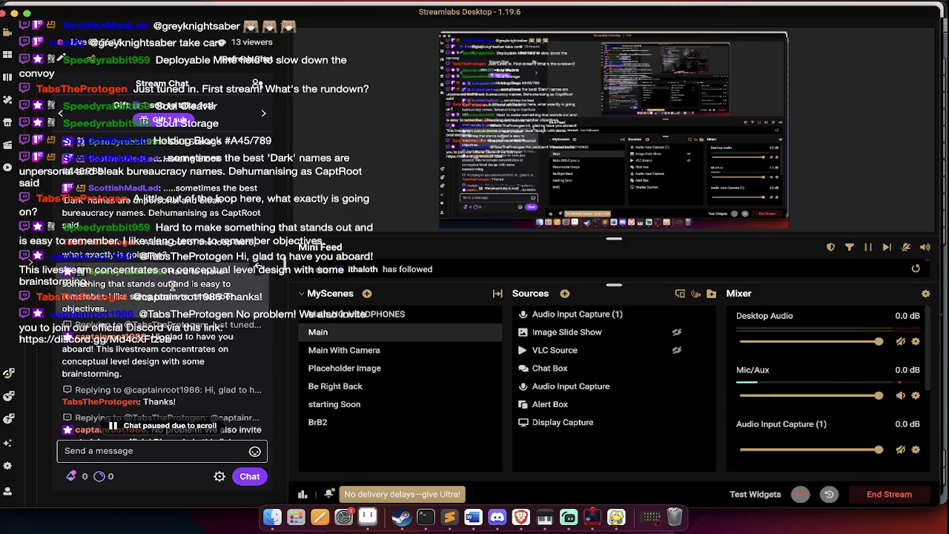
scroll(172, 284, "down", 1)
scroll(172, 285, "down", 1)
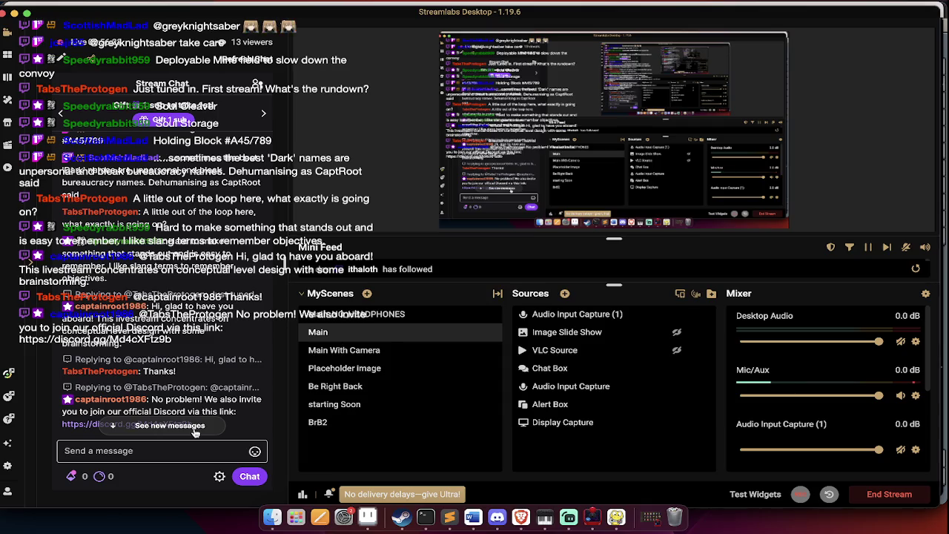
scroll(213, 370, "down", 1)
scroll(212, 371, "down", 1)
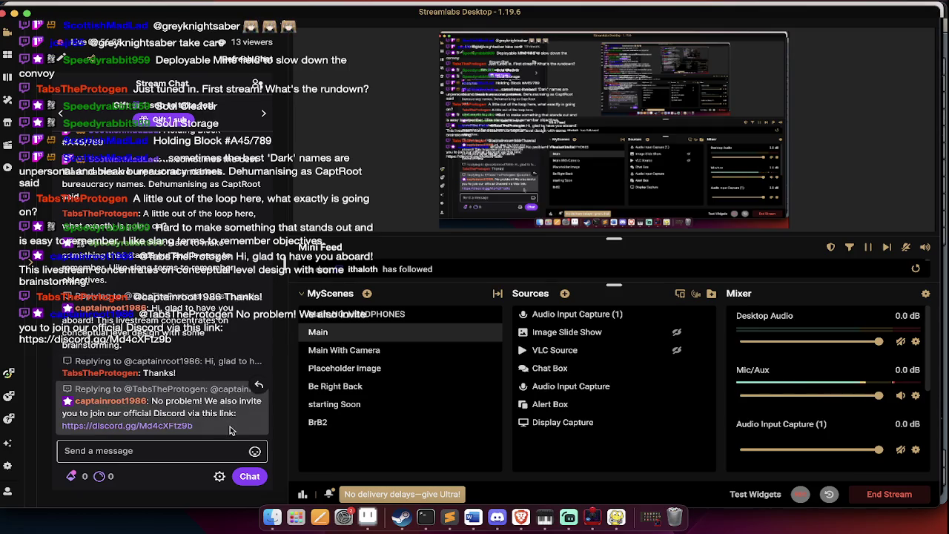
key("super+Tab")
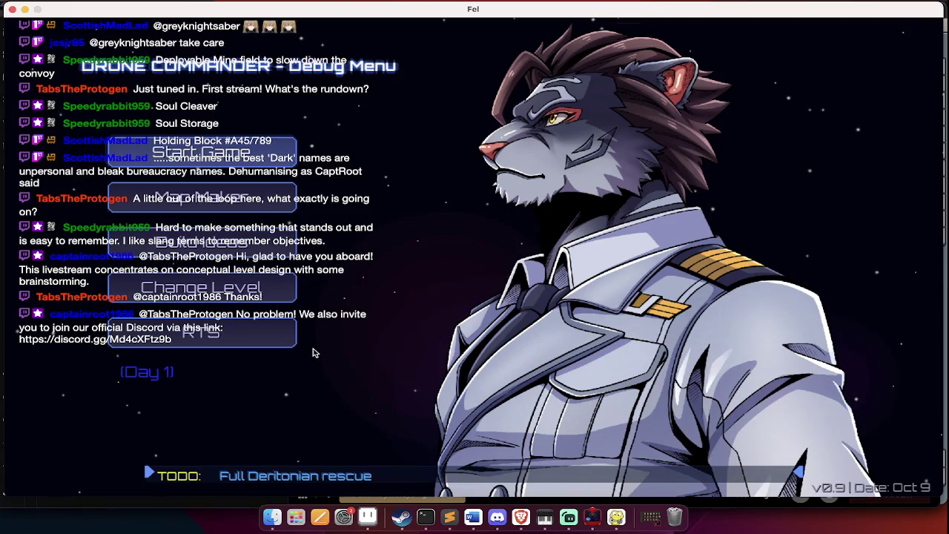
Load Day 16 Liberate Florida from Fel's level list and check the resulting IndexError crash
left_click(200, 288)
scroll(537, 286, "down", 2)
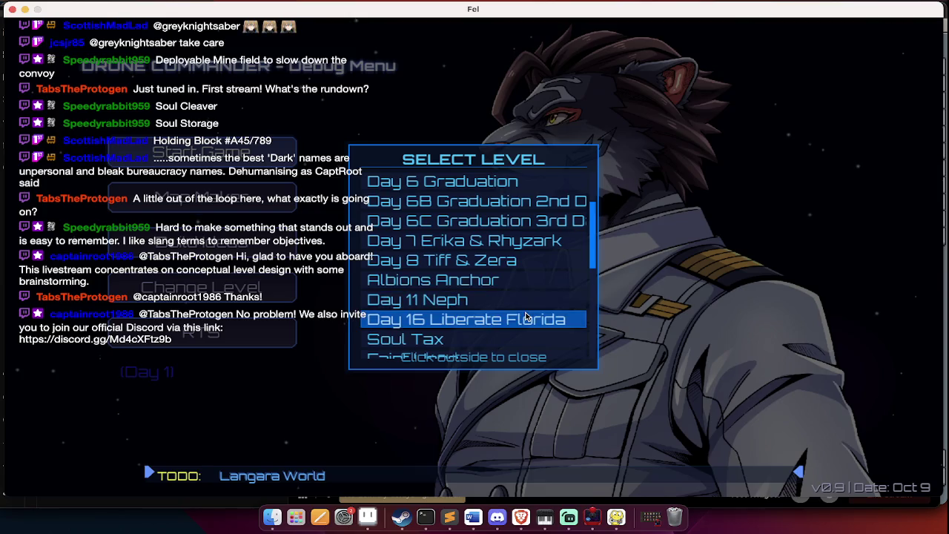
scroll(526, 314, "down", 1)
left_click(534, 297)
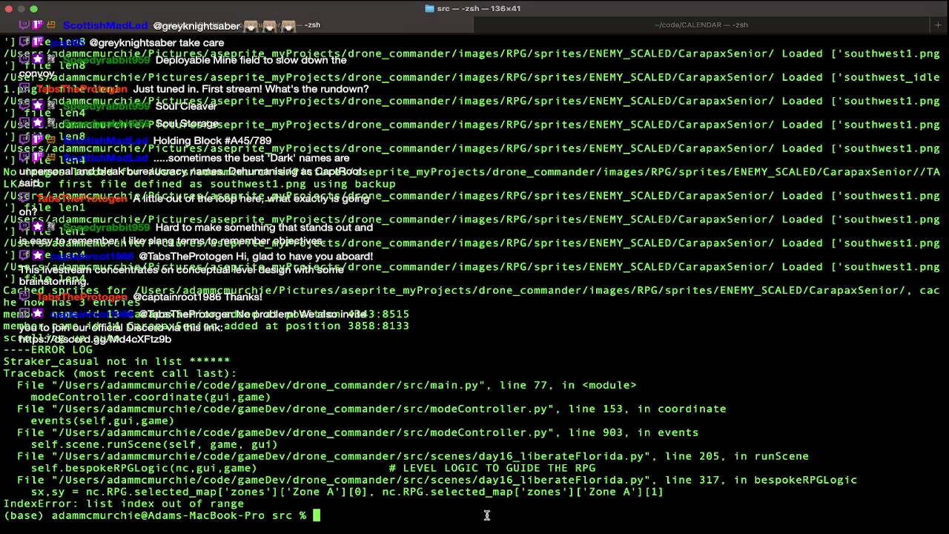
key("super+Tab")
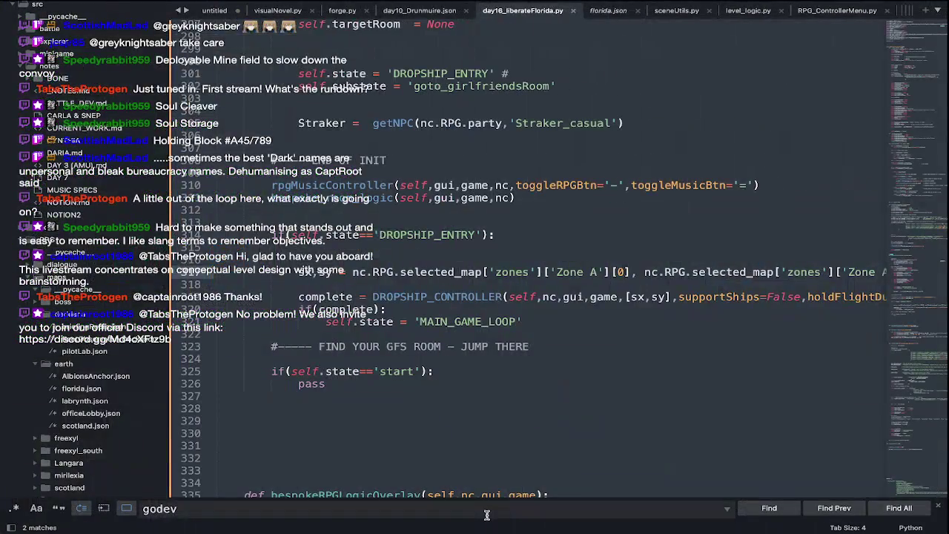
Index Zone A's nested coordinate as [0][0] on line 317 and save the script
scroll(524, 416, "right", 5)
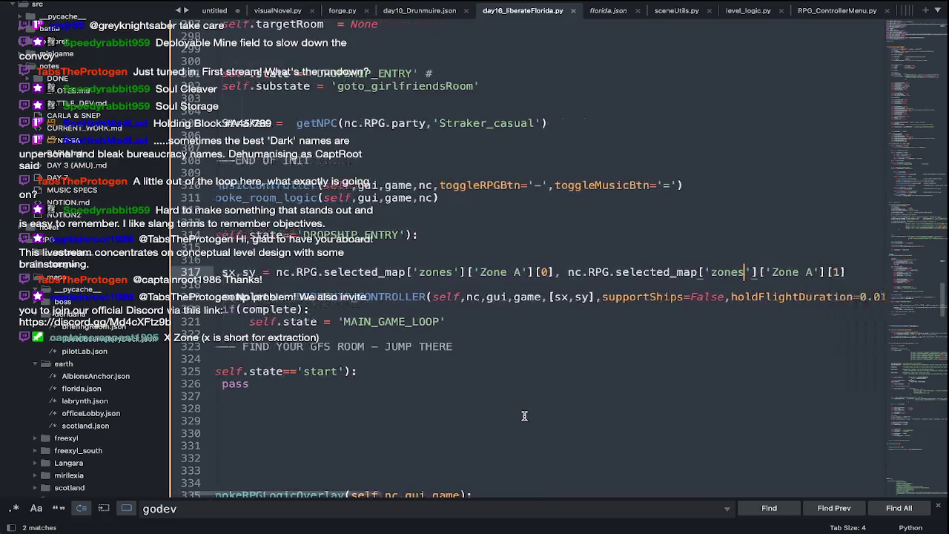
left_click(596, 17)
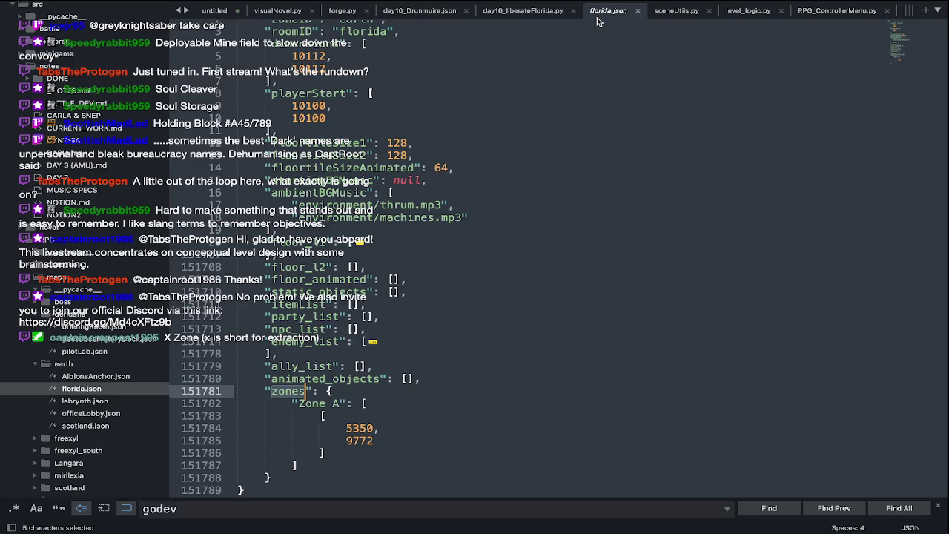
left_click(545, 18)
scroll(563, 274, "left", 2)
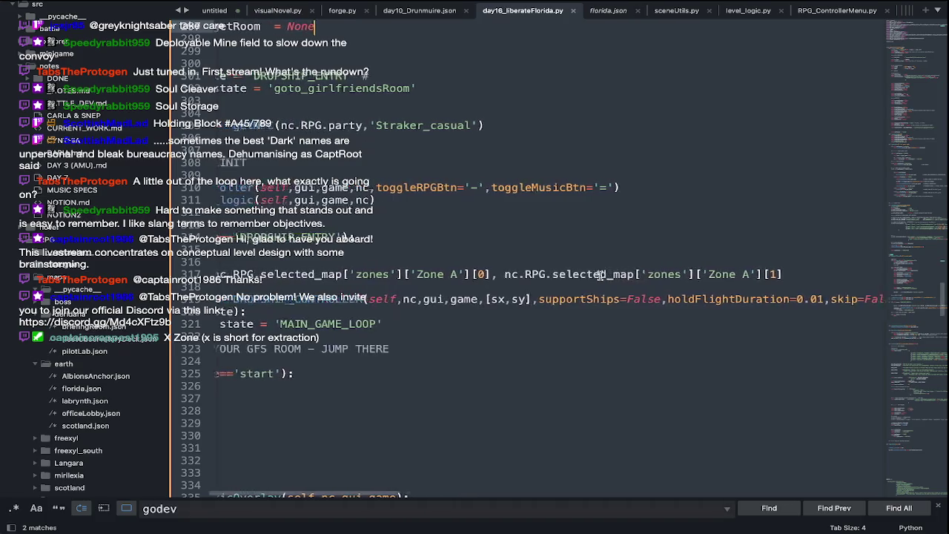
left_click(497, 272)
type("[0][")
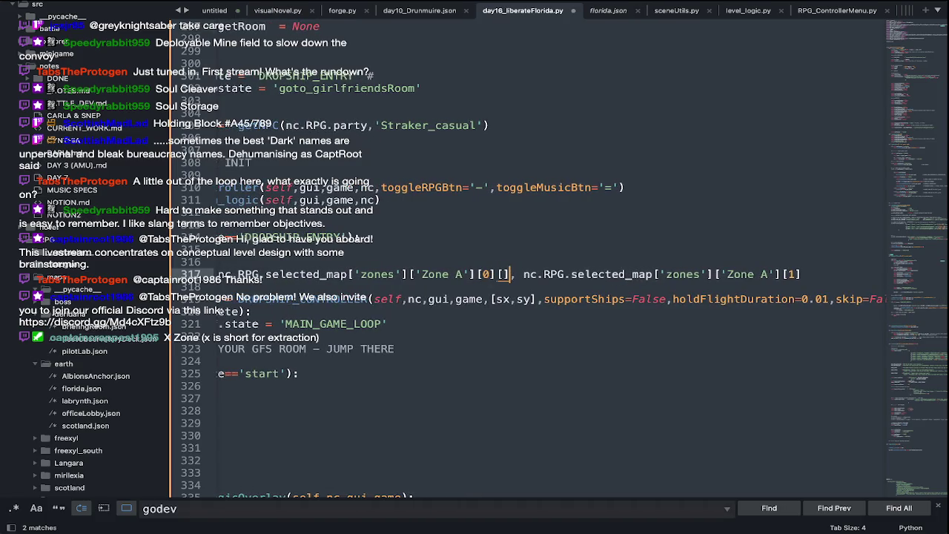
type("0")
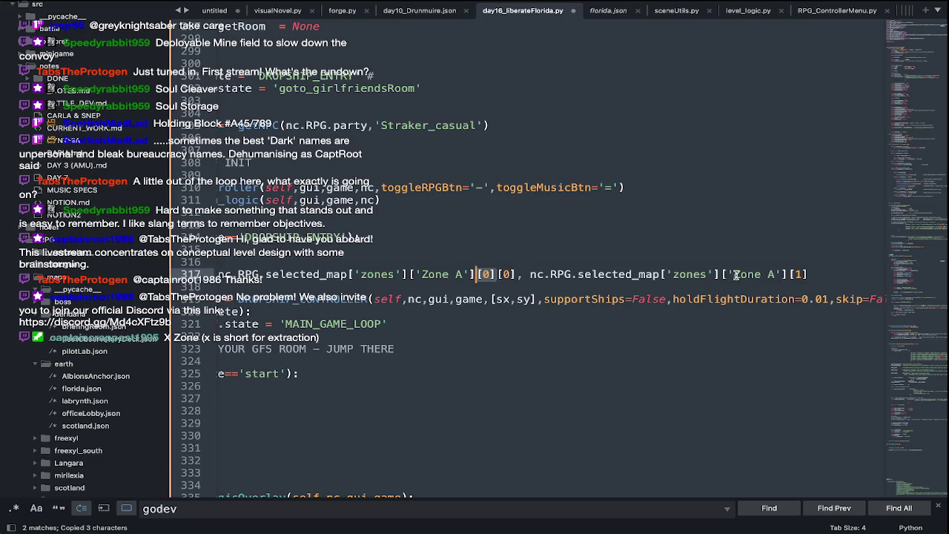
key("super+s")
Rerun the game launch command in Terminal
key("super+Tab")
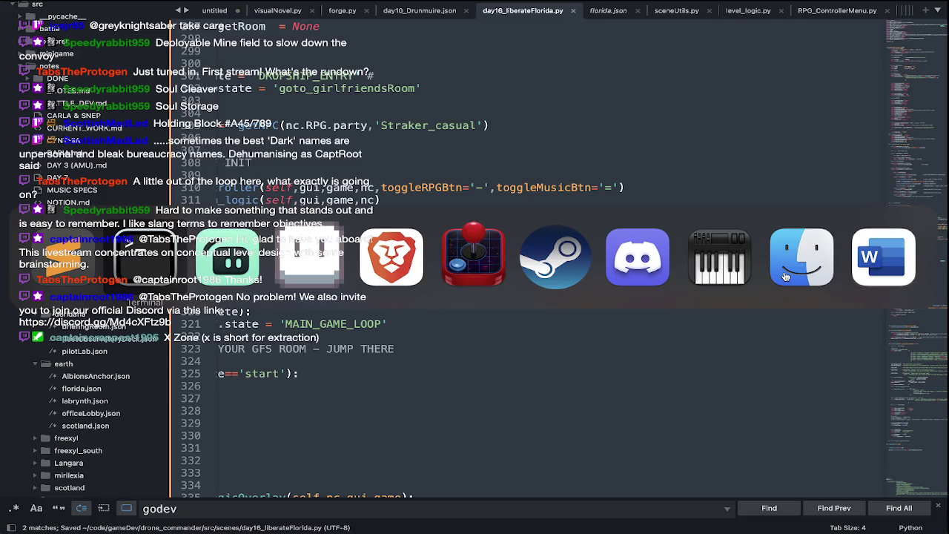
key("Up")
key("Return")
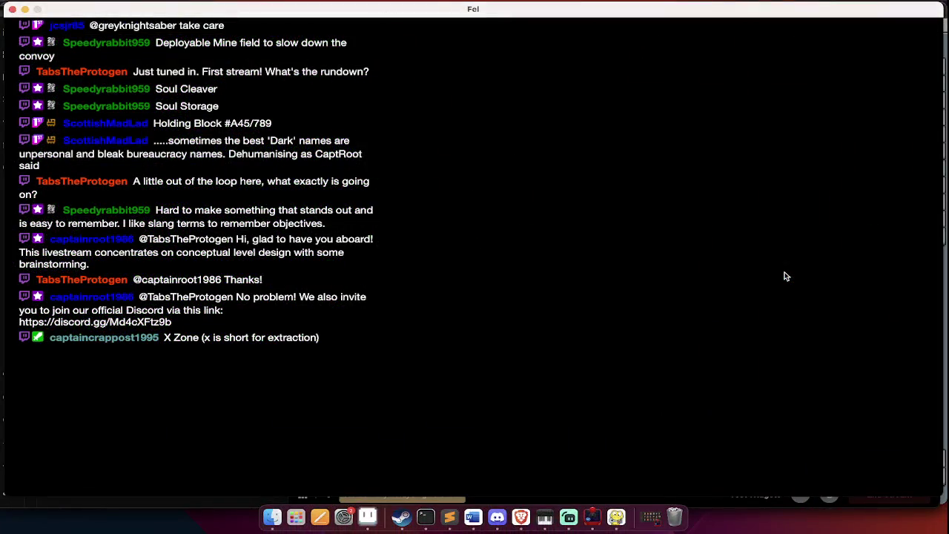
Pick Day 16 Liberate Florida from Fel's Change Level list again
left_click(200, 287)
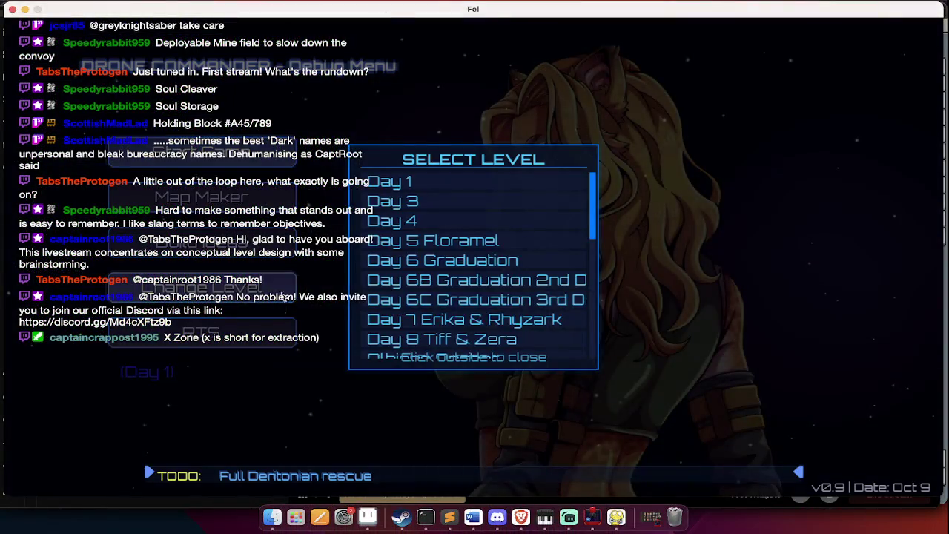
scroll(472, 306, "down", 3)
scroll(472, 306, "down", 2)
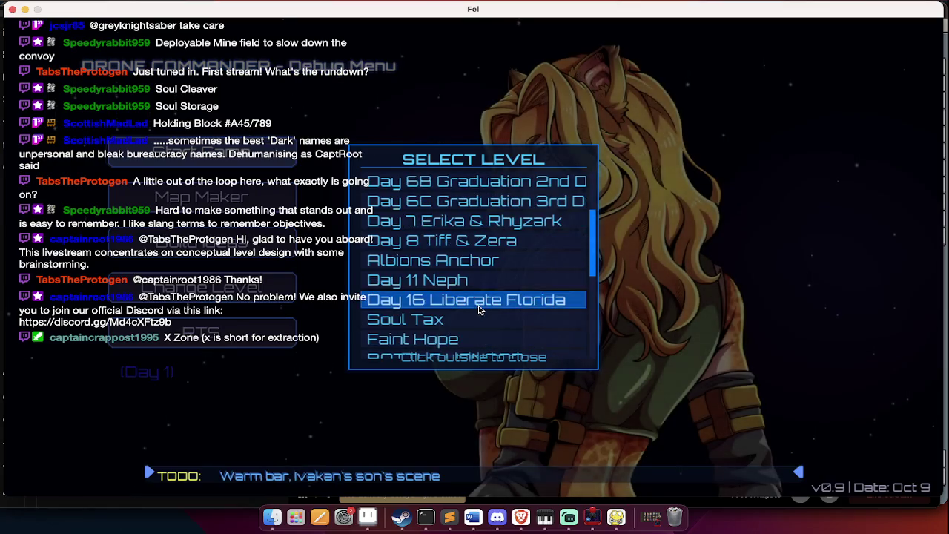
left_click(478, 304)
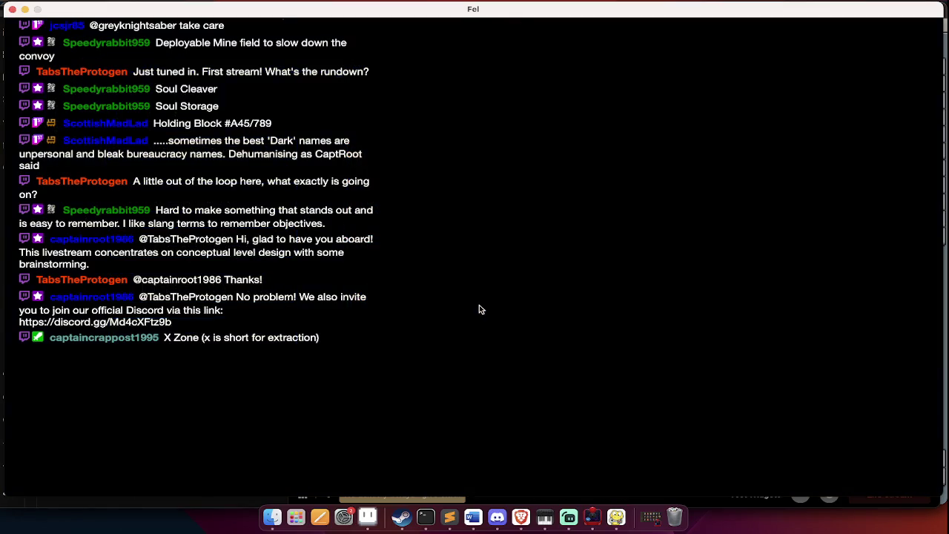
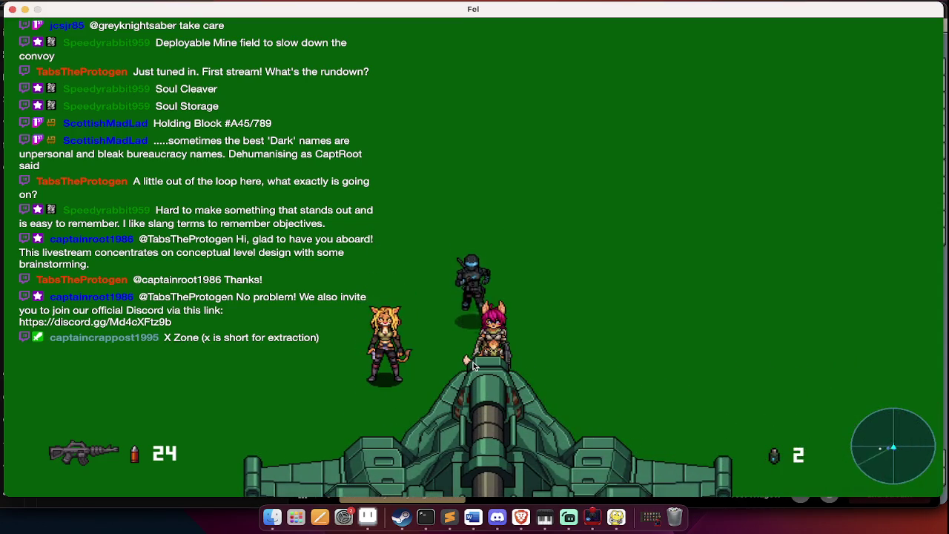
Change florida.json's Zone A value from 9772 to 9372 and save the file
key("super+Tab")
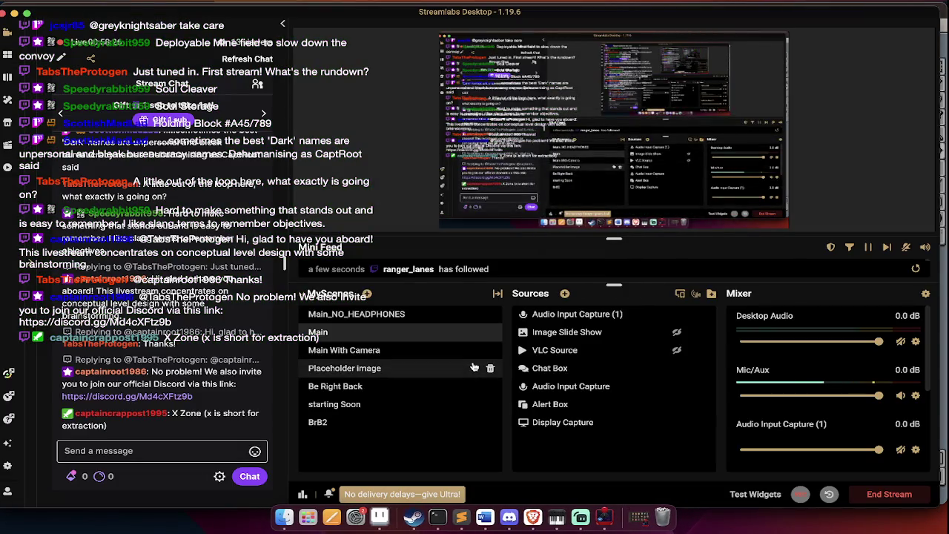
key("super+Tab")
key("super+Tab")
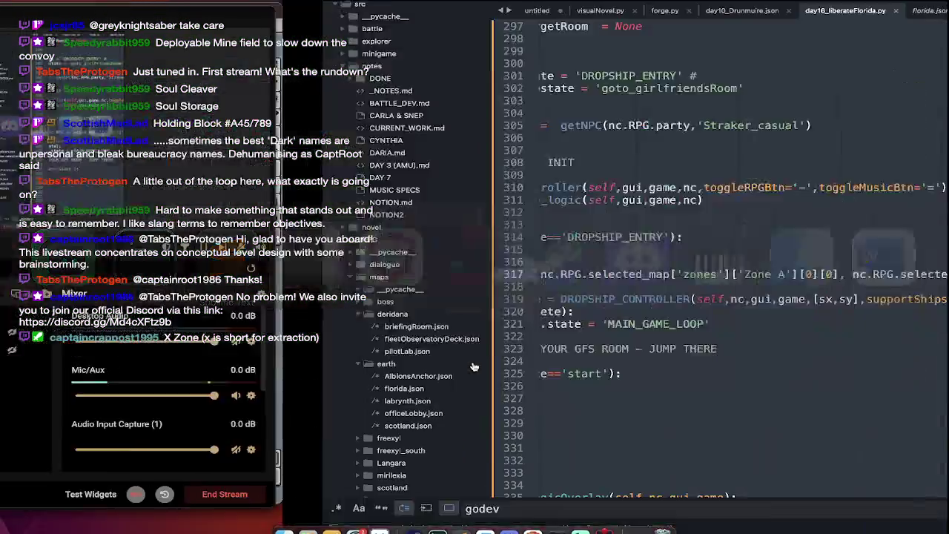
scroll(473, 362, "left", 2)
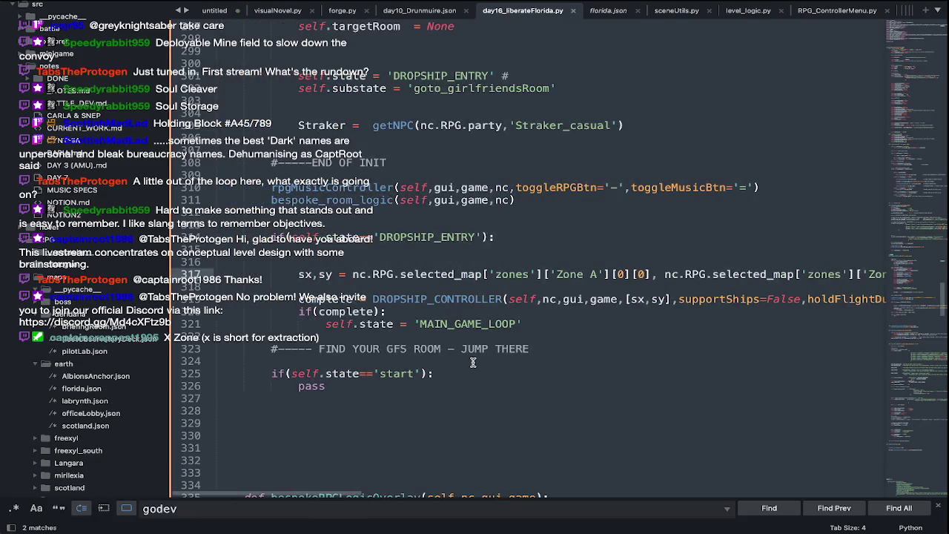
left_click(608, 11)
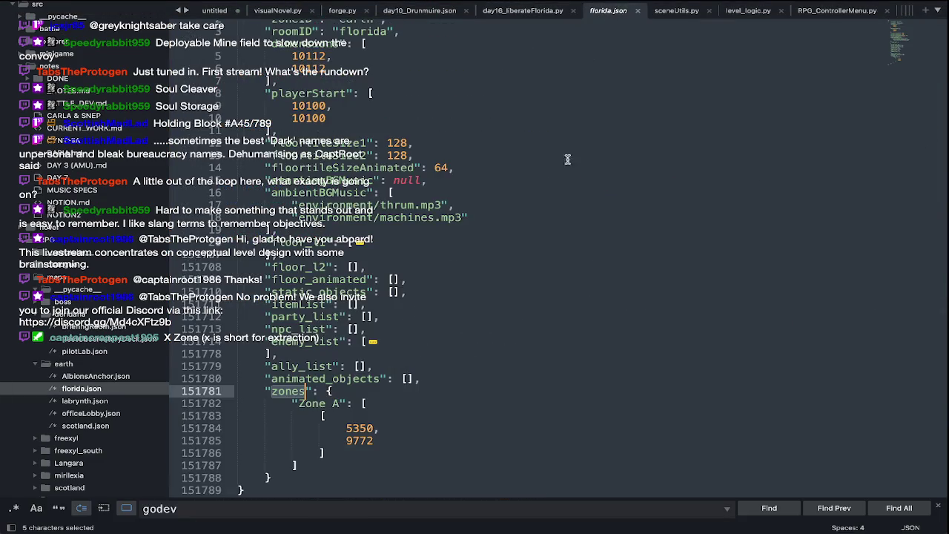
left_click(358, 442)
key("BackSpace")
type("3")
key("super+s")
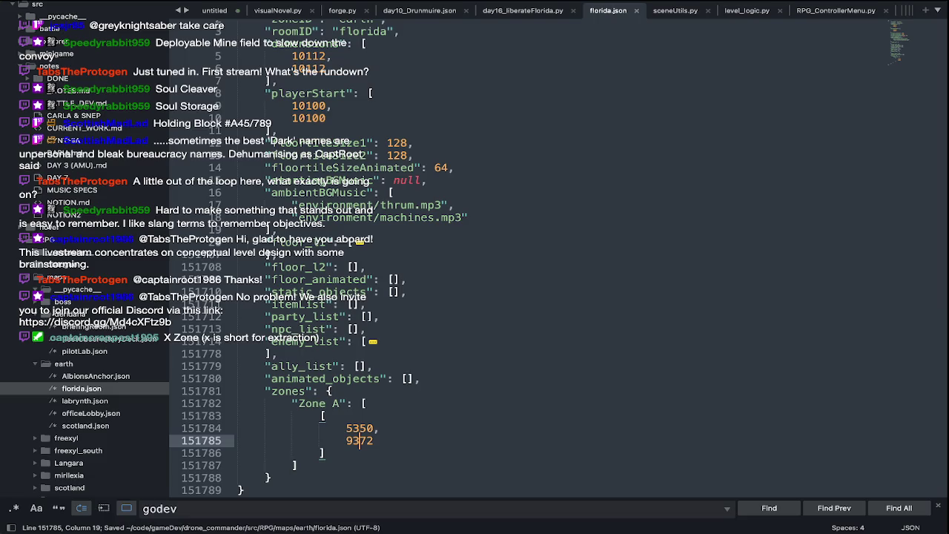
key("super+Tab")
Launch the game with the drone command, play-test Day 16 Liberate Florida, then quit
type("drone")
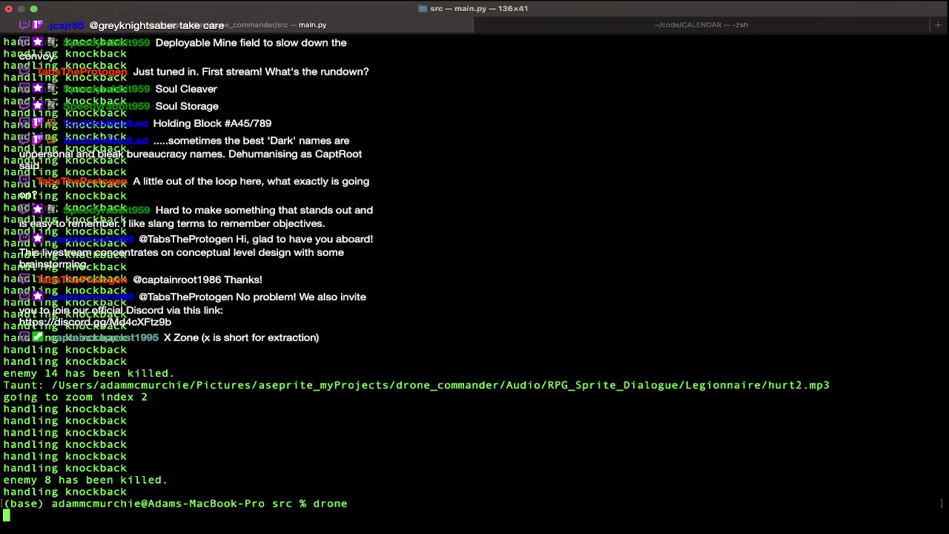
key("Return")
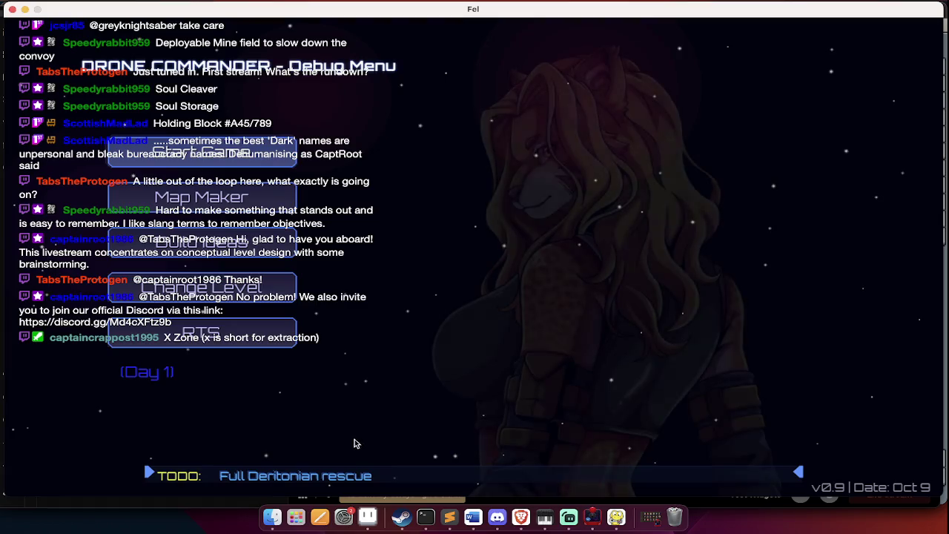
left_click(255, 297)
scroll(482, 281, "down", 3)
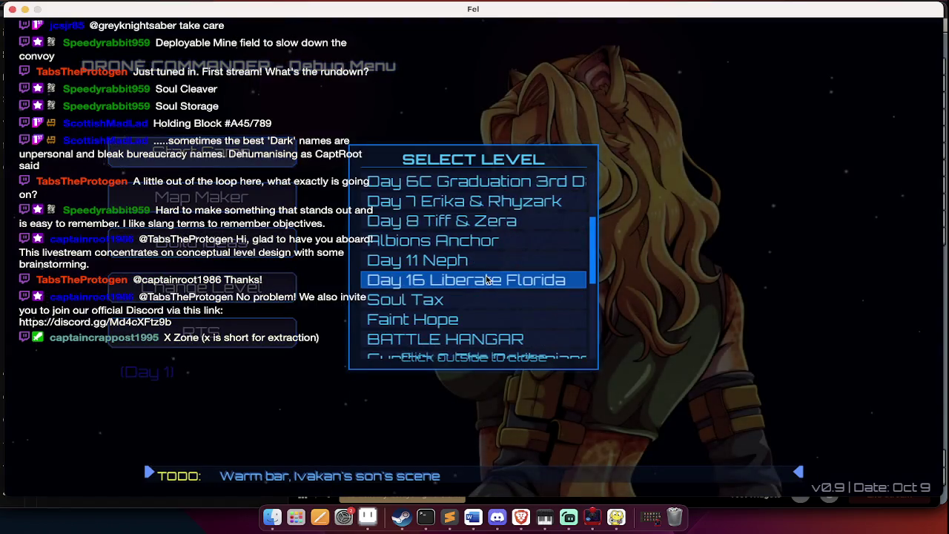
left_click(482, 294)
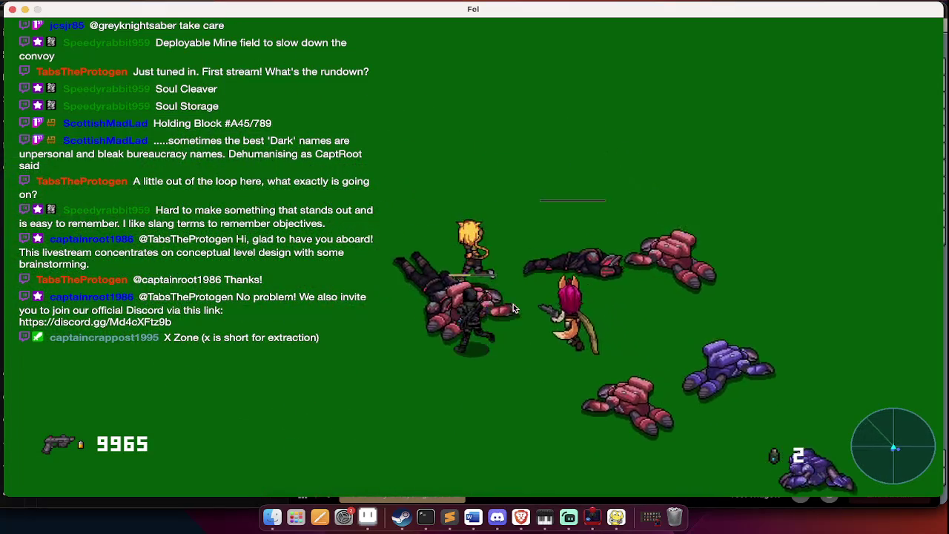
key("super+q")
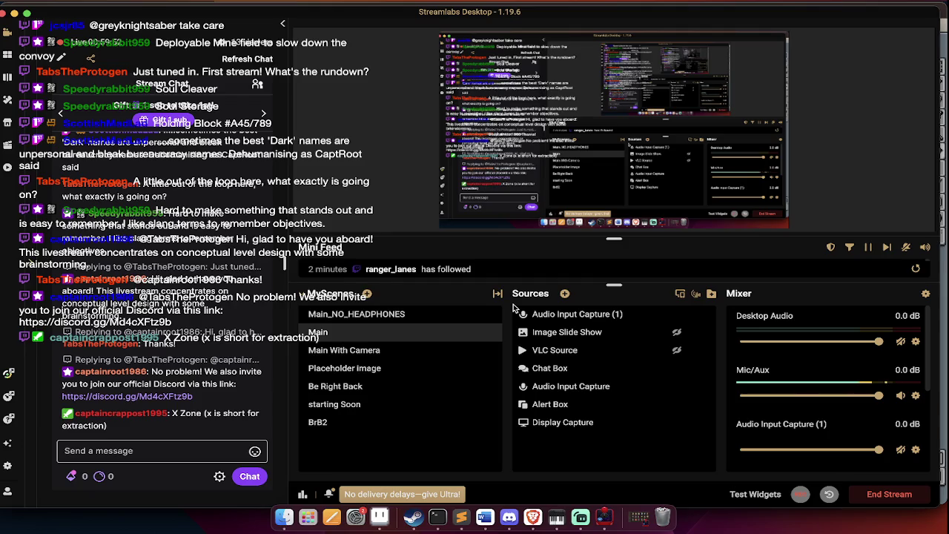
View PLAN.ase's frame 1 Background plan in Aseprite, zoomed out to 12.5%
key("super+Tab")
key("super+Tab")
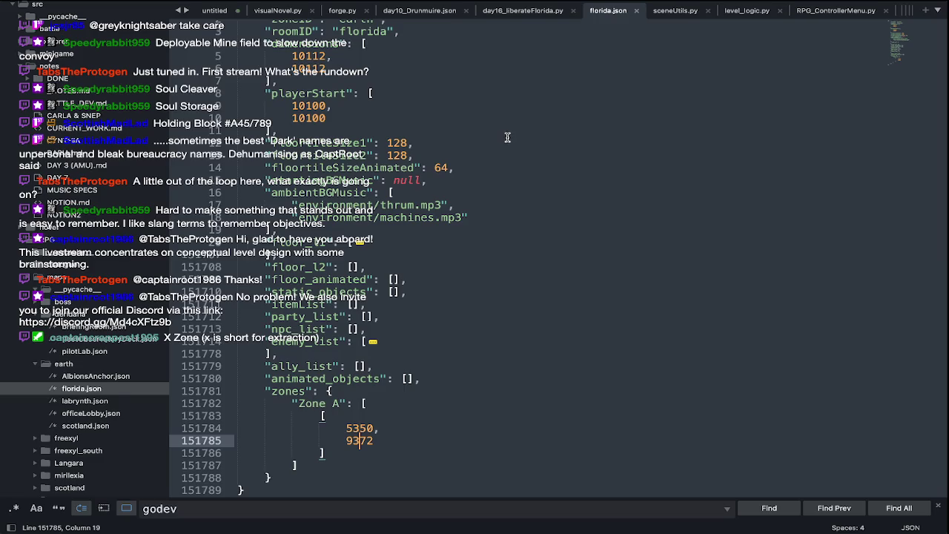
key("super+Tab")
key("super+Tab")
key("super+Tab")
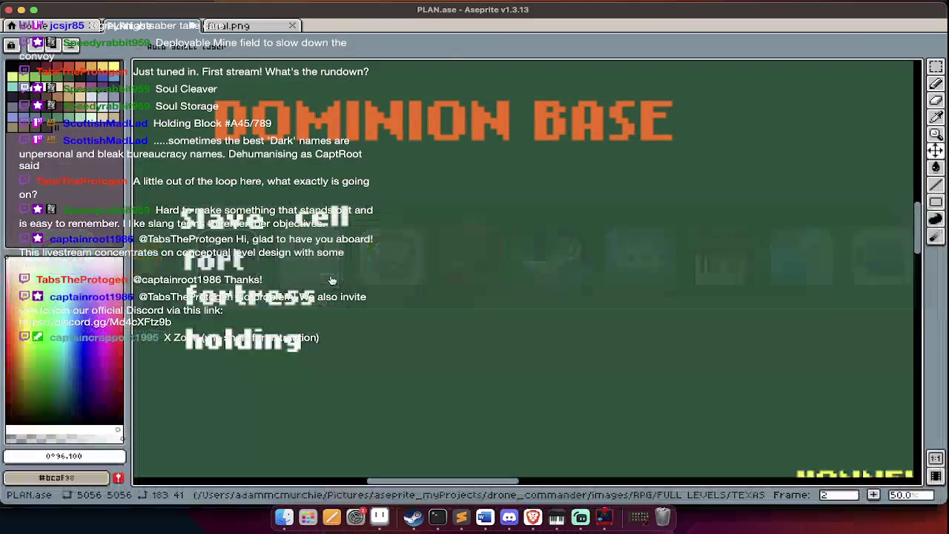
scroll(381, 336, "down", 1)
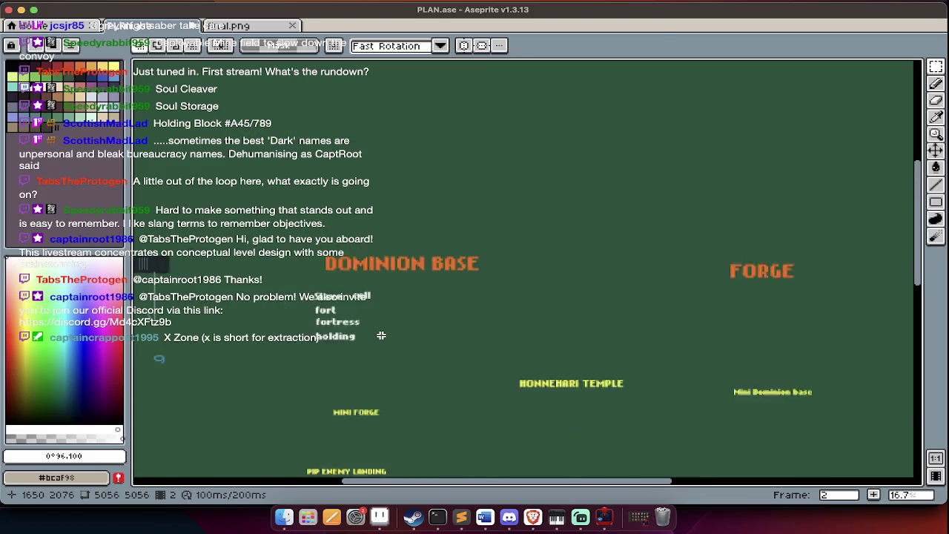
scroll(381, 335, "down", 1)
key("Tab")
key("Left")
key("Tab")
scroll(381, 336, "down", 3)
scroll(376, 336, "right", 3)
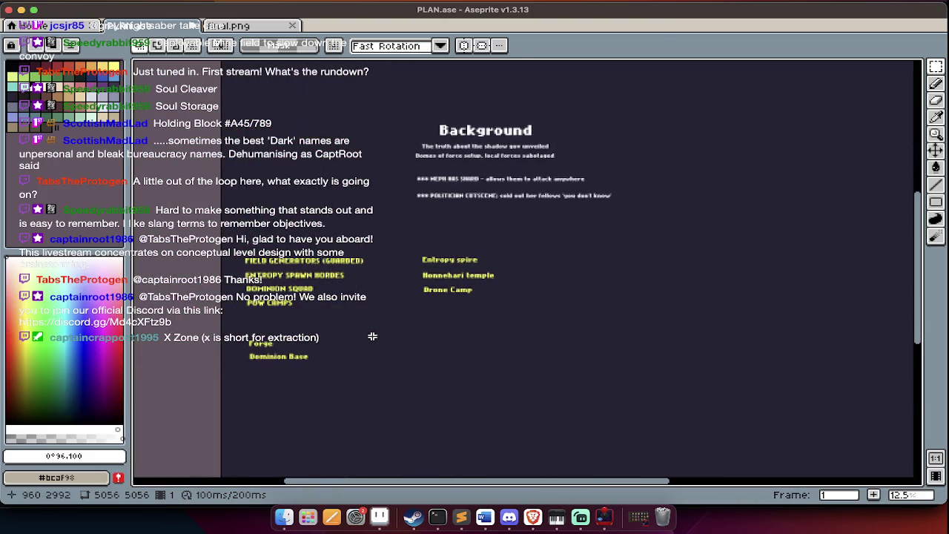
scroll(372, 336, "up", 2)
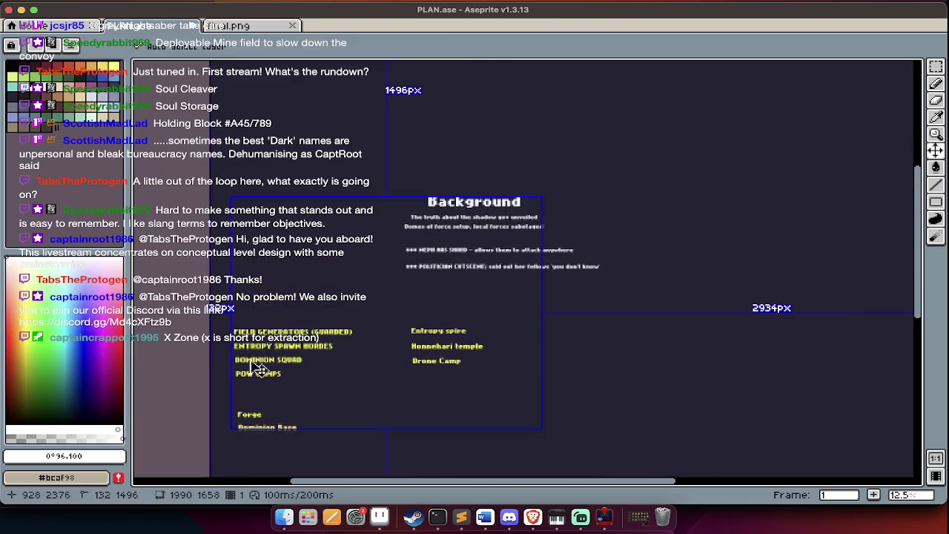
key("super+Tab")
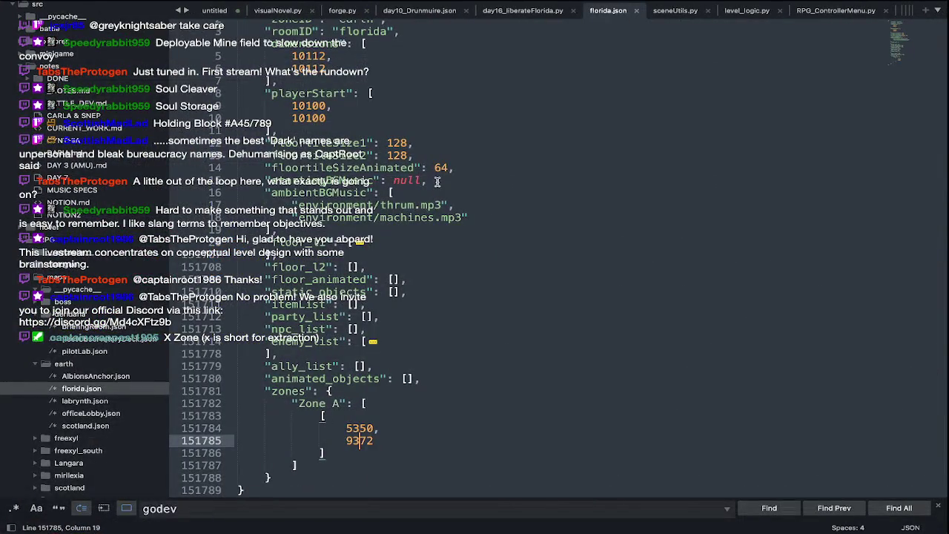
Add a MAIN BATTLE LOOP: heading on line 10 of day16_liberateFlorida.py, reusing EVENTS:
left_click(523, 11)
scroll(519, 259, "up", 10)
scroll(519, 259, "up", 10)
scroll(519, 260, "up", 10)
scroll(501, 181, "up", 5)
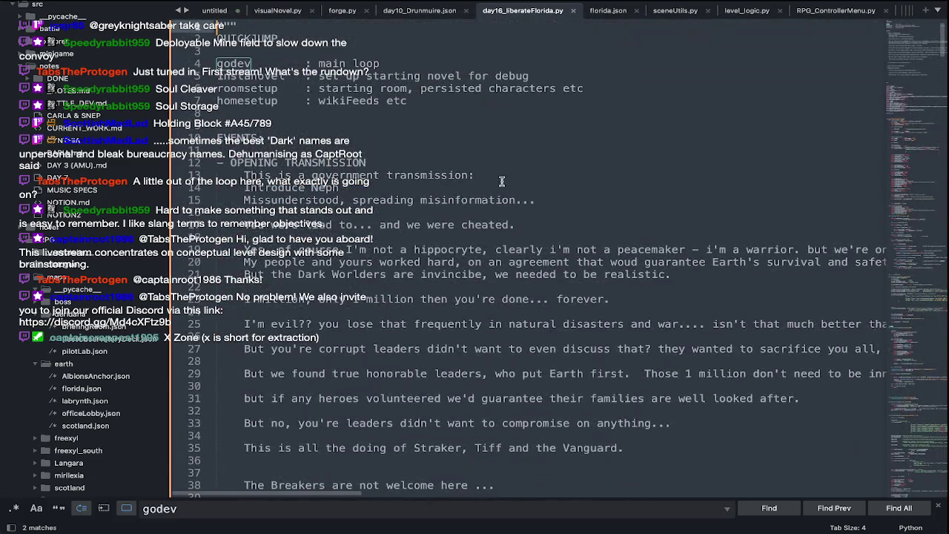
scroll(255, 122, "up", 2)
left_click_drag(265, 187, 216, 188)
key("ctrl+c")
left_click(245, 139)
key("ctrl+v")
key("shift+Home")
key("BackSpace")
type("MAIN BATTLE LOO")
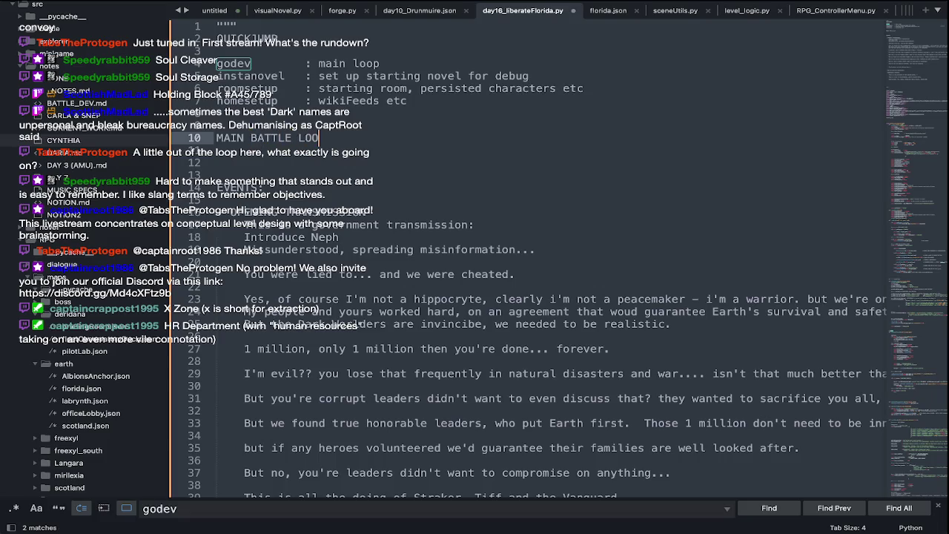
Add the note 'Increase all Enemy Difficulty (do i aready have a switch for this?)' below the heading
key("Return")
key("Return")
type("Increase all ")
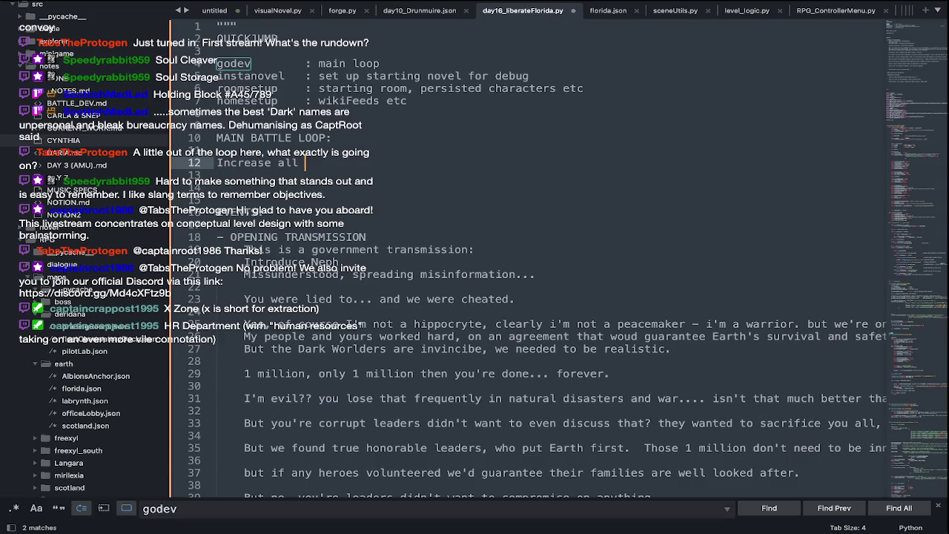
type("Enemy Difficulty (do i aready have a switch for this?")
key("BackSpace")
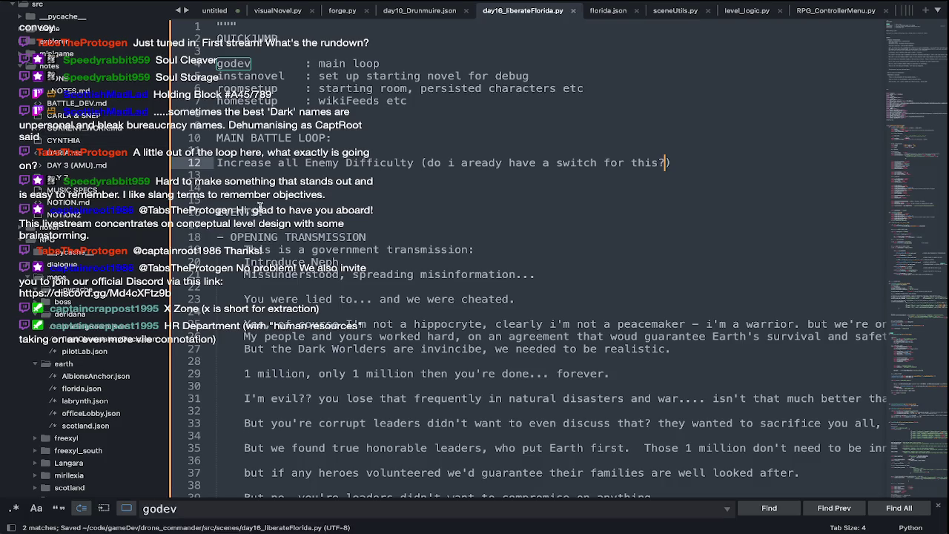
key("super+Tab")
key("super+Tab")
left_click(496, 288)
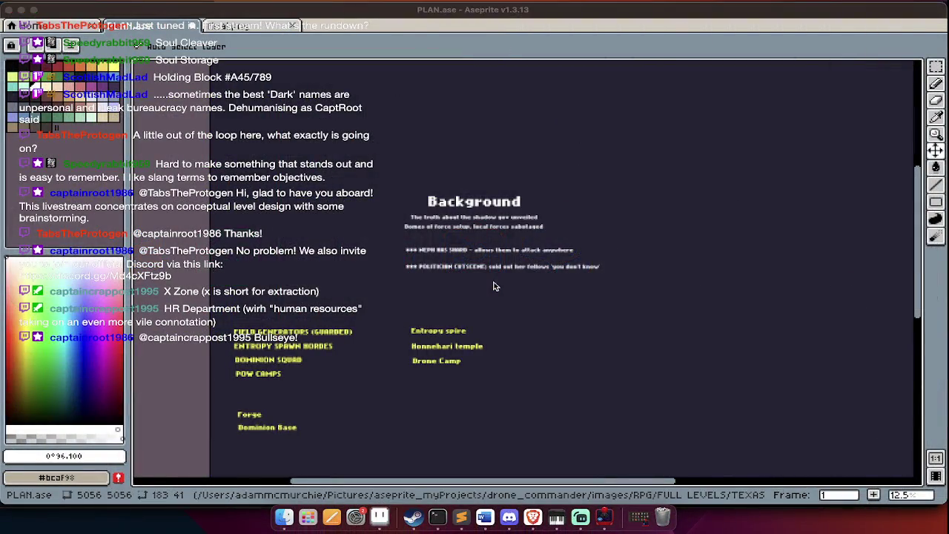
View the final.png Dominion Base map artwork at 100% zoom
left_click(253, 25)
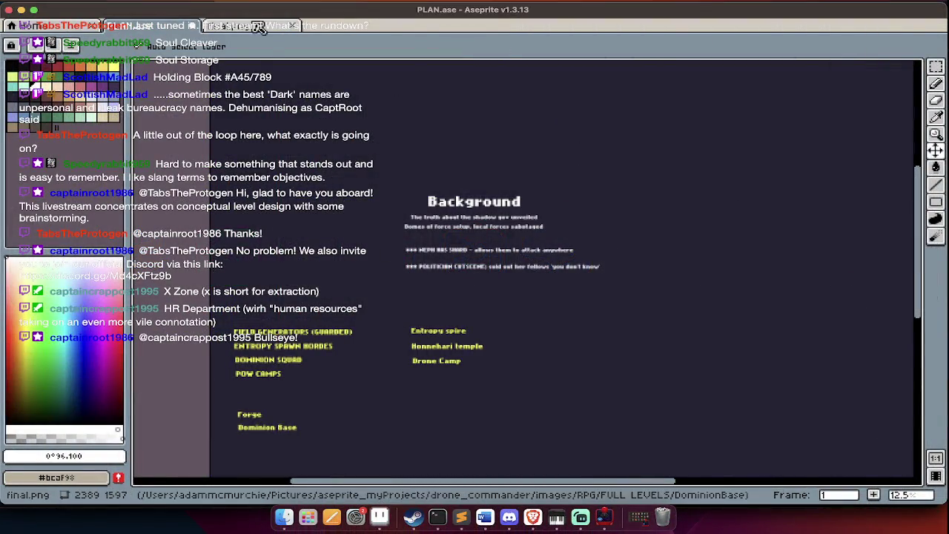
left_click(259, 27)
scroll(499, 299, "right", 5)
scroll(499, 299, "up", 2)
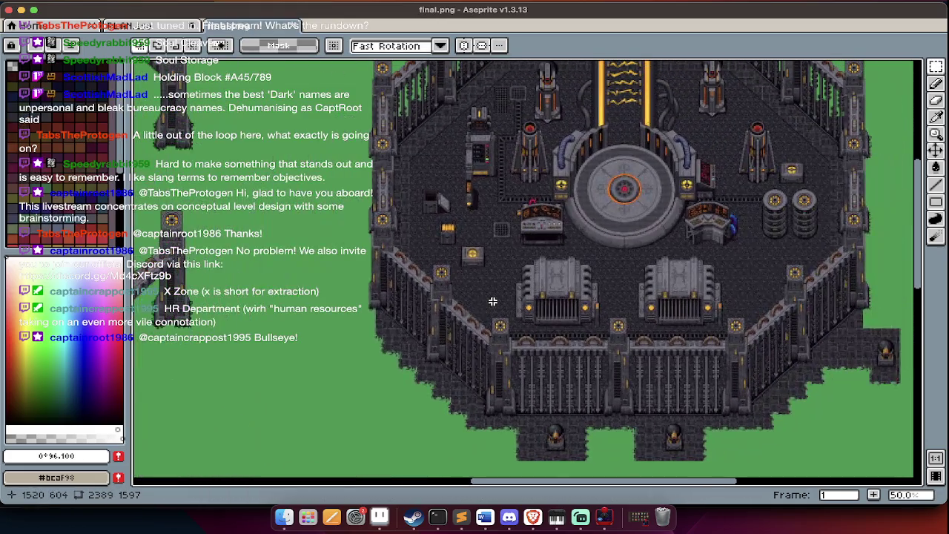
scroll(612, 298, "up", 1)
scroll(611, 298, "up", 3)
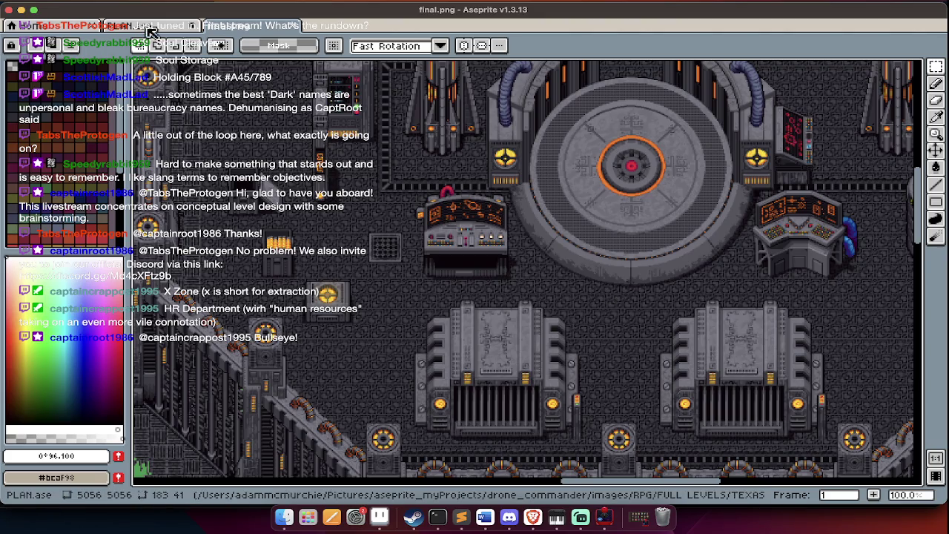
left_click(149, 28)
left_click(261, 29)
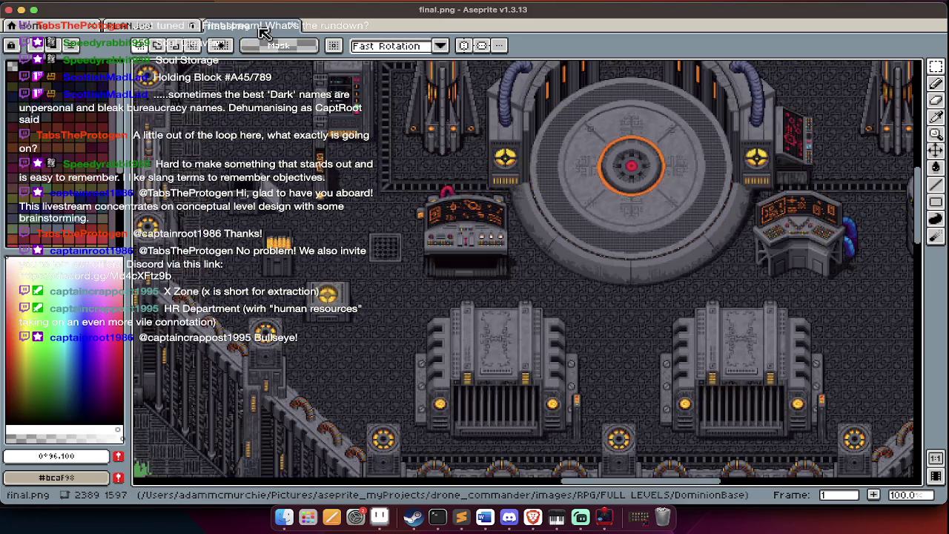
Show PLAN.ase's frame 2 green Dominion Base plan at 20% zoom
left_click(150, 30)
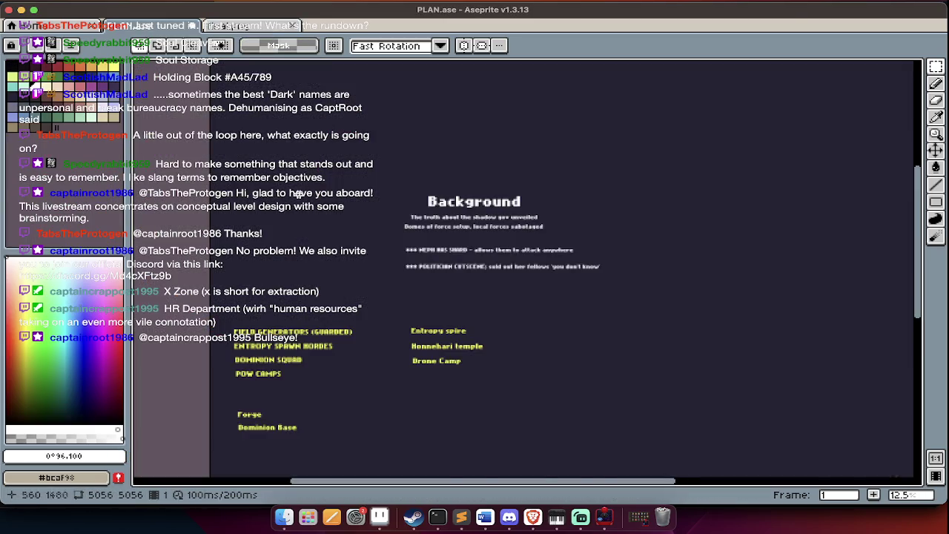
scroll(493, 420, "up", 3)
scroll(496, 416, "down", 3)
scroll(499, 414, "up", 2)
scroll(499, 414, "down", 1)
scroll(500, 413, "down", 2)
scroll(497, 415, "down", 2)
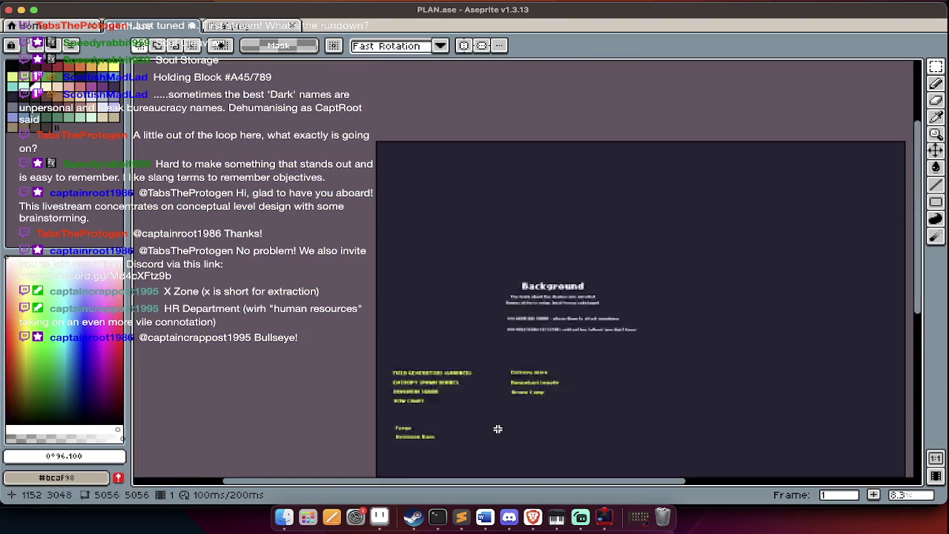
scroll(498, 430, "up", 1)
key("Right")
key("Tab")
key("Tab")
scroll(545, 329, "up", 4)
key("Tab")
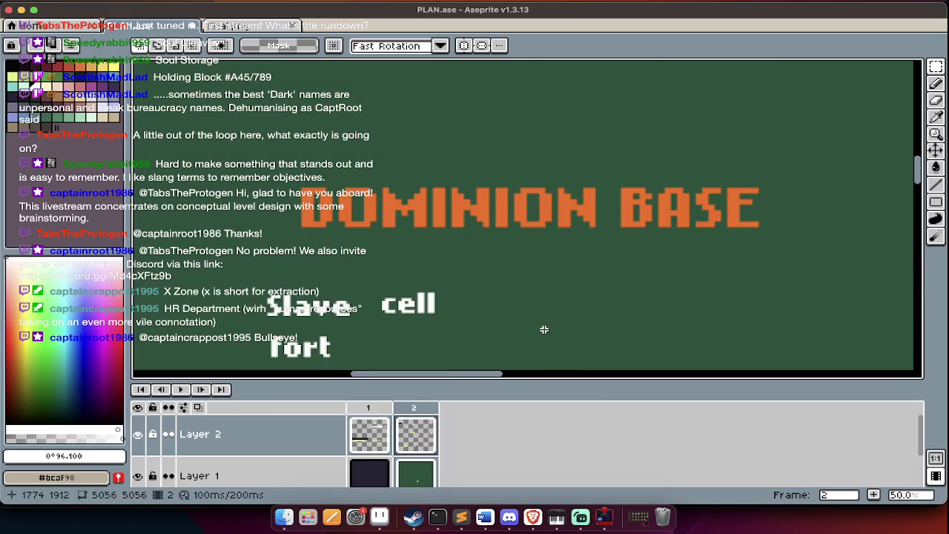
scroll(540, 335, "down", 2)
key("Tab")
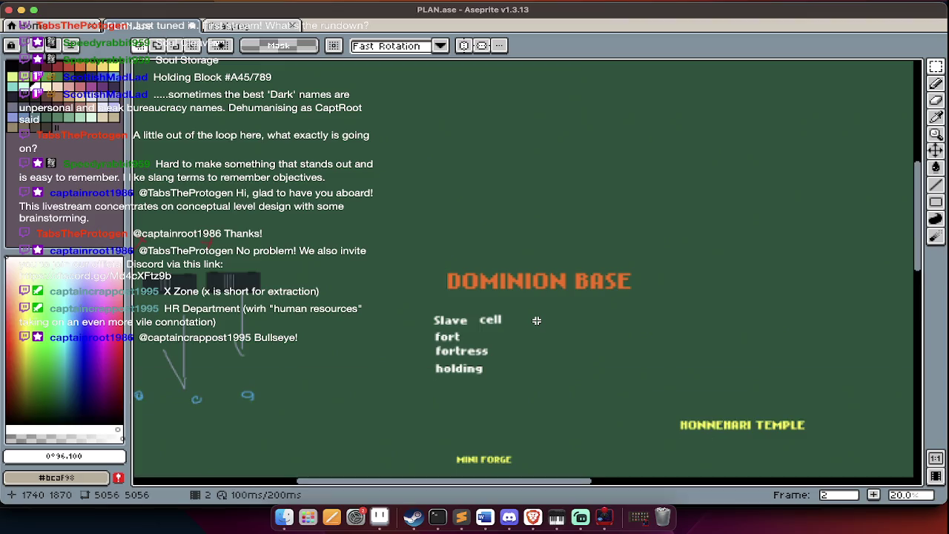
scroll(536, 321, "down", 1)
scroll(537, 320, "right", 1)
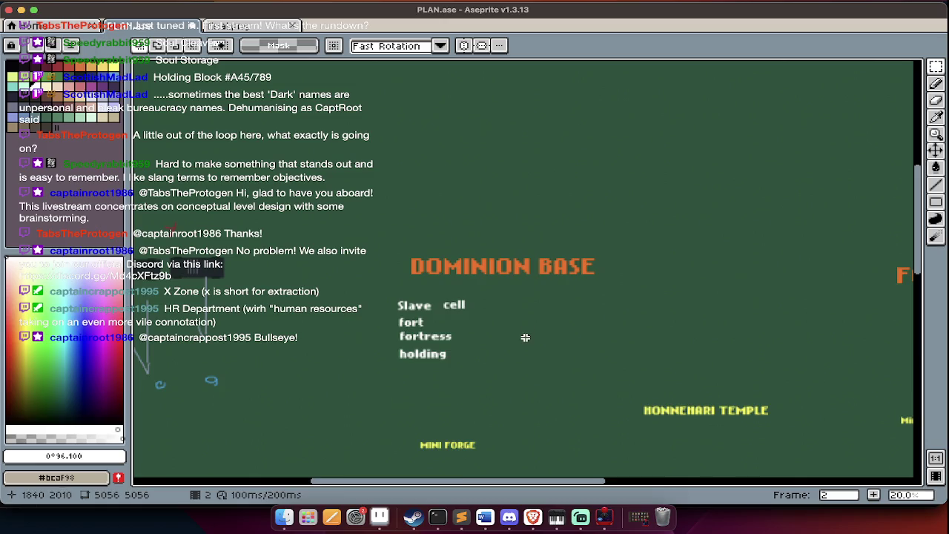
scroll(517, 337, "up", 2)
Add a 'Slavers Bay' pixel-text label beside the Slave list
left_click(517, 336)
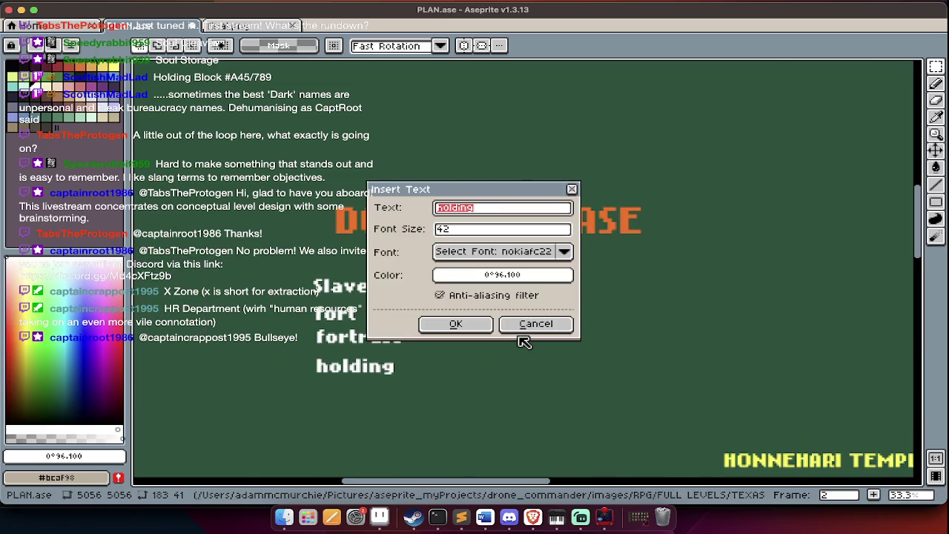
type("Sla")
type("vers Bay")
key("Return")
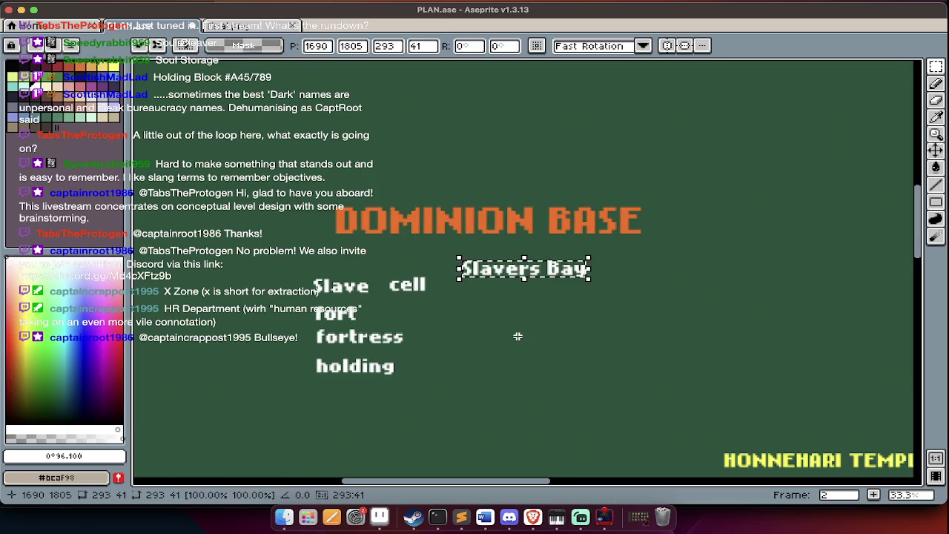
left_click_drag(561, 305, 552, 283)
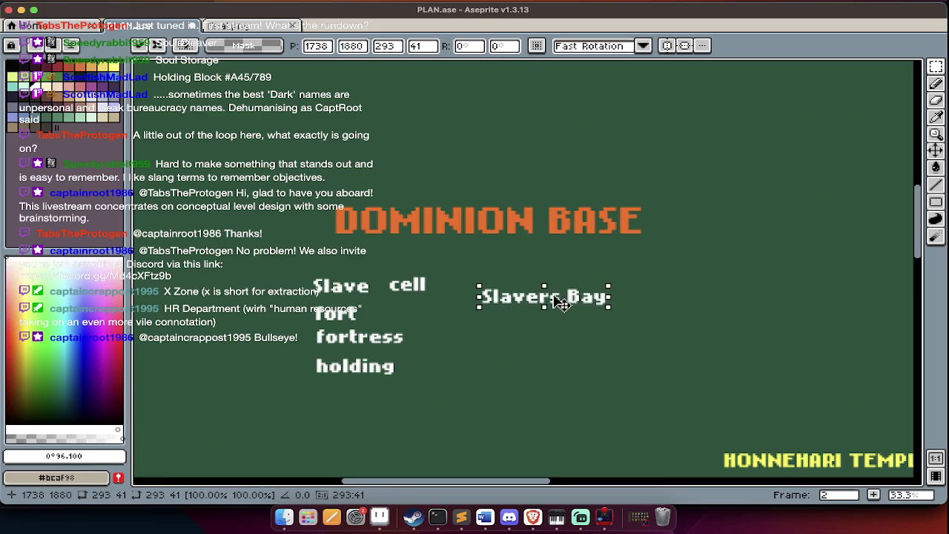
key("Return")
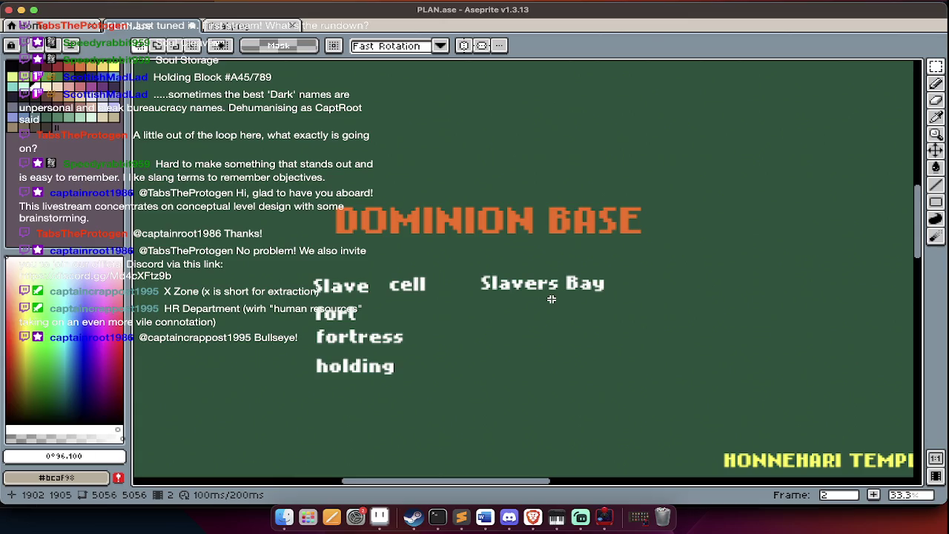
Insert a 'Dispatch Center' text label and place it below Slavers Bay
key("super+t")
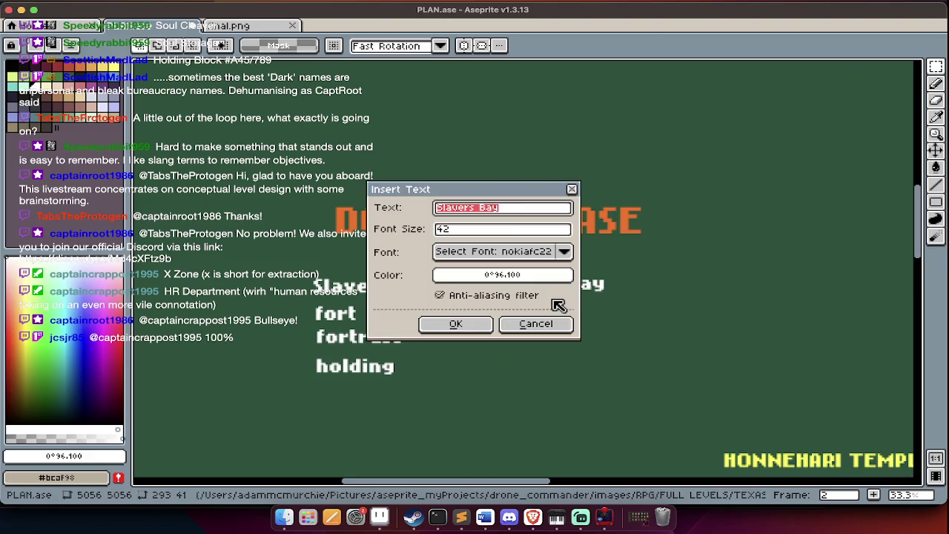
type("Dis")
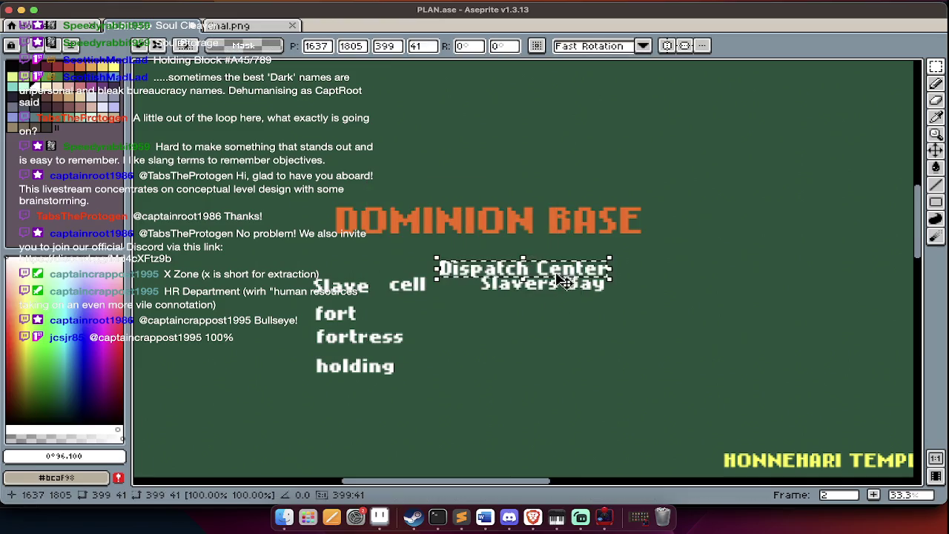
left_click_drag(563, 276, 605, 327)
left_click(598, 334)
scroll(598, 334, "up", 1)
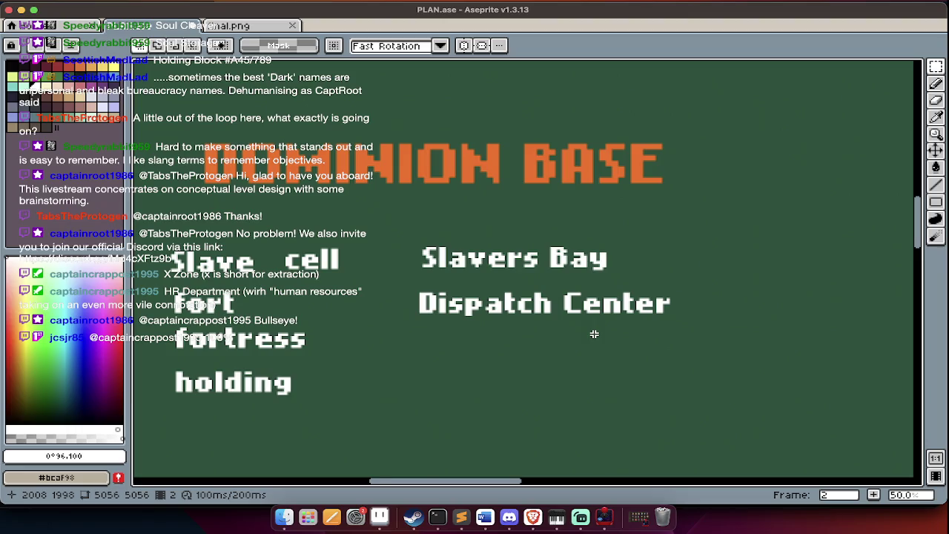
scroll(594, 335, "down", 2)
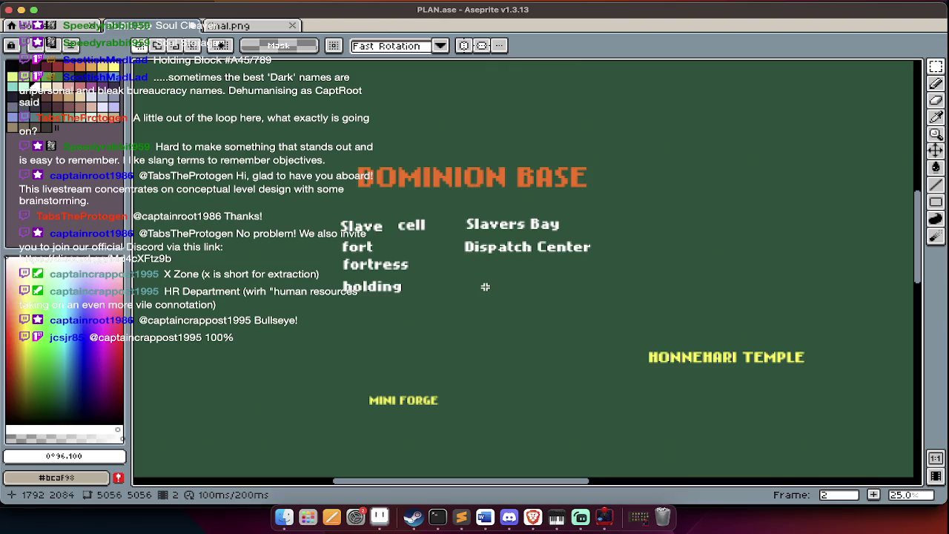
scroll(485, 286, "right", 1)
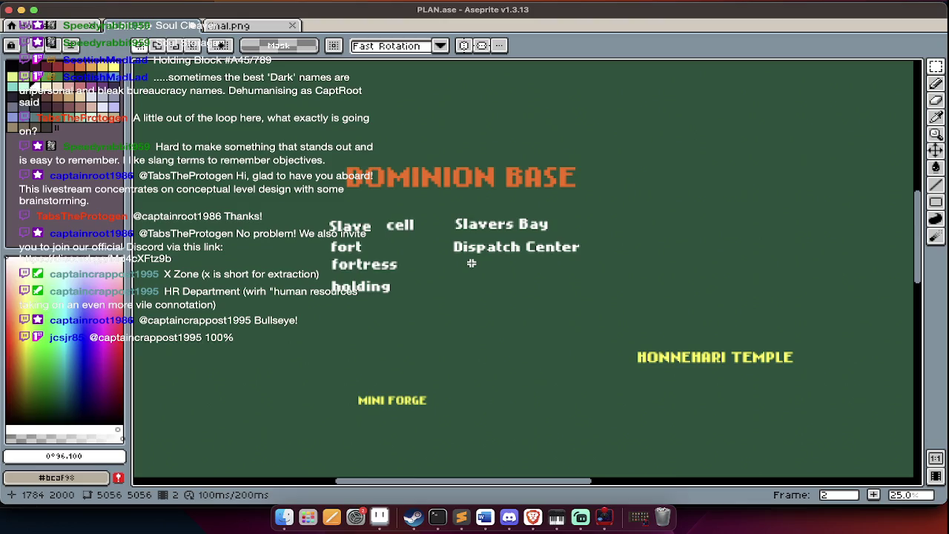
Switch to Sublime Text and close the empty untitled file
key("ctrl+t")
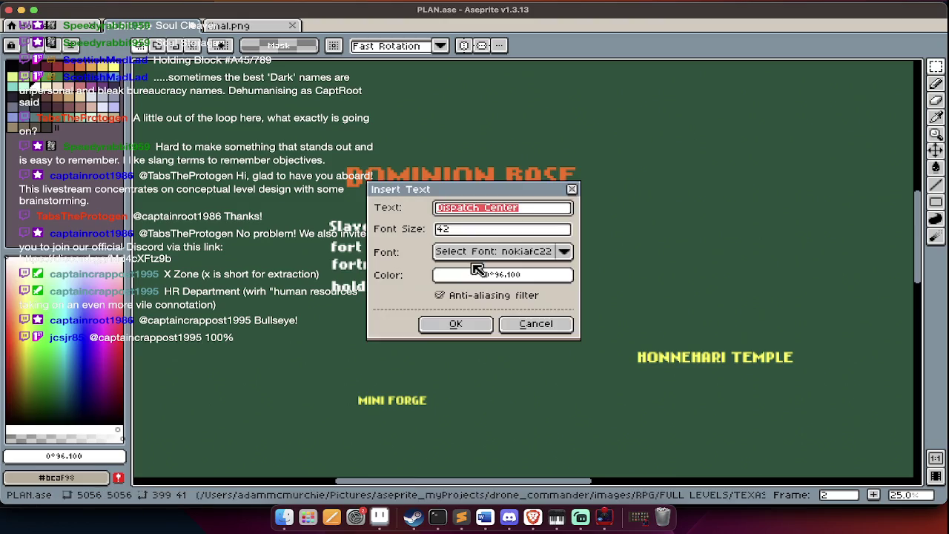
key("super+Tab")
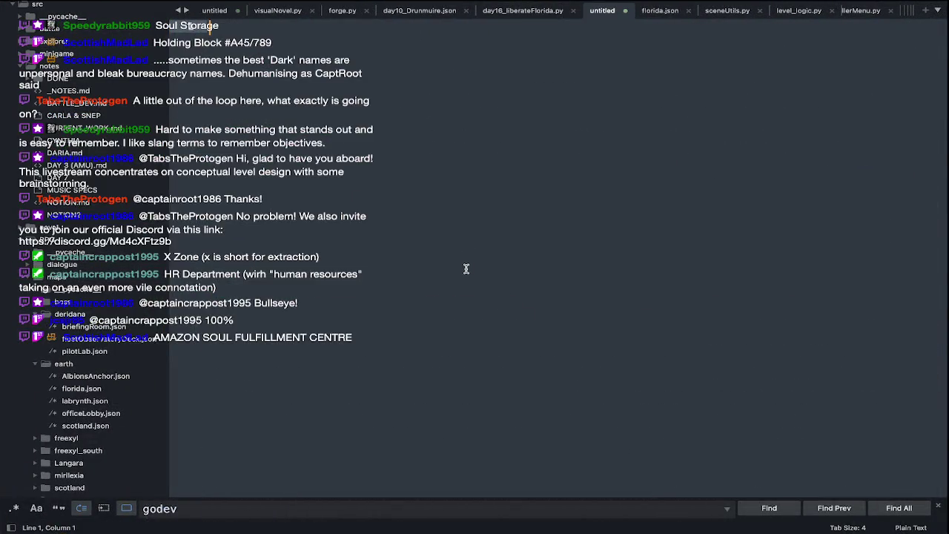
key("super+w")
scroll(466, 268, "down", 5)
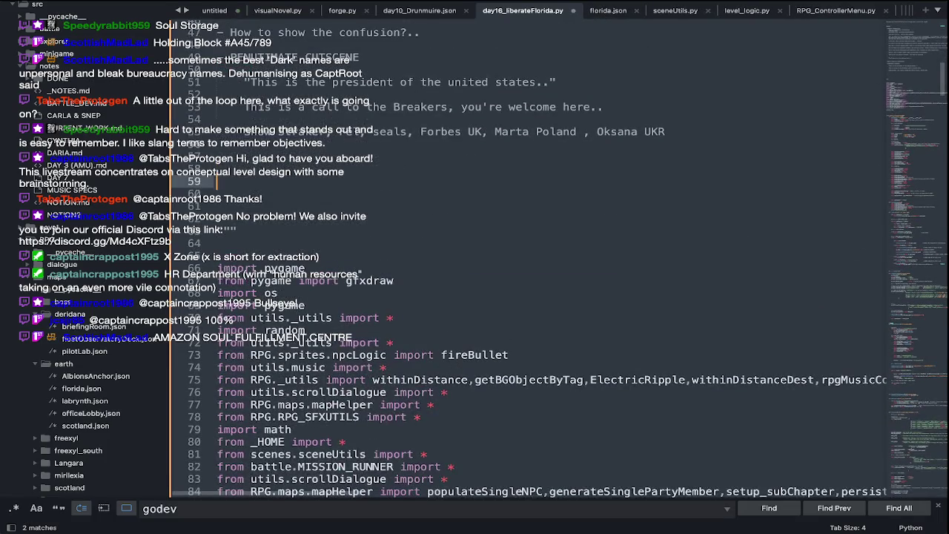
Type the candidate names TOMB, CRYPT, SAVERS BAY, DOMINION, CELL, ABYSS in the docstring
key("Return")
type("TOMB, CRYPT, SAVERS BAY")
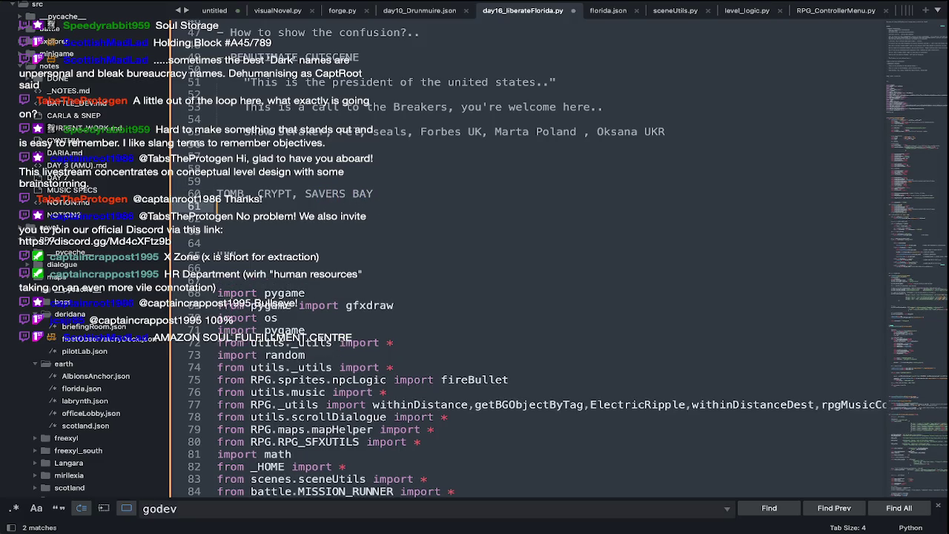
type(" , DOMINION")
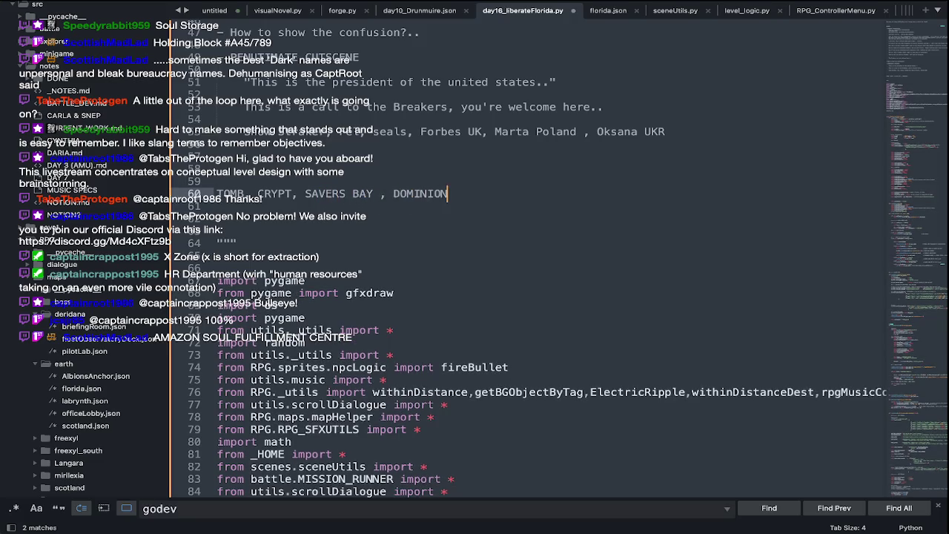
type(",")
key("Return")
type("CELL,")
key("Return")
key("End")
type("ABYSS,")
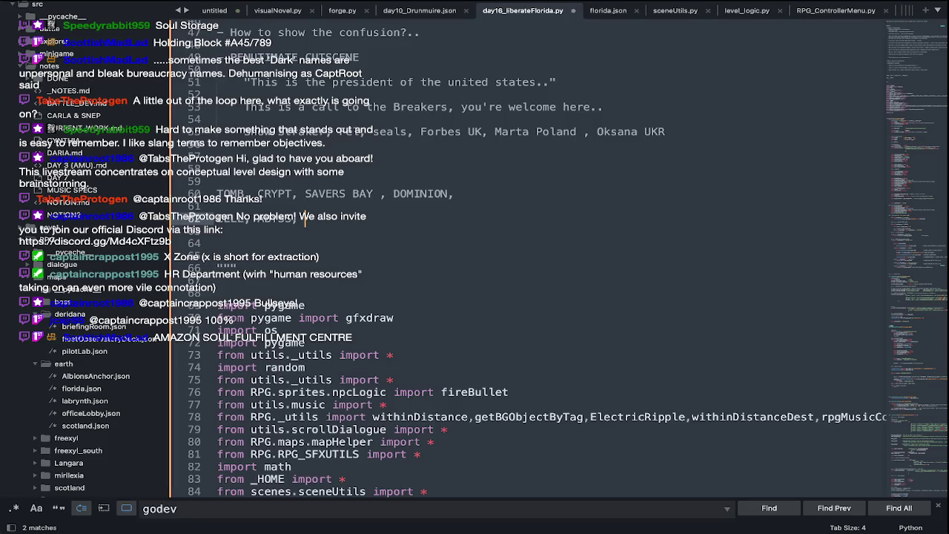
Add a STERILE CODE NAMES heading below the name list
key("Return")
key("Return")
key("Return")
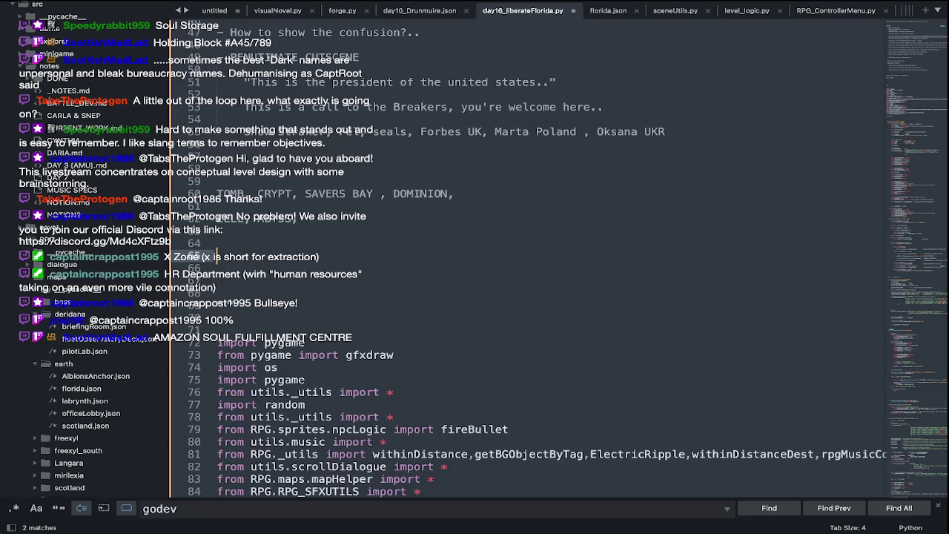
type("STERILE CODE NAMES")
key("Return")
key("Return")
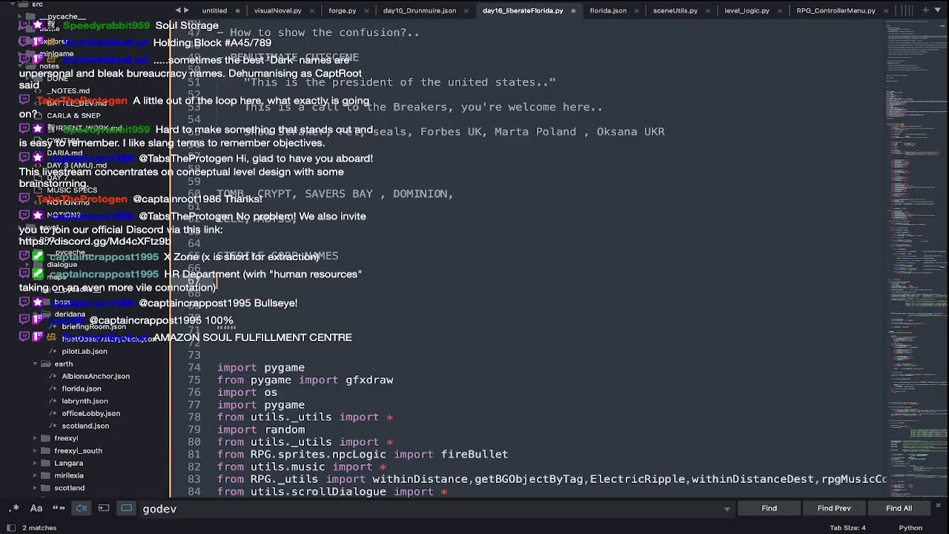
Add 'Holding-Center 02-B' as the first sterile code name
type("HOLDING")
key("BackSpace")
key("BackSpace")
key("BackSpace")
key("BackSpace")
key("BackSpace")
key("BackSpace")
key("BackSpace")
type("olding Center 02-B")
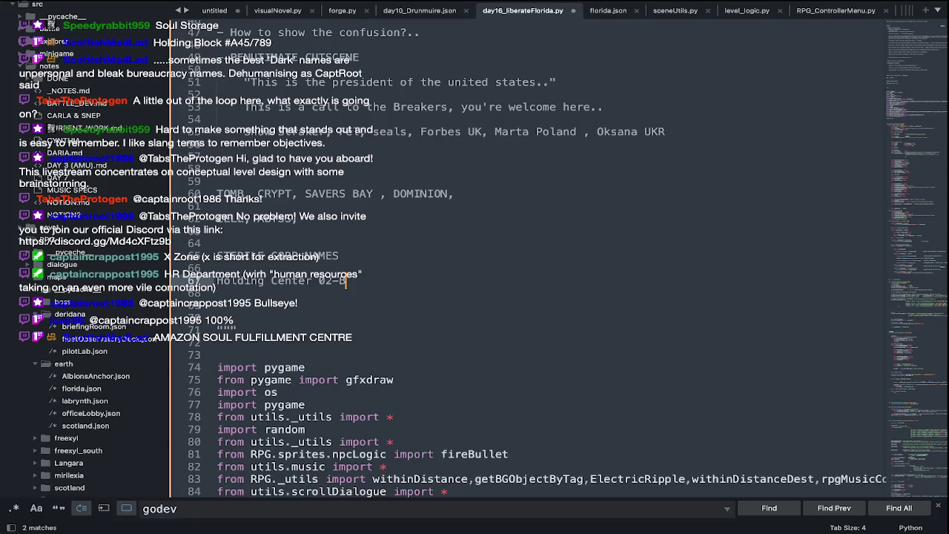
key("Return")
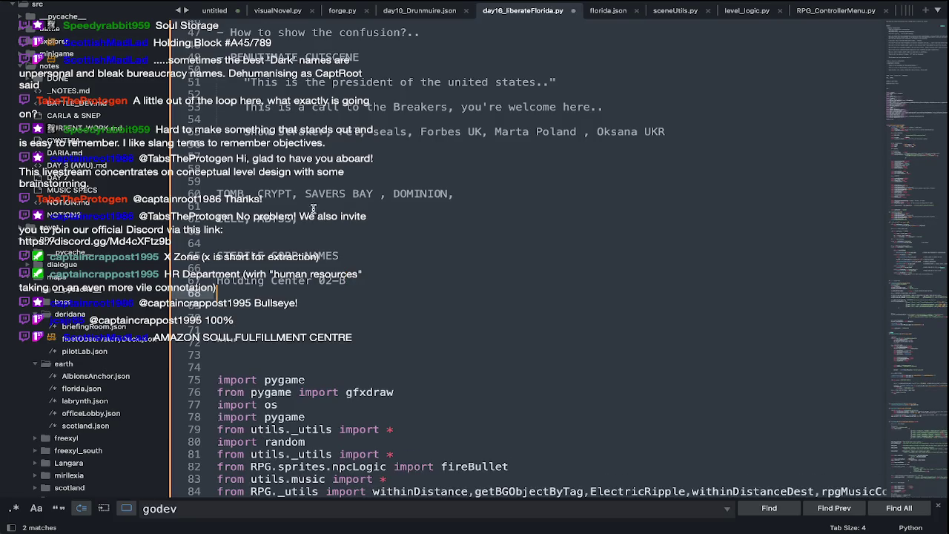
left_click(271, 281)
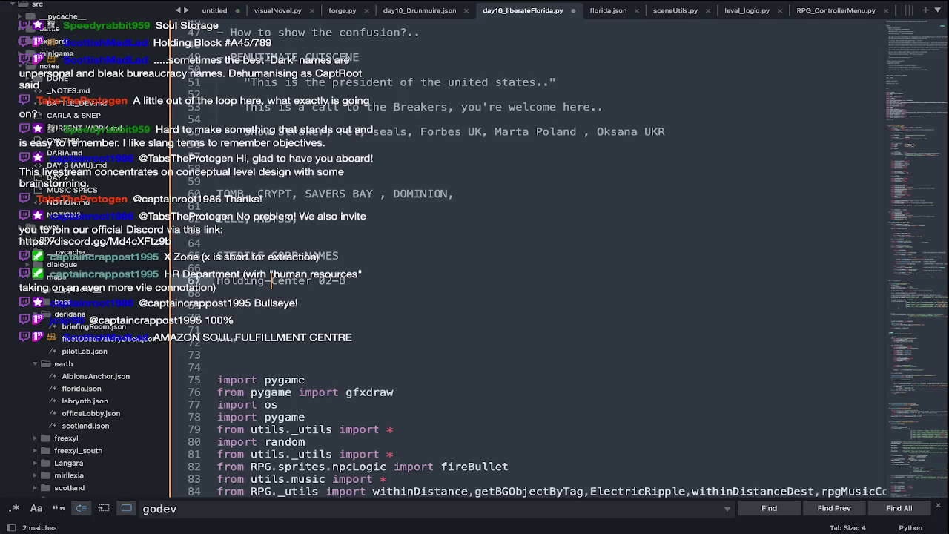
left_click(366, 279)
key("Return")
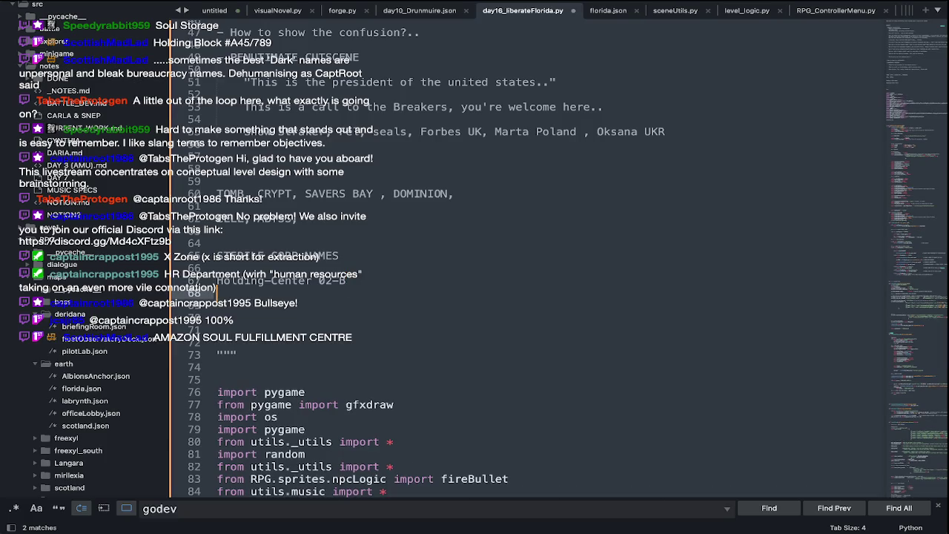
Add 'Slavers Warehouse' on the next line
type("Good")
key("BackSpace")
key("BackSpace")
key("BackSpace")
key("BackSpace")
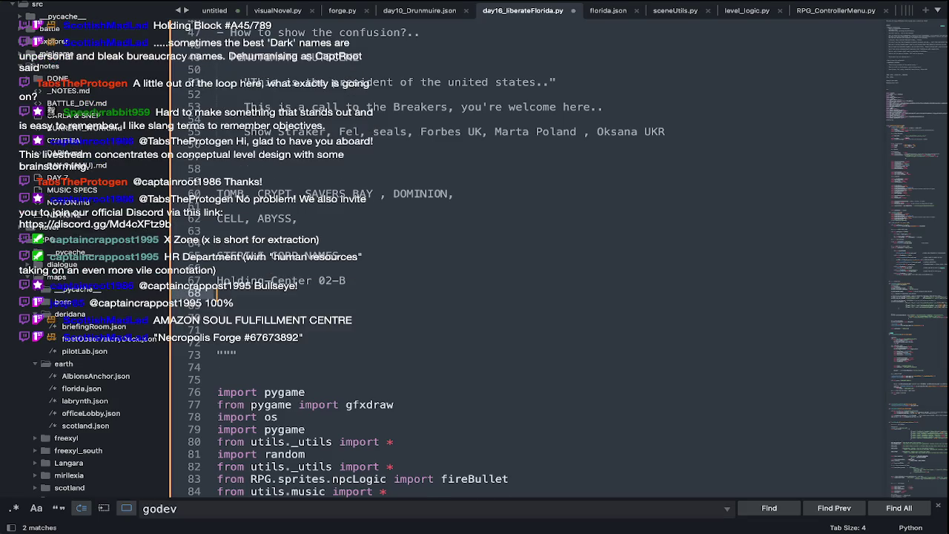
type("Slla")
key("BackSpace")
key("BackSpace")
type("avers Warehouse")
key("Return")
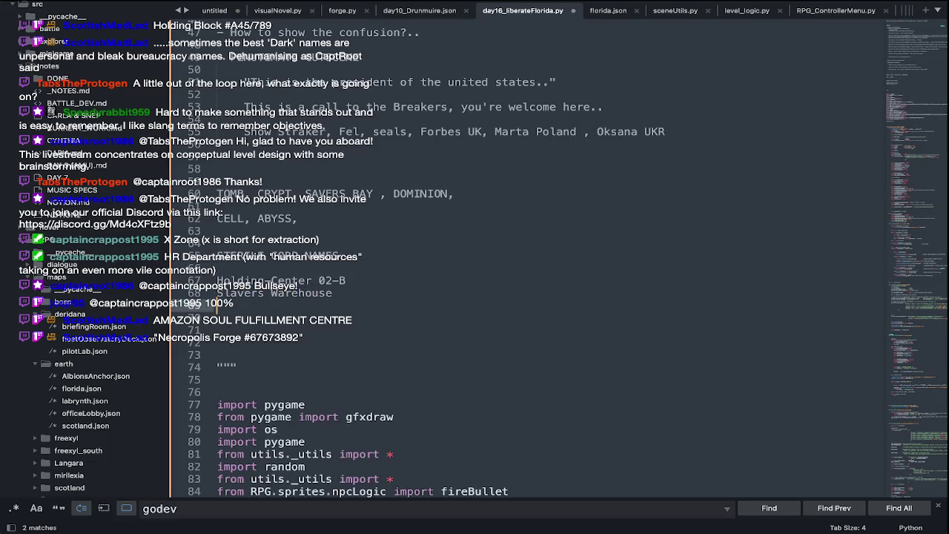
key("Return")
key("Return")
key("Return")
Add 'Entropy Warehouse' directly below Slavers Warehouse
type("T")
key("BackSpace")
type("Entroy")
key("BackSpace")
type("py Warehouse")
key("Home")
key("BackSpace")
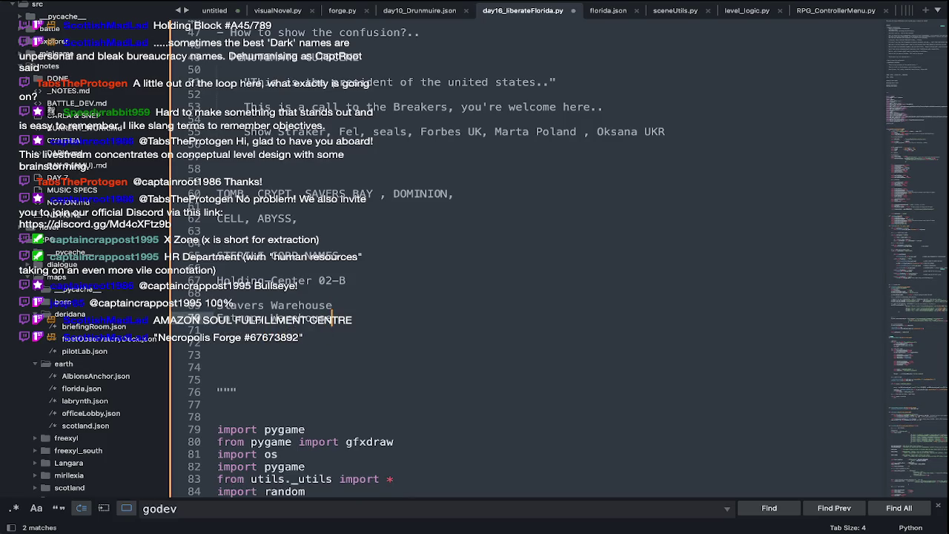
key("Return")
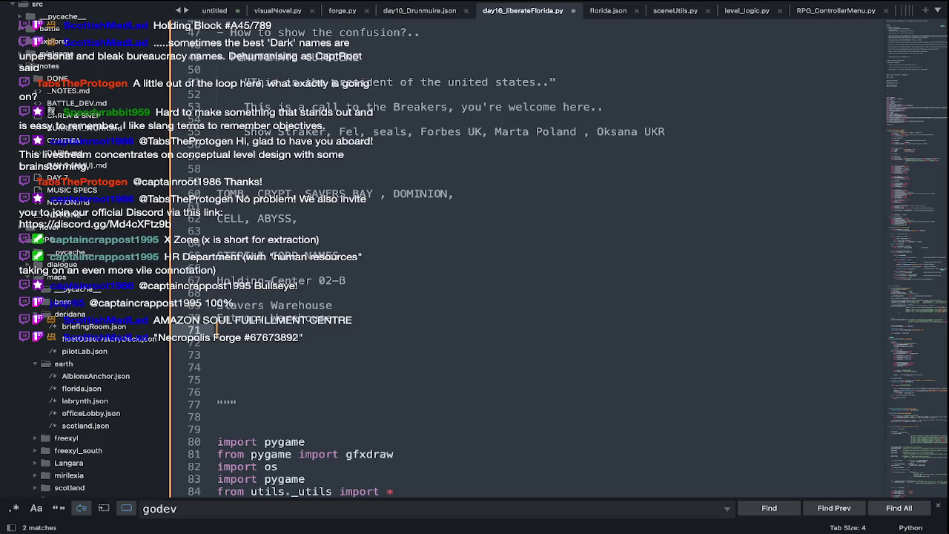
Insert 'Biologicals Warehouse' into the sterile names list
key("Up")
key("Up")
key("Up")
key("Return")
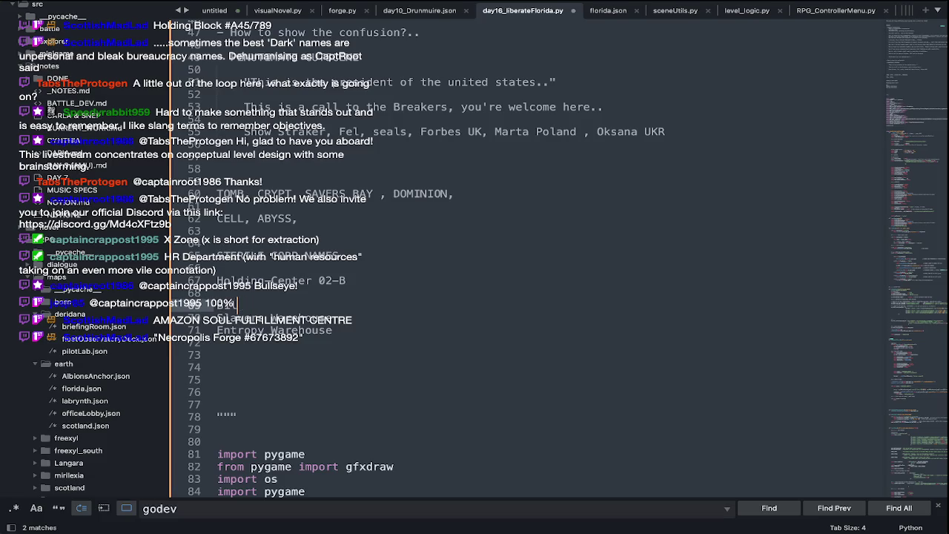
type("Biologicals ")
type("Warehouse")
key("Return")
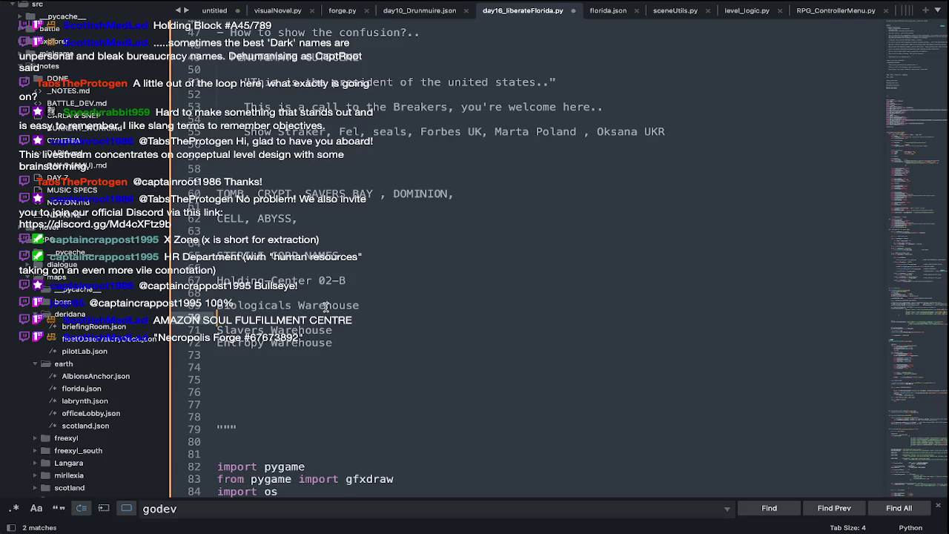
key("BackSpace")
Add 'Slave pen' above Biologicals Warehouse and open blank lines above the TOMB list
key("ctrl+shift+Return")
type("Clav")
key("BackSpace")
type("ve pen")
key("Return")
key("BackSpace")
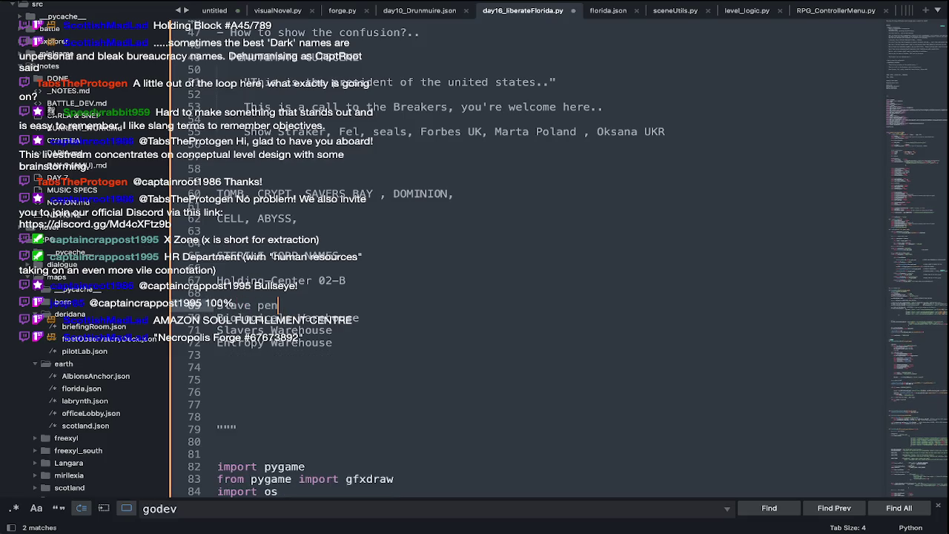
left_click(290, 177)
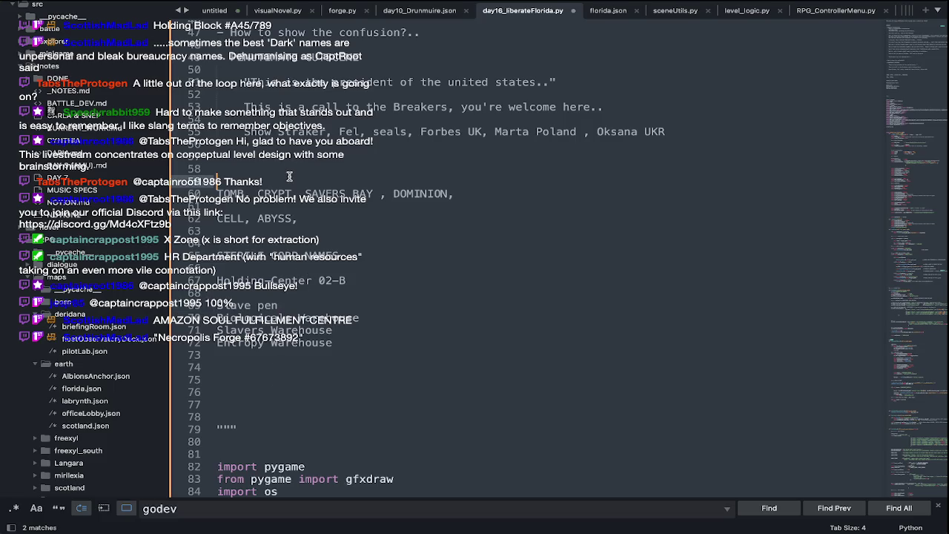
key("Return")
key("Return")
key("Return")
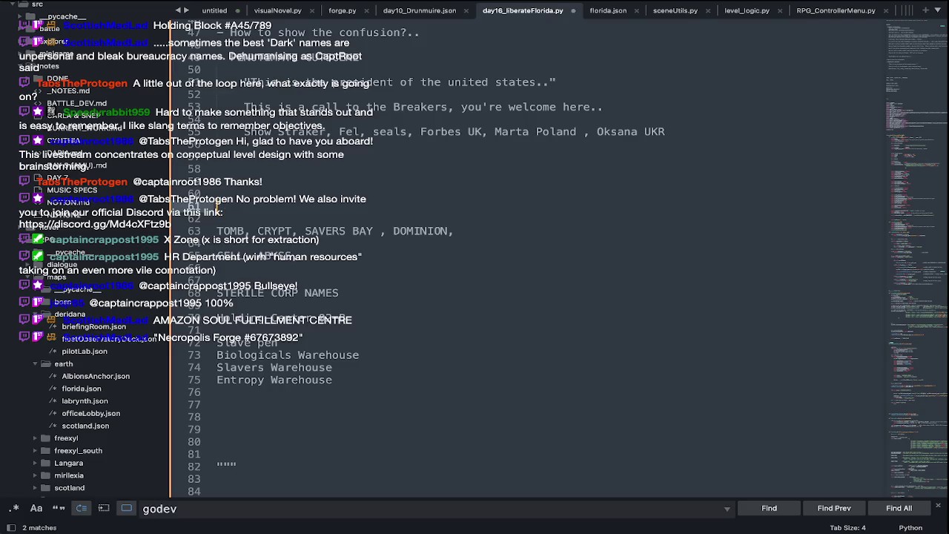
Type 'GOAL: De-huminising, convey it's a stronghold, also a prison' above the name lists
type("g")
key("BackSpace")
type("GOAL: ")
type("De-humi")
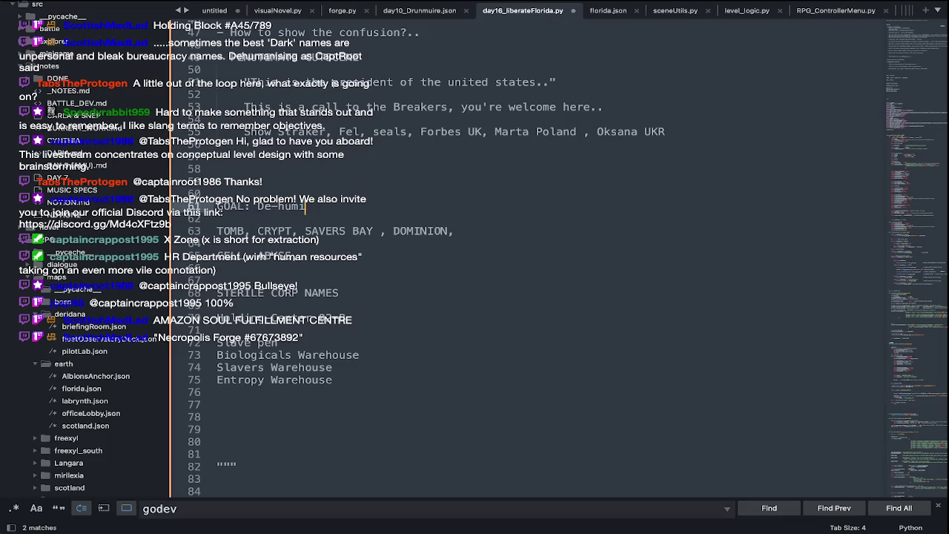
type("nising, ")
type("convey it's a ston")
key("BackSpace")
type("ronghold, also a prison")
double_click(284, 391)
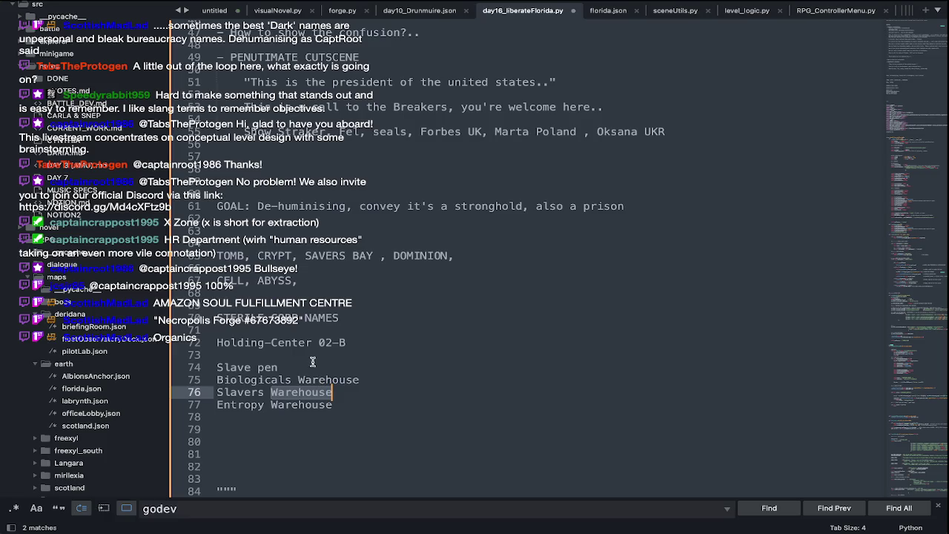
Add a 'Slavers Hold' line below Holding-Center in the names list
left_click(333, 291)
key("Return")
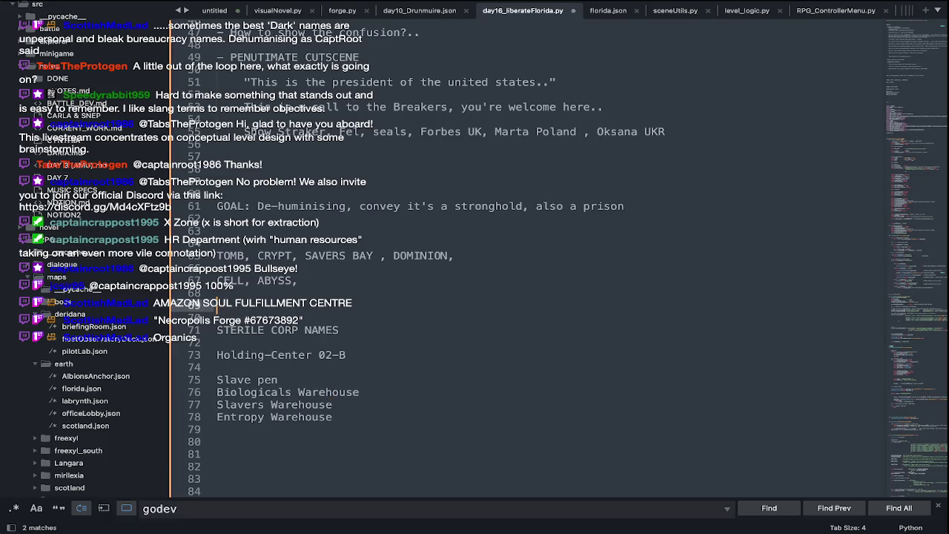
type("Sa")
key("BackSpace")
type("lavers Hold")
key("Return")
key("Return")
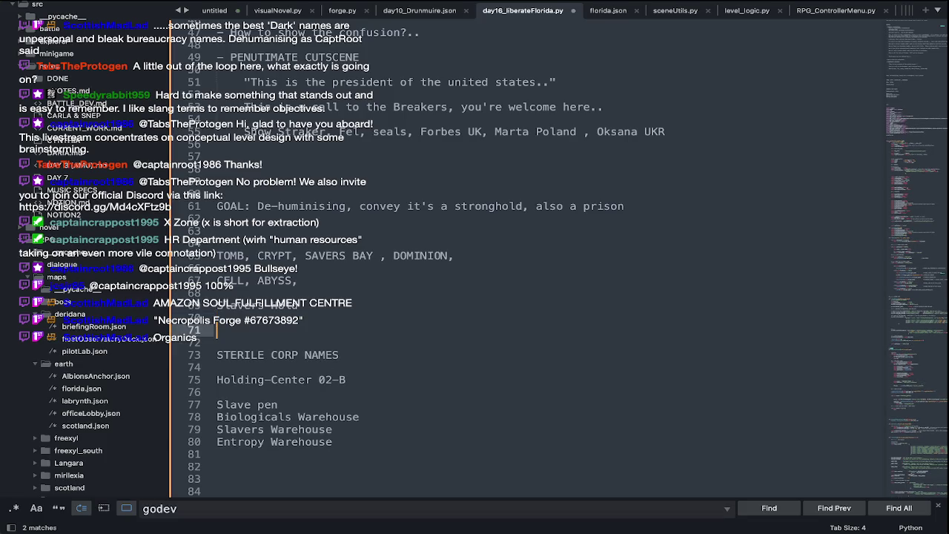
Add Slavers-Fort directly under Slavers-Hold and start a 'Slavers-' entry below it
type("Slavers-Fort")
left_click(307, 320)
key("BackSpace")
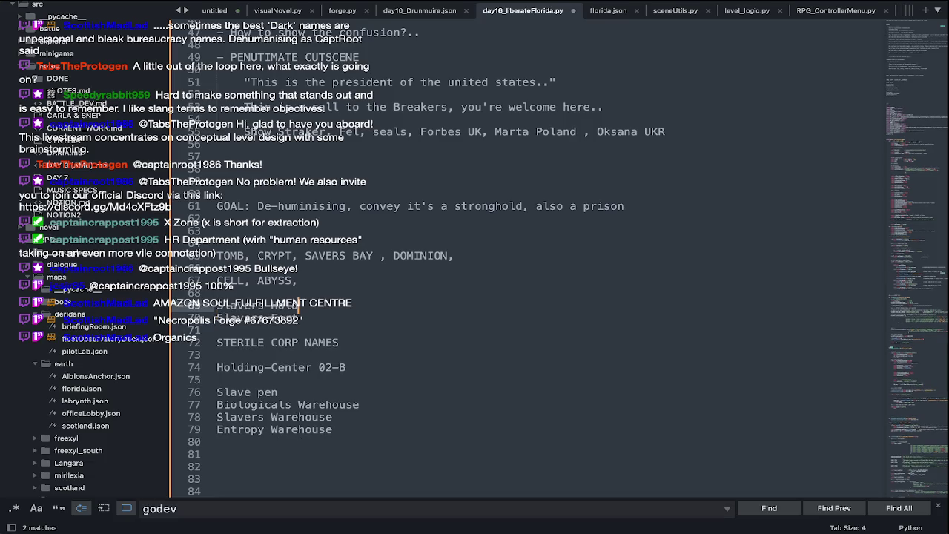
key("Return")
type("Slavers-")
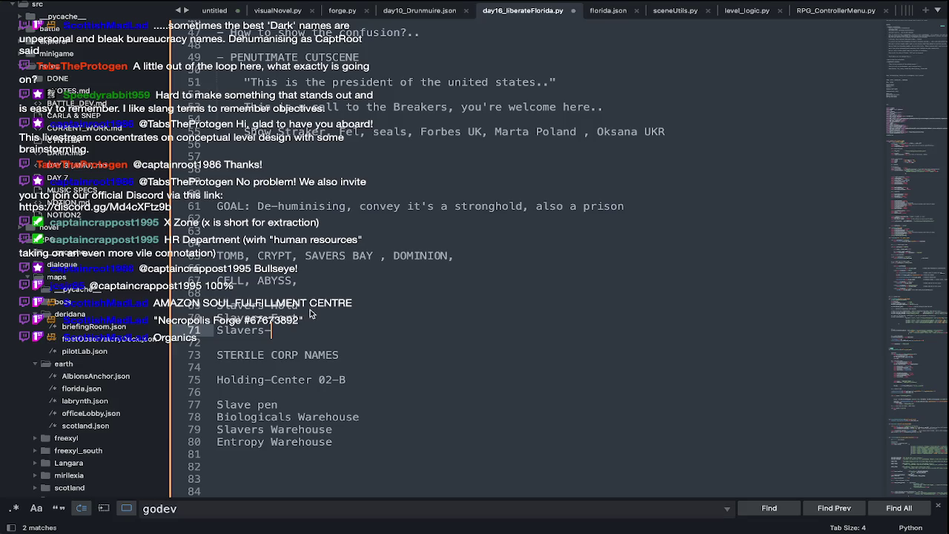
key("super+Tab")
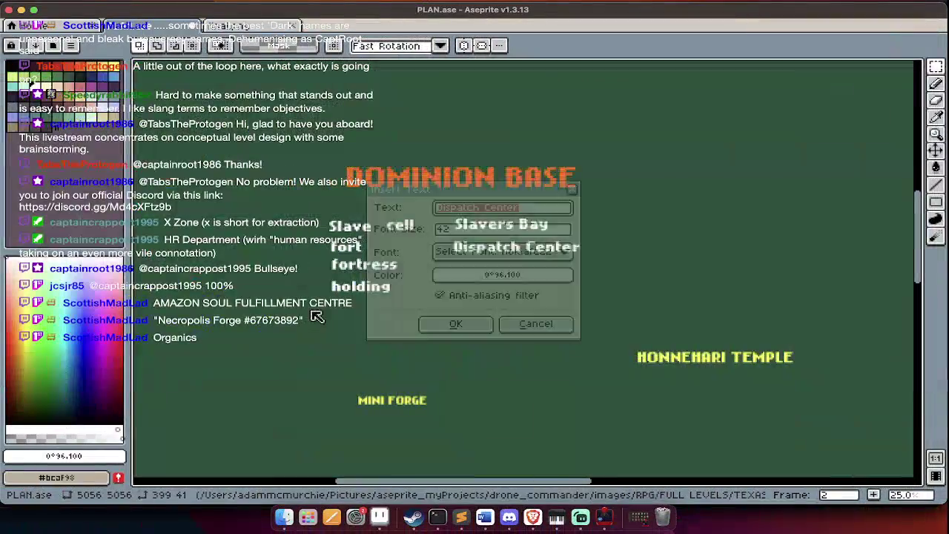
Check Streamlabs, then scroll over the PLAN.ase location labels such as DOMINION BASE
key("Escape")
key("super+Tab")
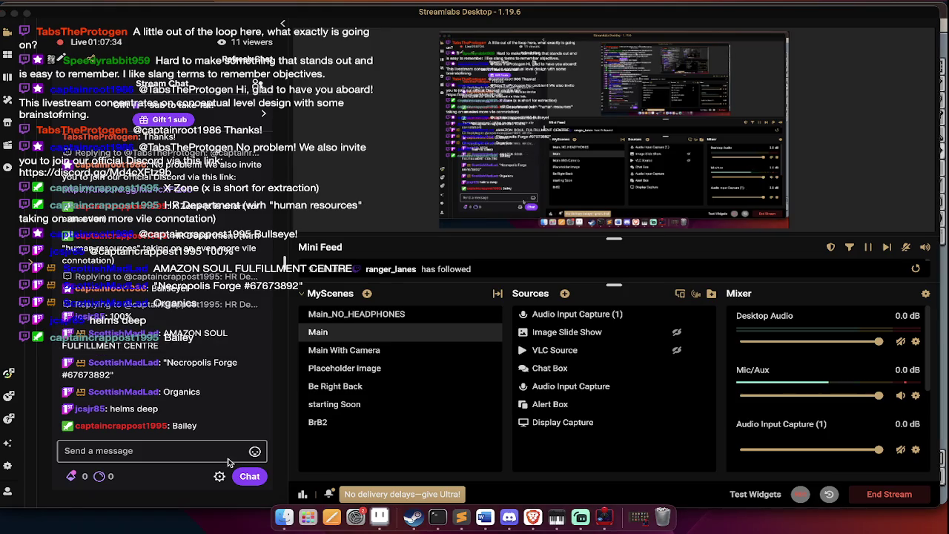
key("super+Tab")
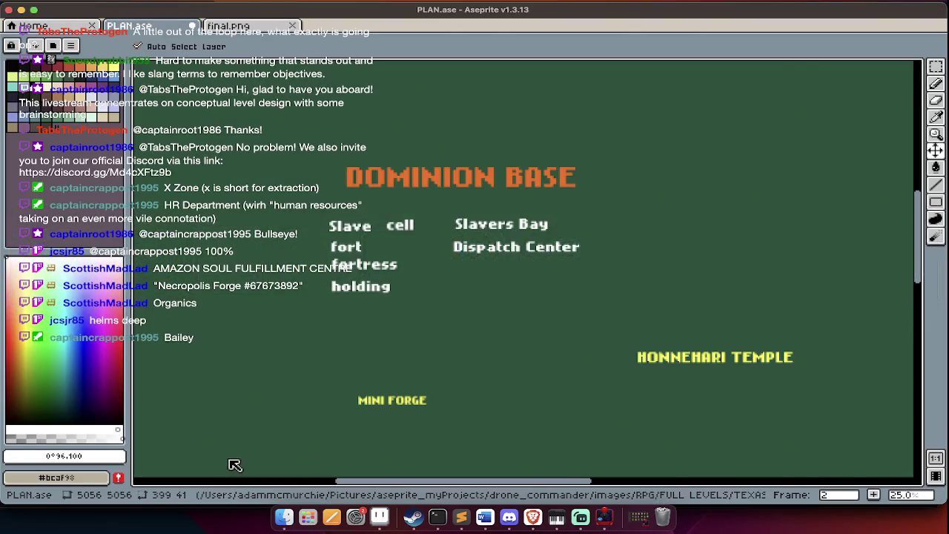
scroll(233, 457, "down", 3)
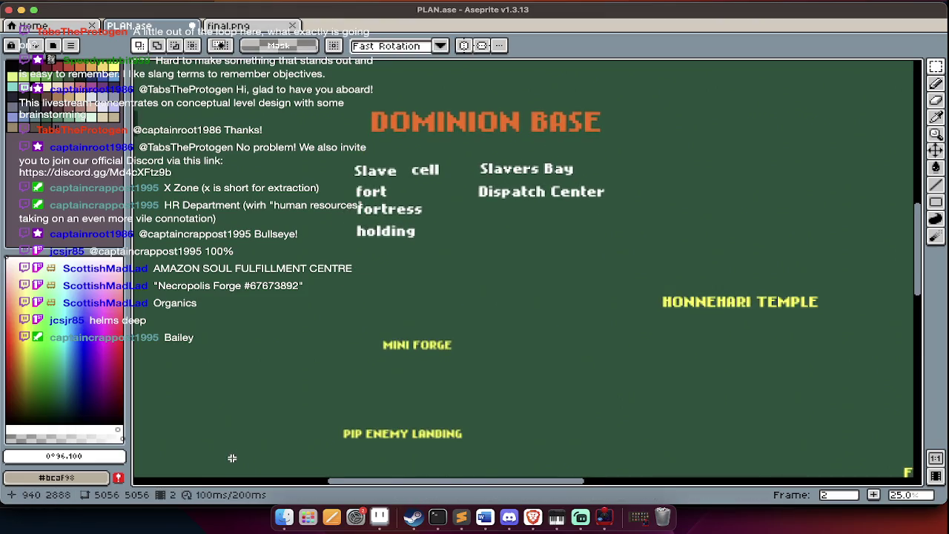
key("super+Tab")
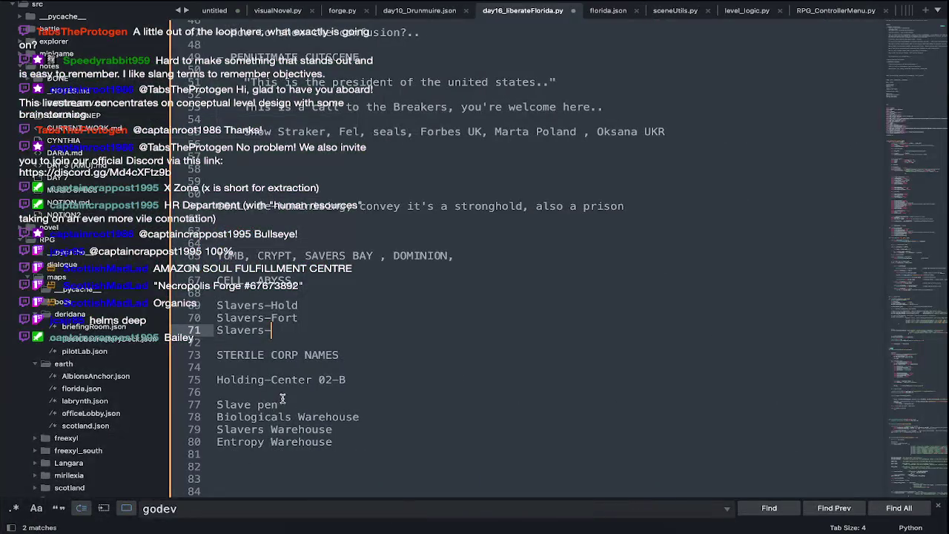
Complete the entry as Slavers-Helm and add Organics-Hold on the next line
type("Hem")
key("BackSpace")
type("lm")
key("Return")
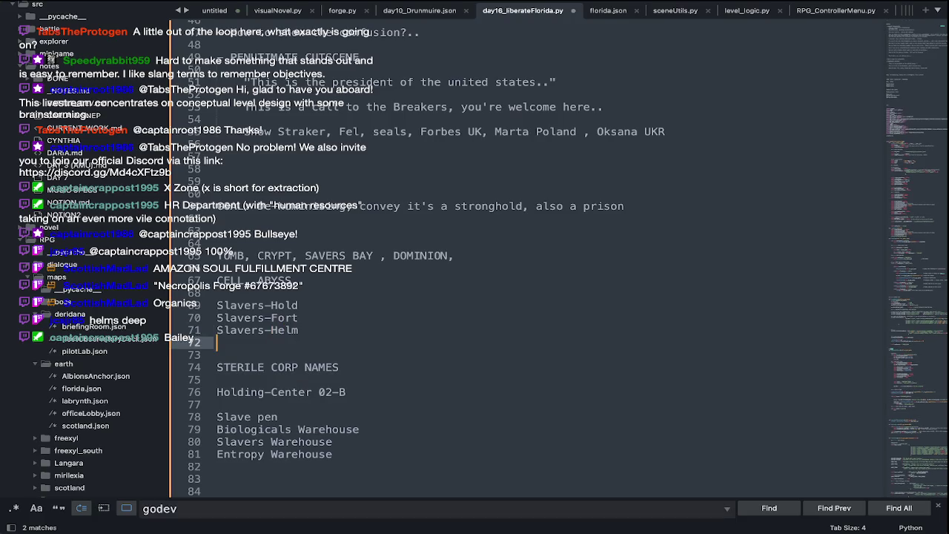
type("Organics-Hold")
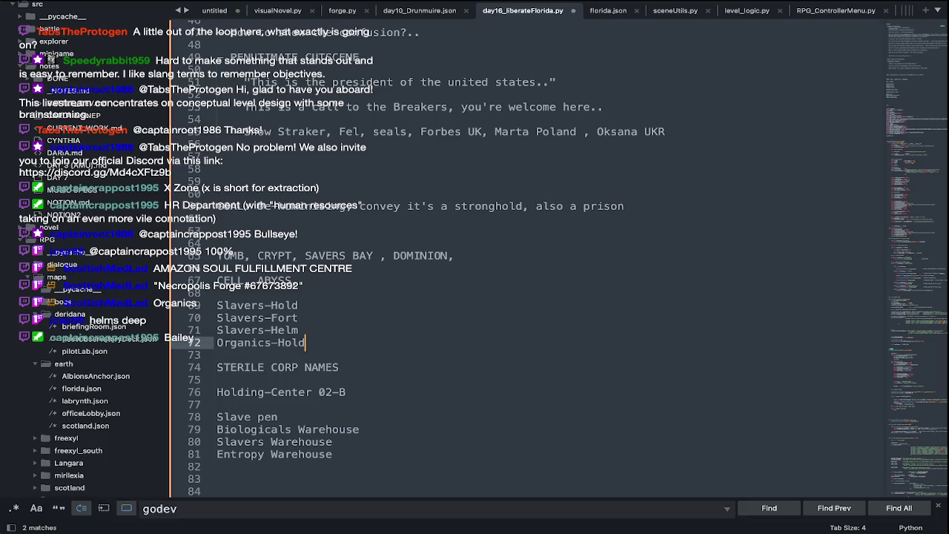
Adjust the blank lines around Slavers-Hold, Slavers-Helm and Organics-Hold
left_click(276, 294)
key("Return")
key("Return")
key("Return")
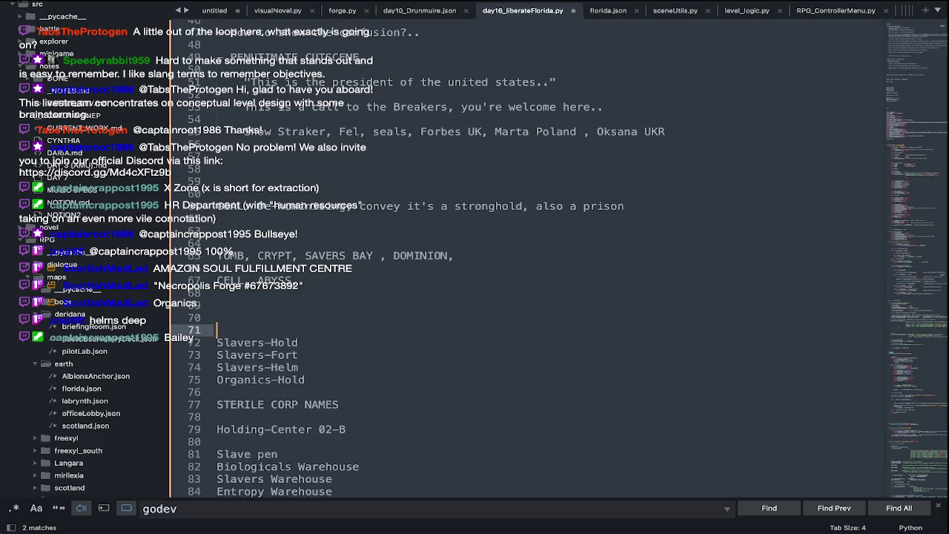
left_click(306, 345)
key("Return")
key("Return")
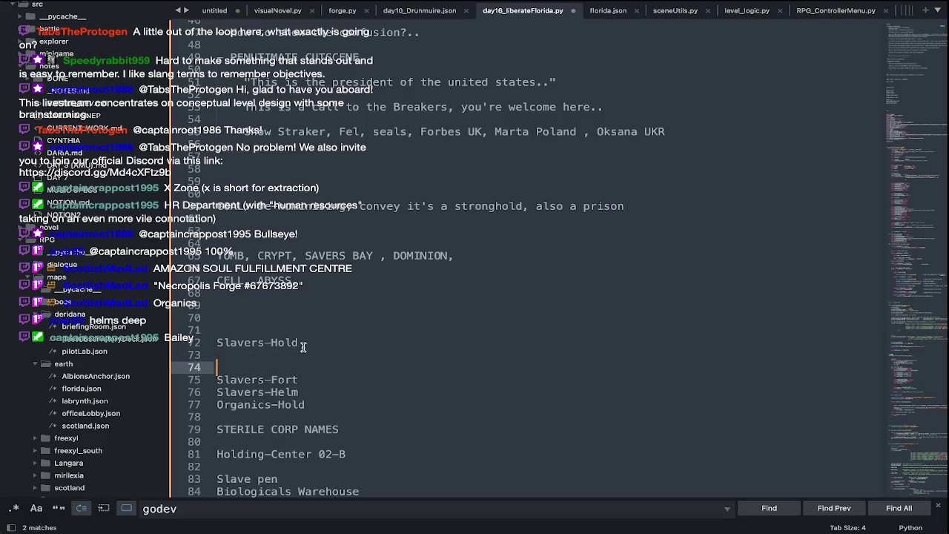
key("BackSpace")
key("BackSpace")
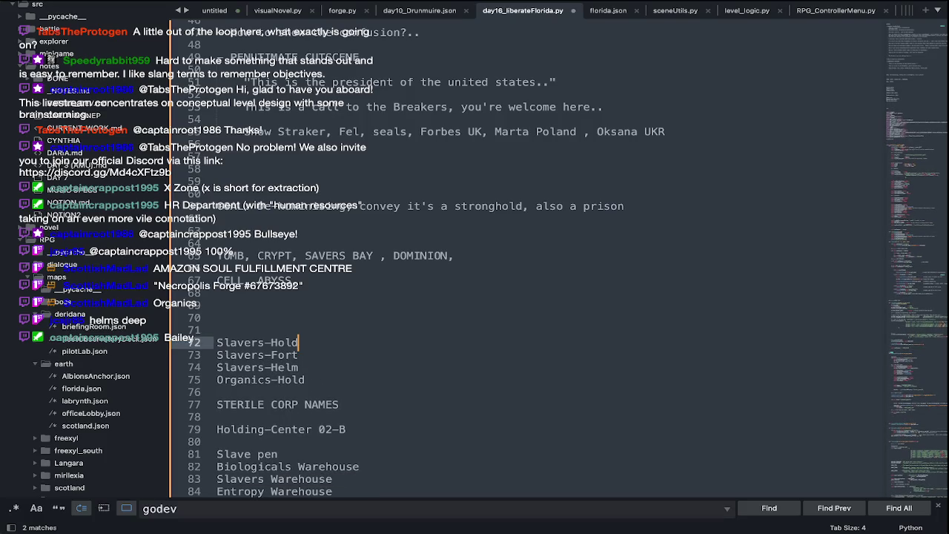
key("Down")
key("Down")
key("Return")
key("Return")
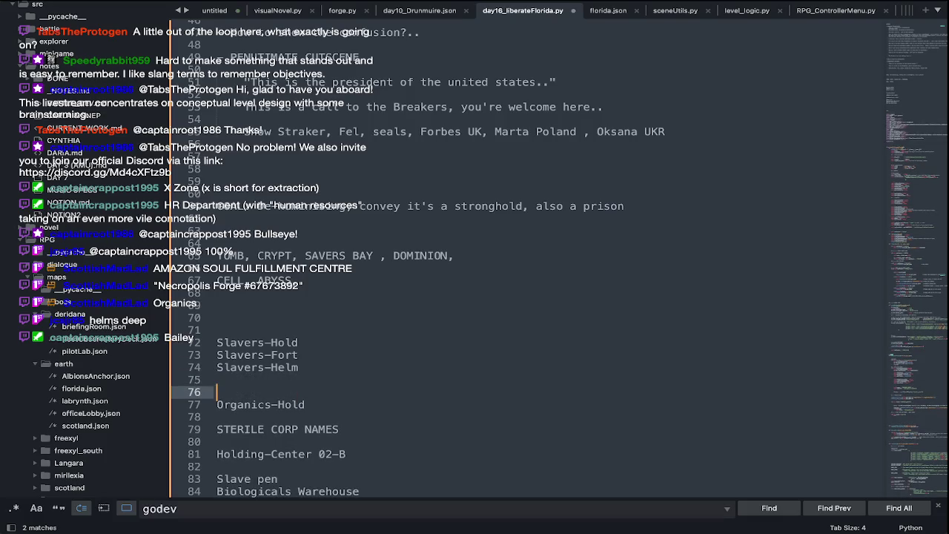
left_click(264, 417)
key("BackSpace")
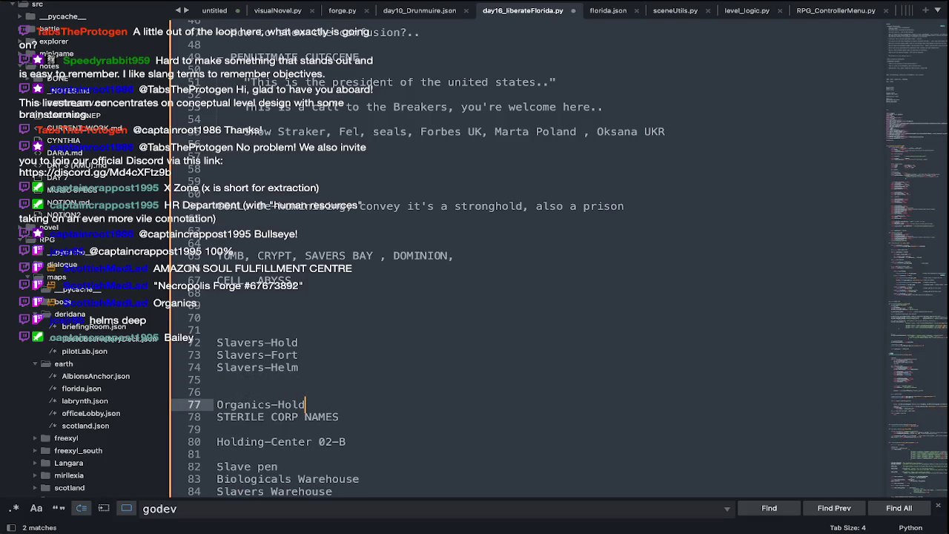
scroll(264, 407, "down", 2)
scroll(265, 408, "down", 2)
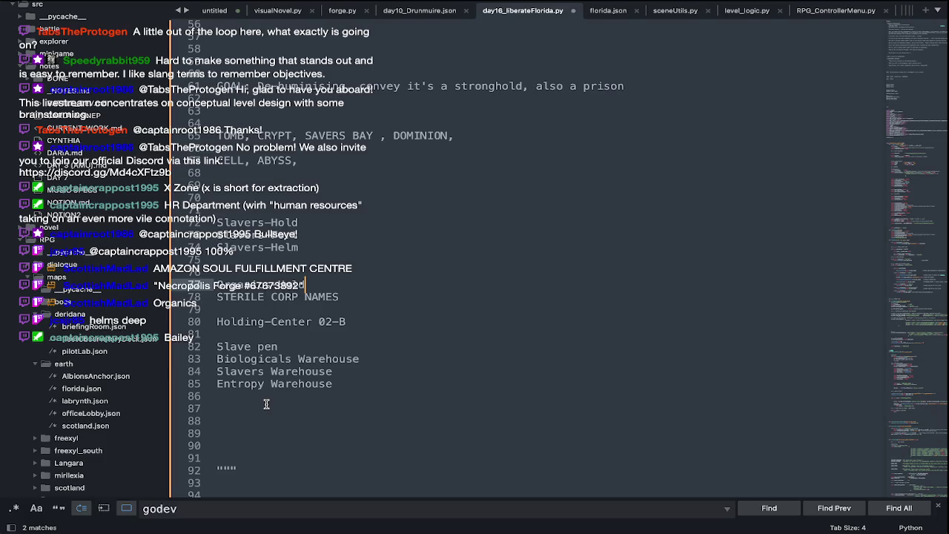
Glance at the browser, then undo and redo the recent line changes near line 69
key("super+Tab")
key("Tab")
key("Tab")
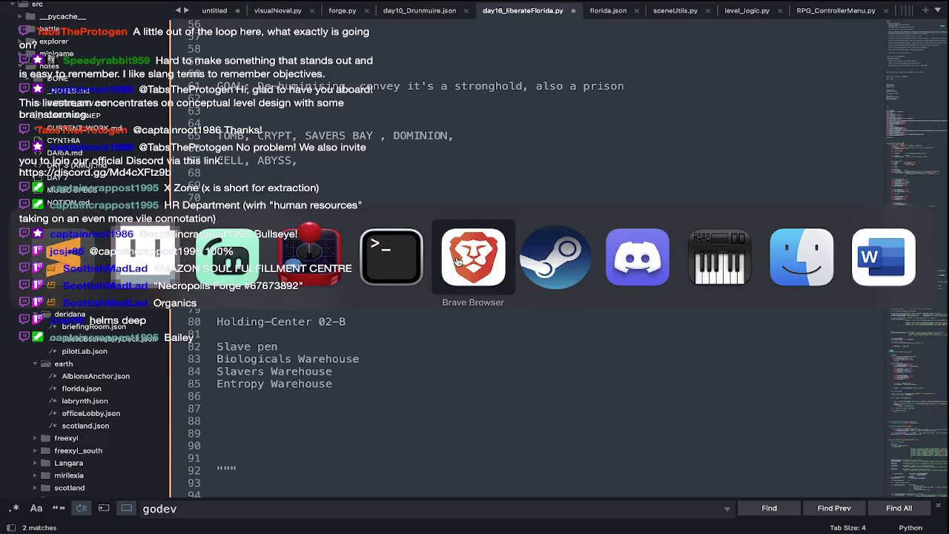
key("super+Tab")
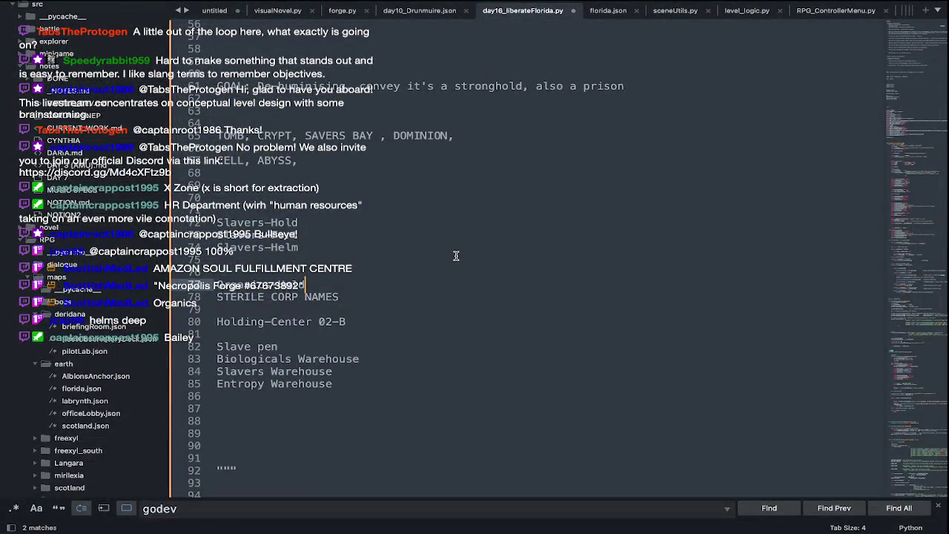
left_click(402, 183)
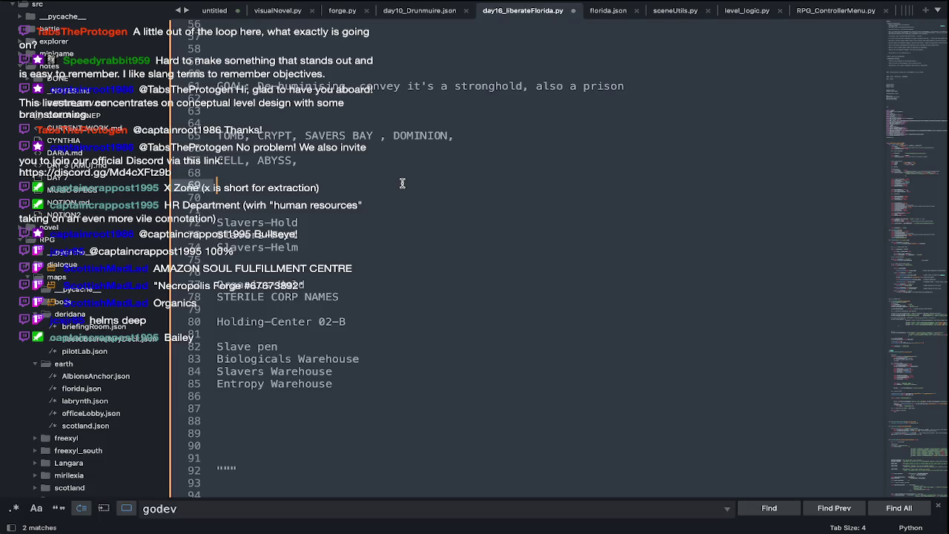
key("ctrl+z")
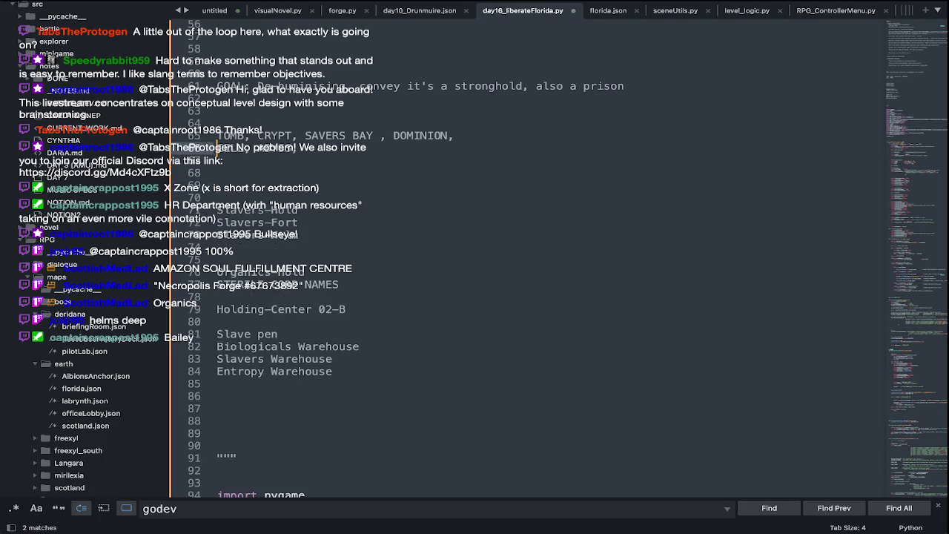
key("Down")
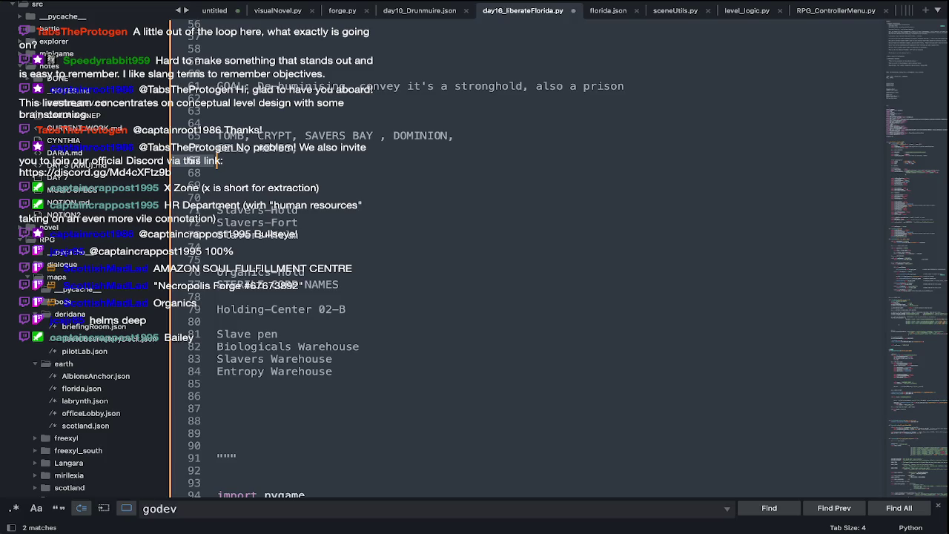
key("ctrl+z")
key("ctrl+z")
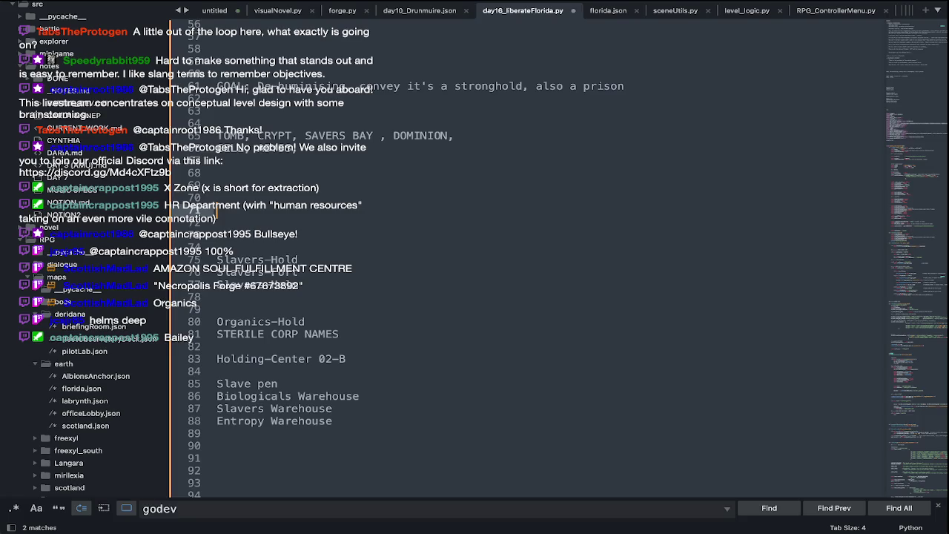
key("Up")
Add Tributes-Helm and Tributes-Hold above the Slavers group, then select Slavers-Fort
type("Tri")
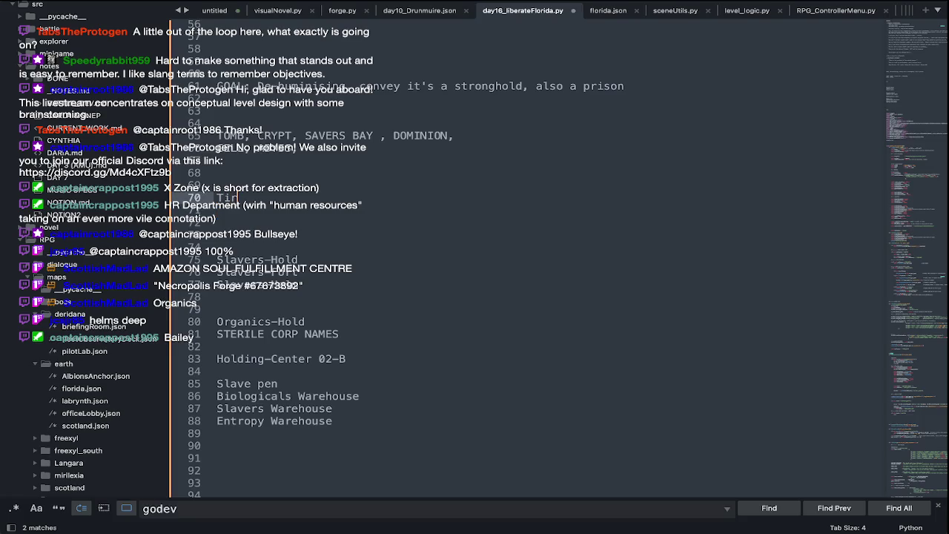
type("bute")
type("s-Helm")
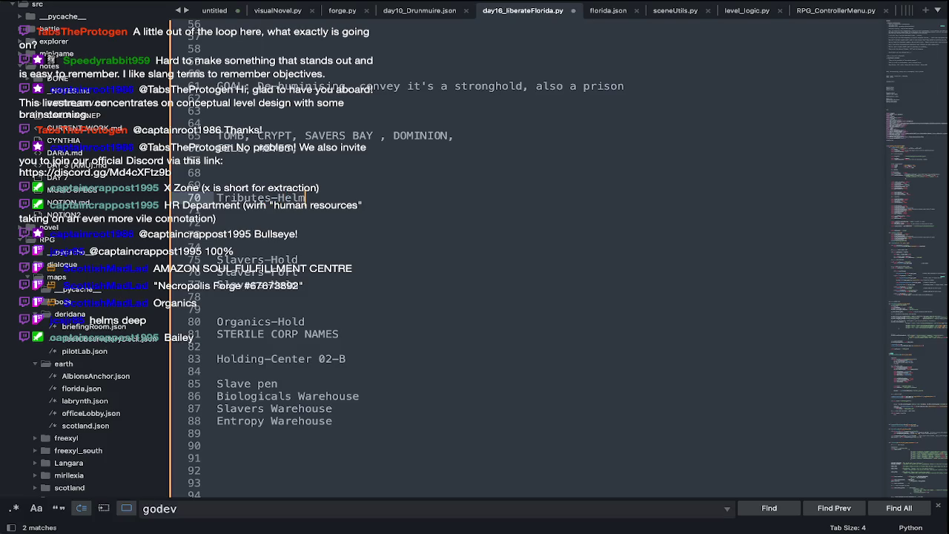
key("Return")
key("Return")
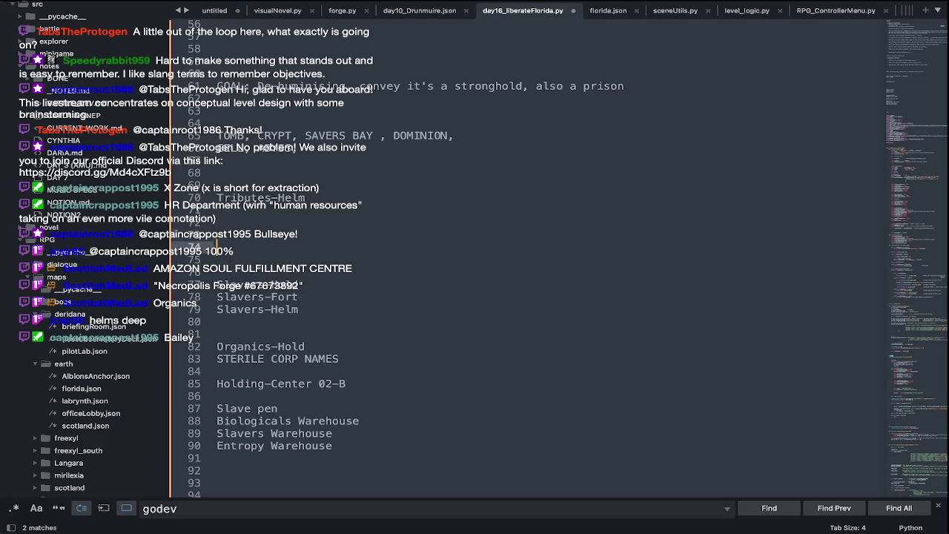
key("Up")
type("Tributes")
key("BackSpace")
type("O")
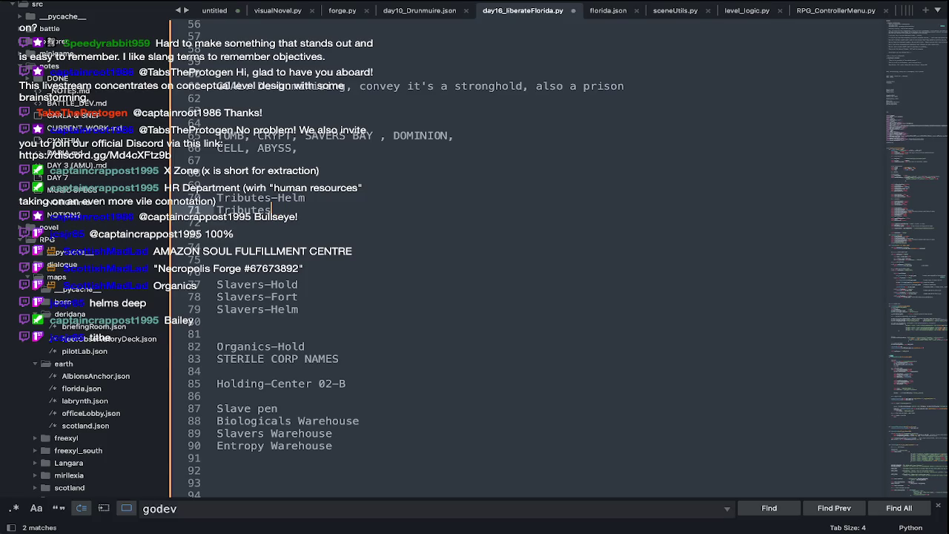
type("Hod")
key("BackSpace")
type("ld")
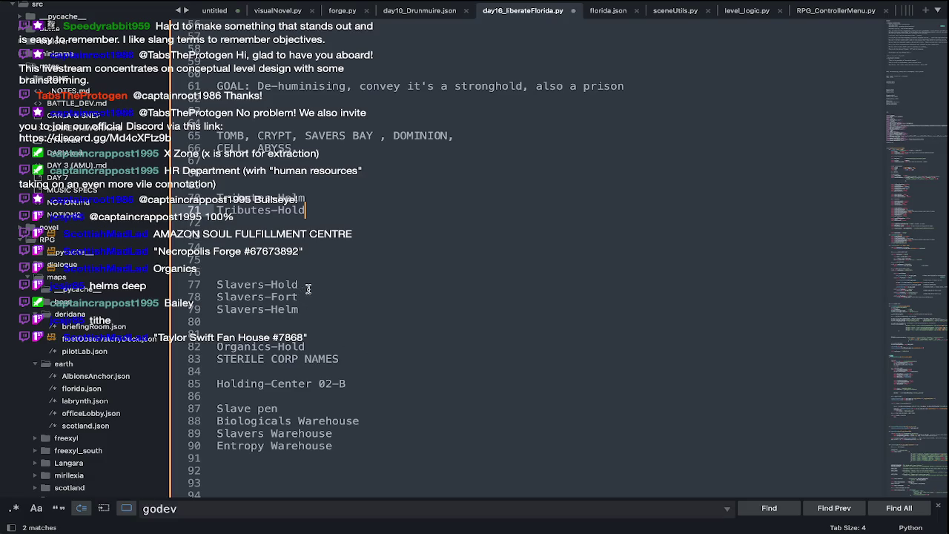
left_click_drag(307, 288, 218, 287)
left_click(254, 275)
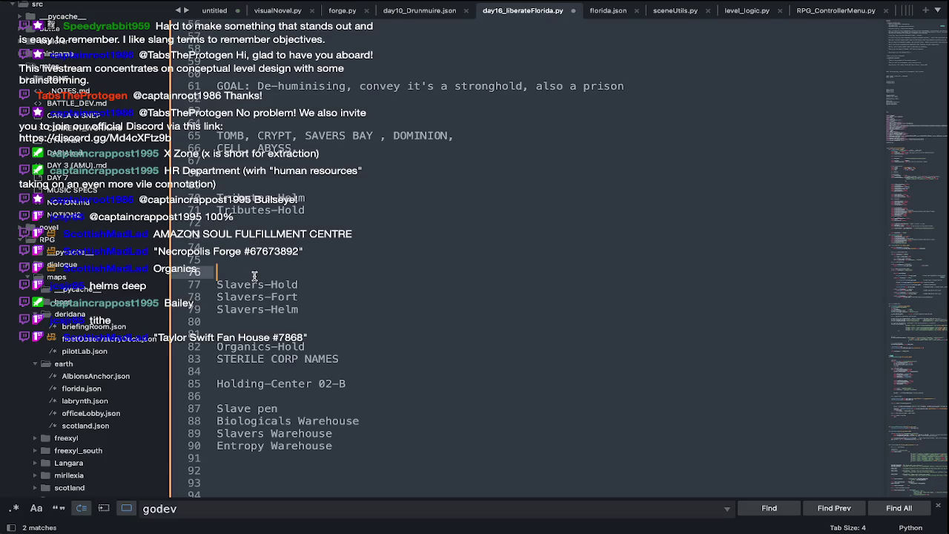
left_click_drag(306, 295, 217, 297)
Cut Slavers-Fort and move it above Slavers-Hold with a blank line after it
key("ctrl+x")
left_click(278, 277)
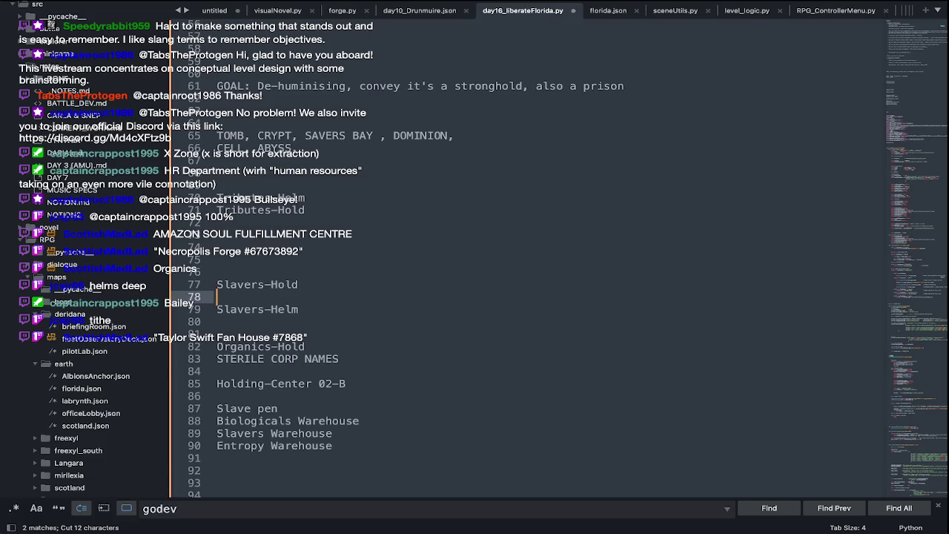
key("BackSpace")
key("Up")
key("ctrl+v")
key("Return")
key("Up")
key("Up")
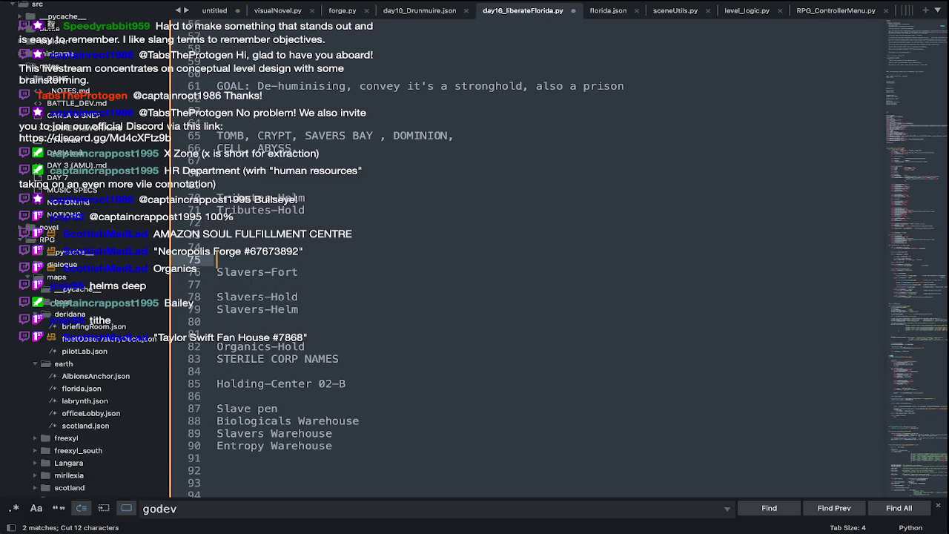
Create a 'Vanguard: Slavers-Fort' line by labelling the line and joining Slavers-Fort onto it
type("B")
key("BackSpace")
type("Vanguard")
key("BackSpace")
type(":")
key("Down")
key("Home")
key("BackSpace")
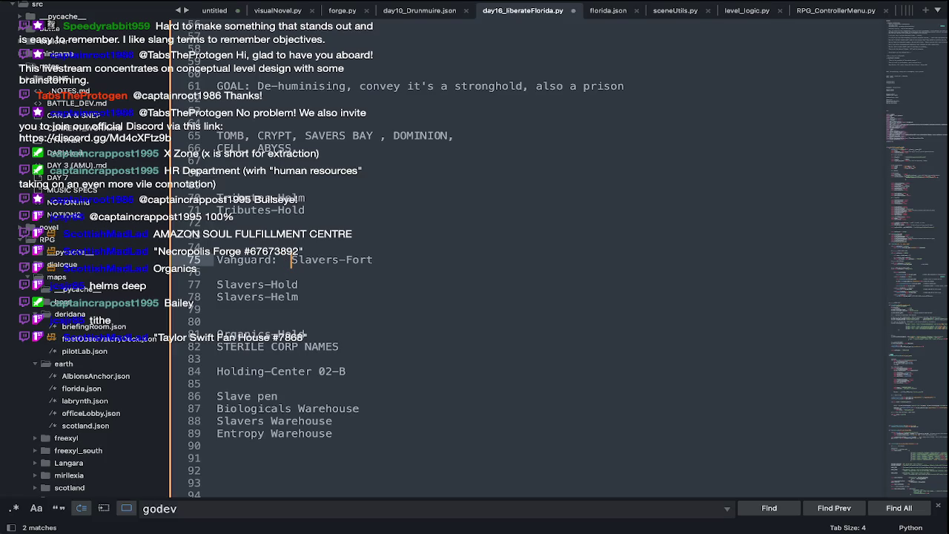
left_click(374, 258)
type("ress")
key("BackSpace")
key("BackSpace")
key("BackSpace")
key("BackSpace")
Add a 'Dominion:' label at the start of the Tributes-Helm line
left_click(285, 186)
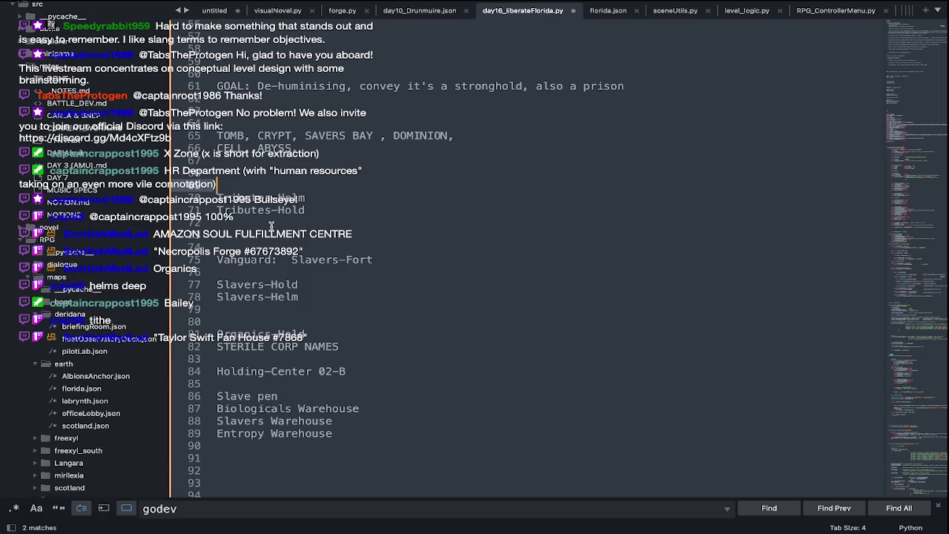
type("D")
key("BackSpace")
key("Down")
type("Dominion:")
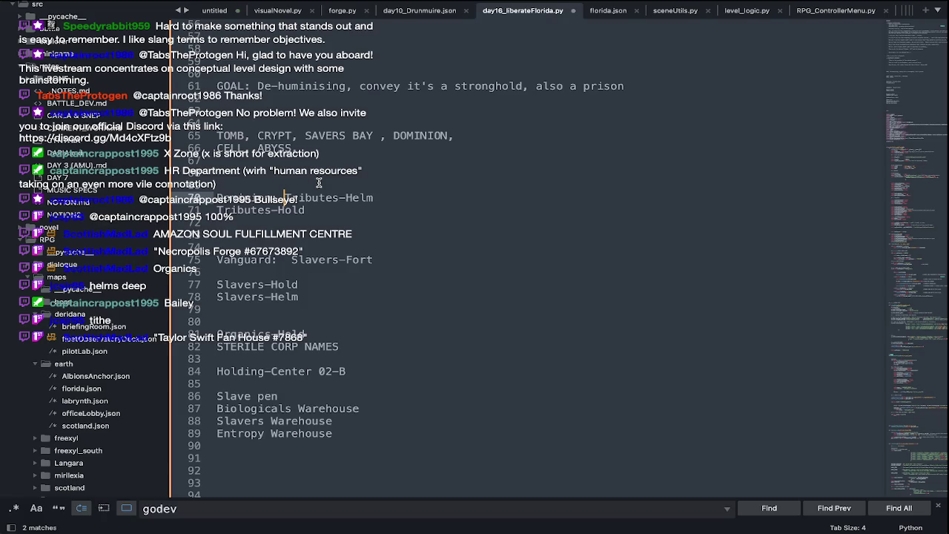
Merge Tributes-Hold onto the Tributes-Helm line with a comma and tidy the blank lines
triple_click(215, 210)
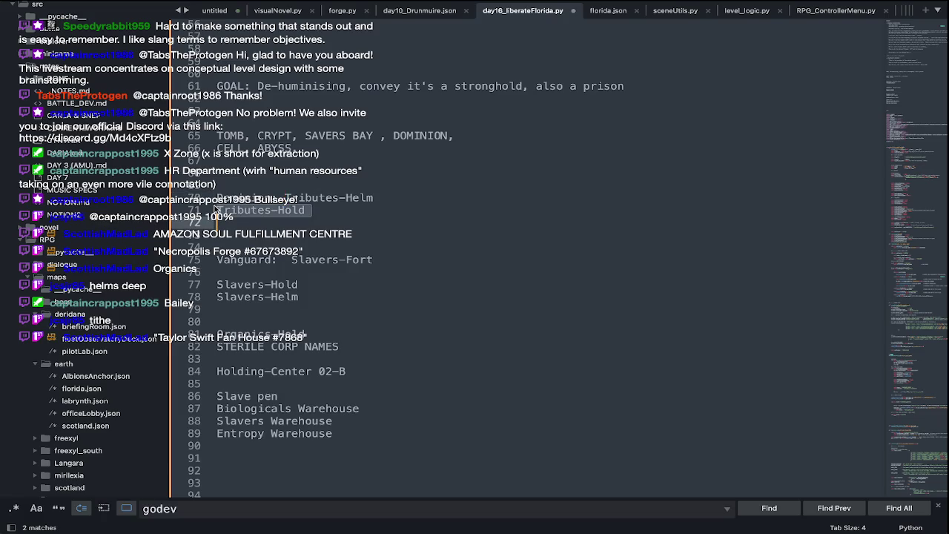
key("ctrl+x")
left_click(375, 197)
type(",")
key("ctrl+v")
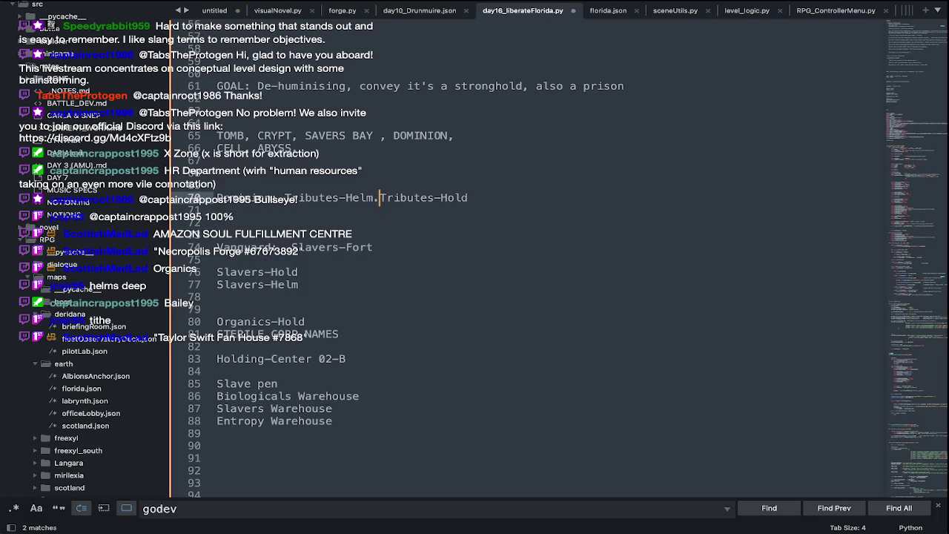
key("End")
key("Delete")
key("Delete")
key("Delete")
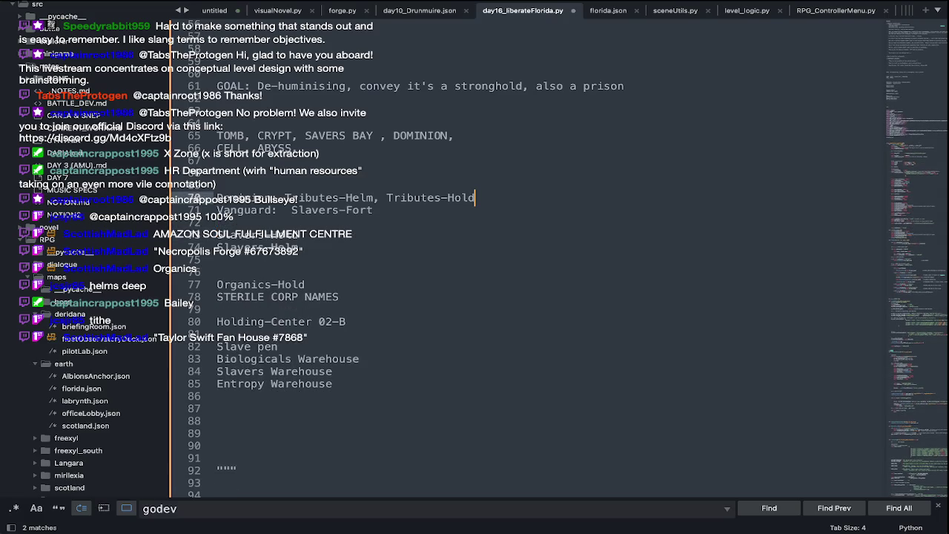
key("Down")
key("Down")
key("Return")
key("Return")
key("Return")
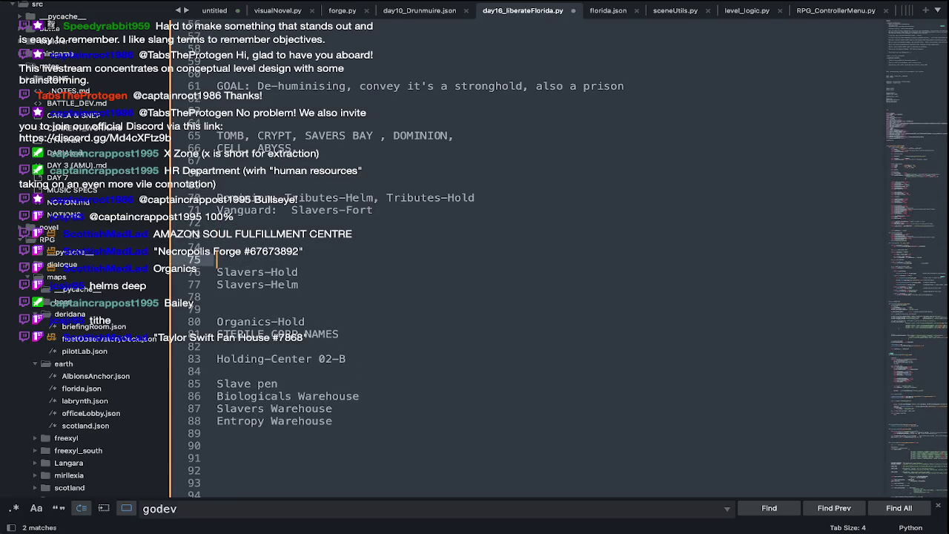
left_click(288, 210)
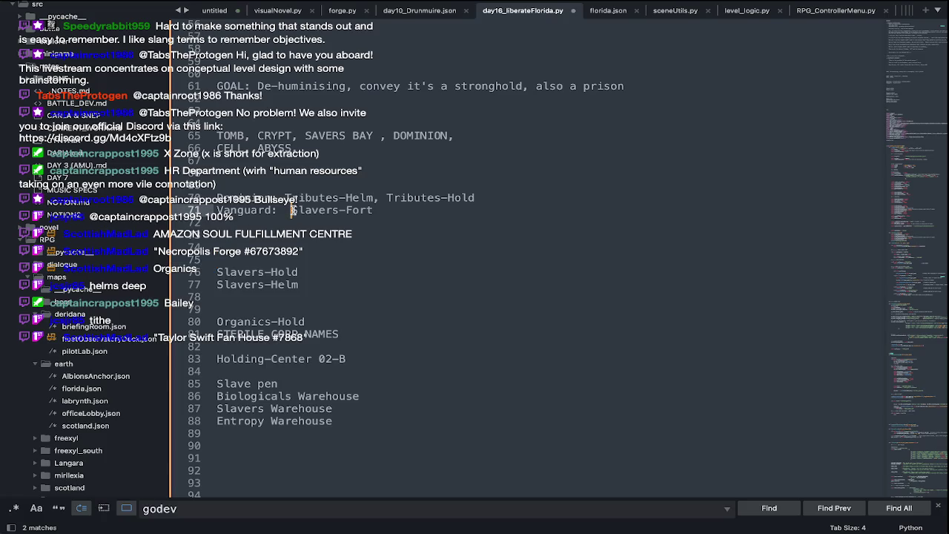
left_click(483, 200)
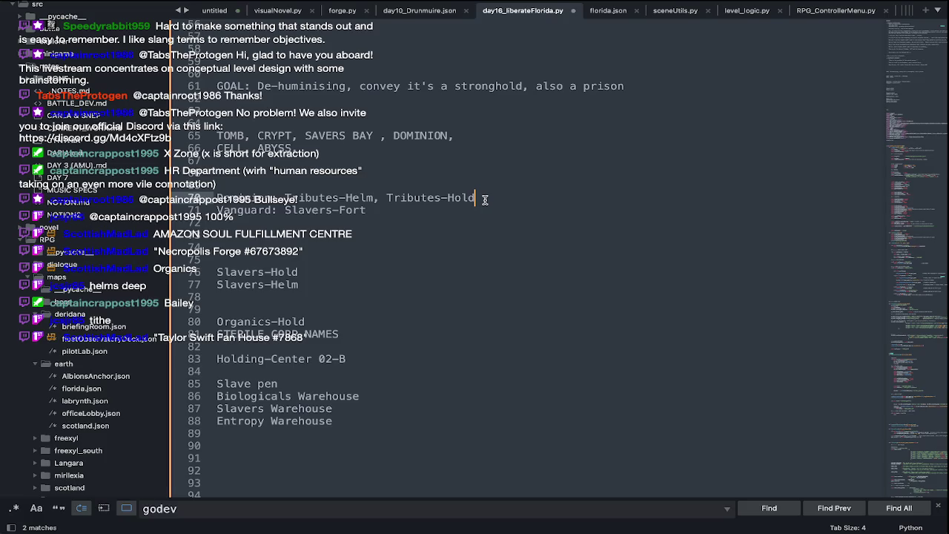
key("super+Tab")
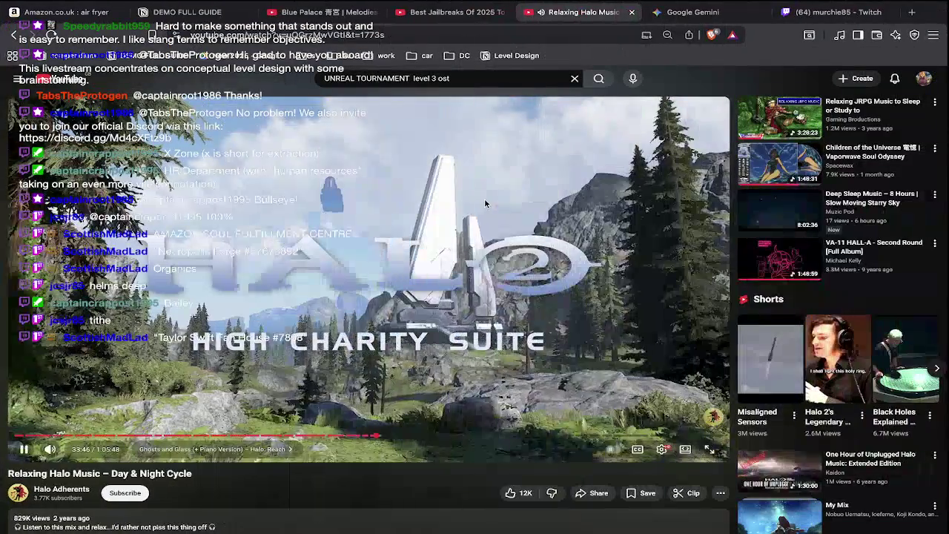
Check Streamlabs, zoom over PLAN.ase labels like Field Generator A, then bring up Finder's Desktop
key("super+Tab")
key("super+Tab")
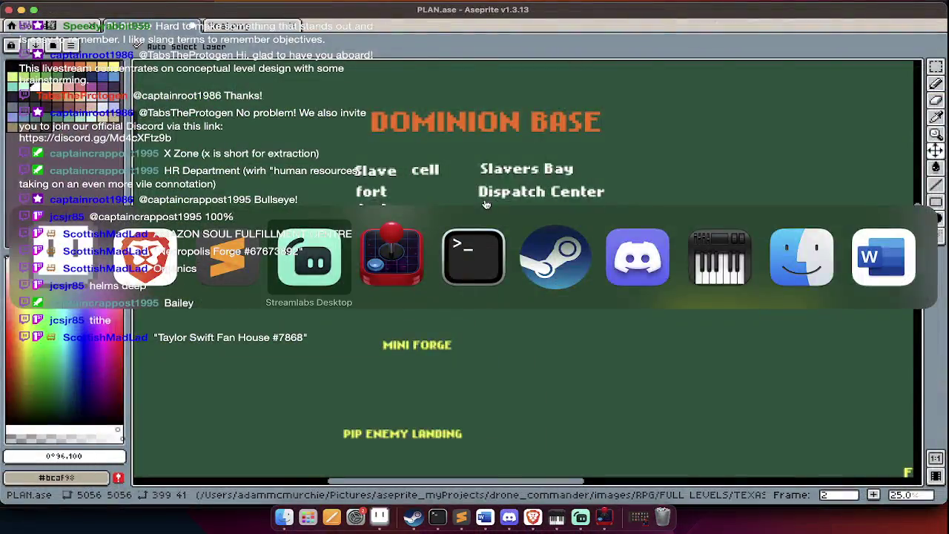
key("Tab")
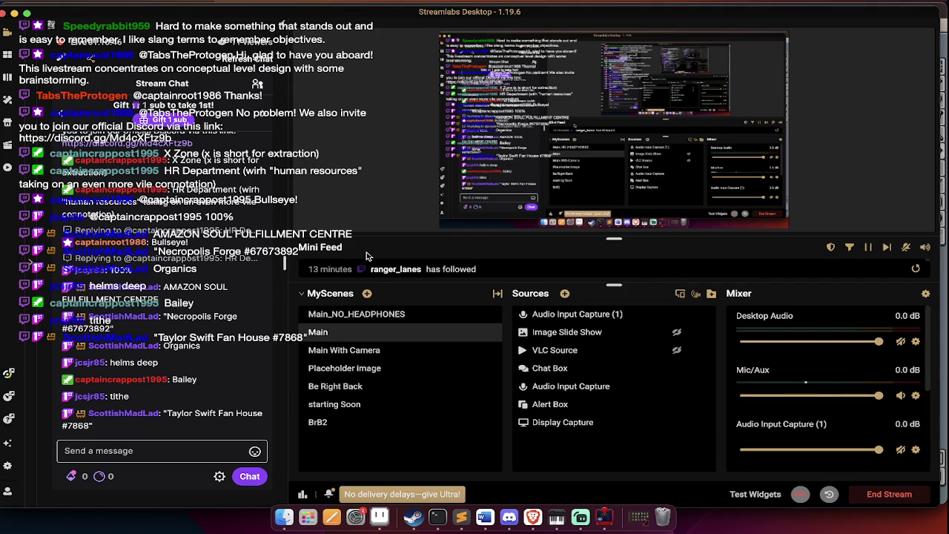
key("super+Tab")
key("super+Tab")
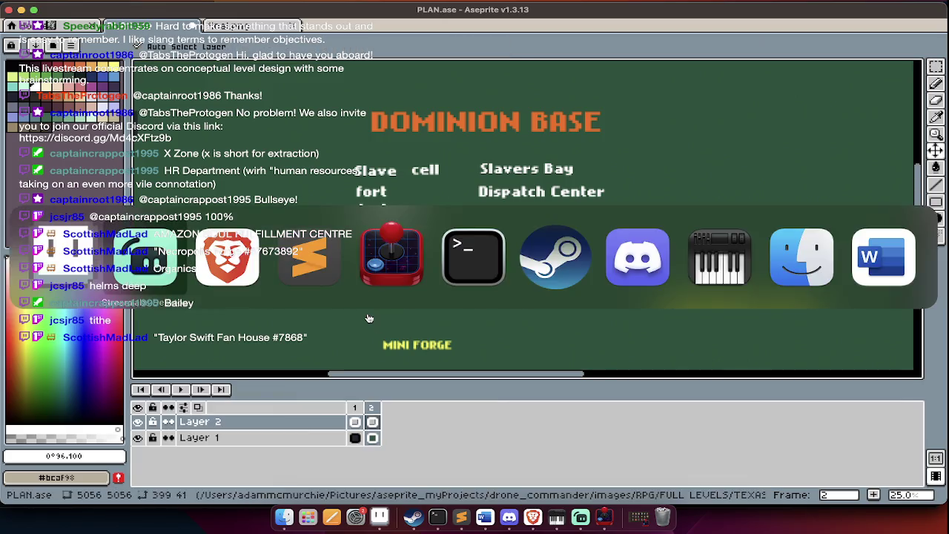
key("super+Tab")
key("super+Tab")
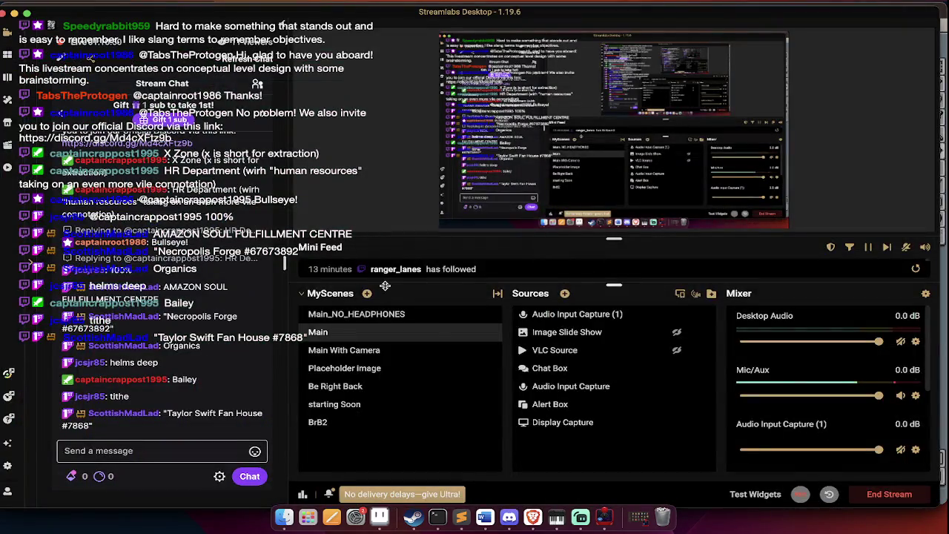
key("super+Tab")
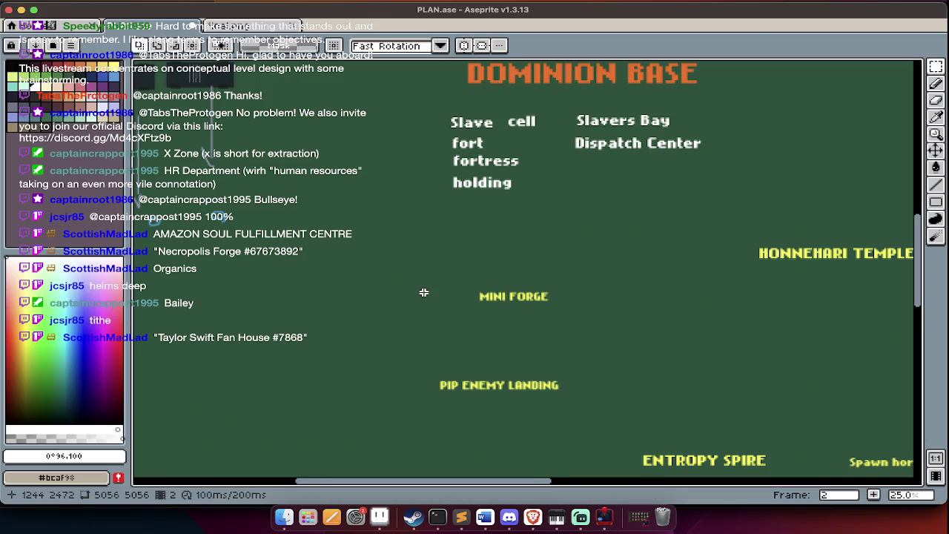
scroll(423, 292, "down", 5)
scroll(423, 292, "down", 2)
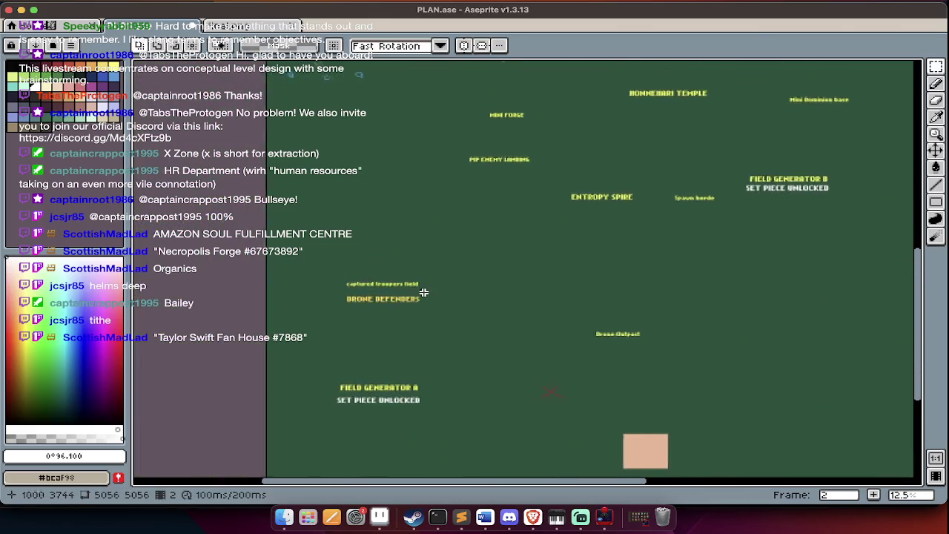
scroll(487, 430, "up", 2)
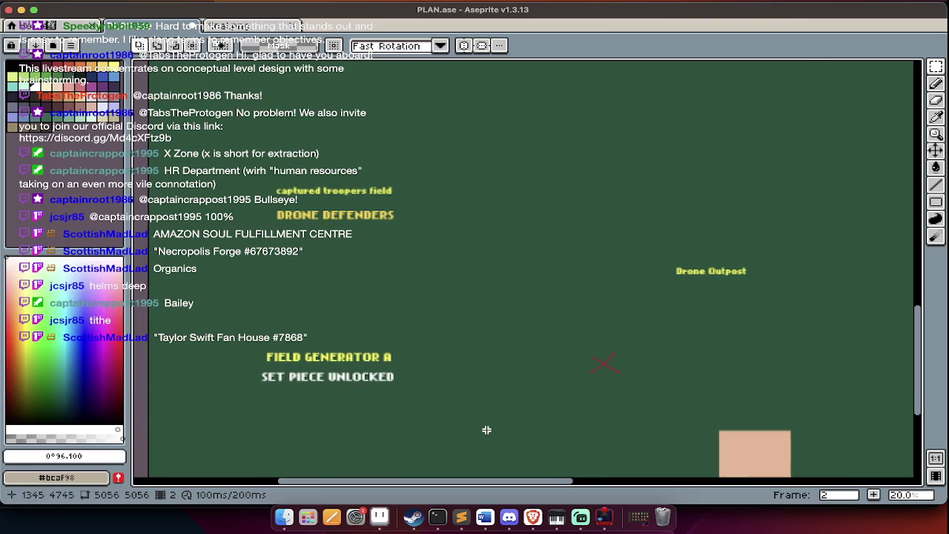
key("super+Tab")
key("super+Tab")
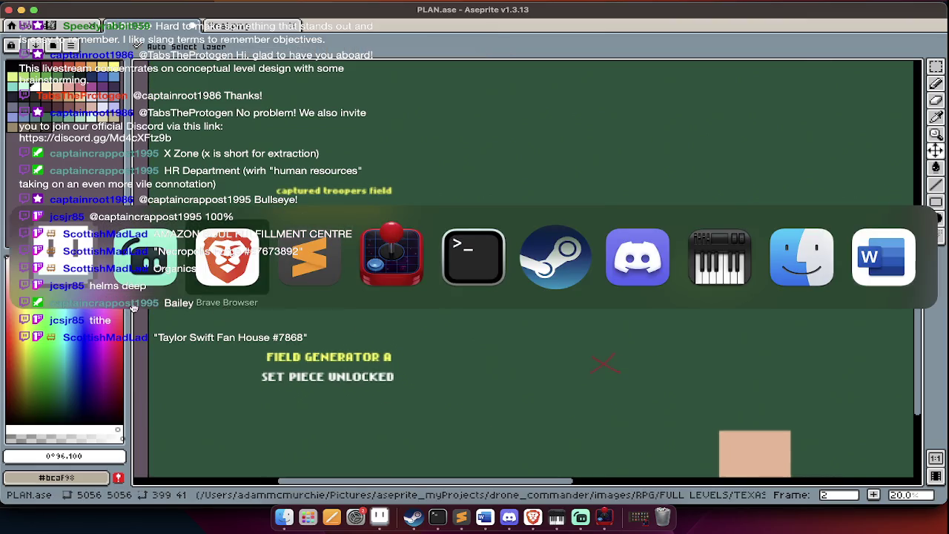
left_click(815, 283)
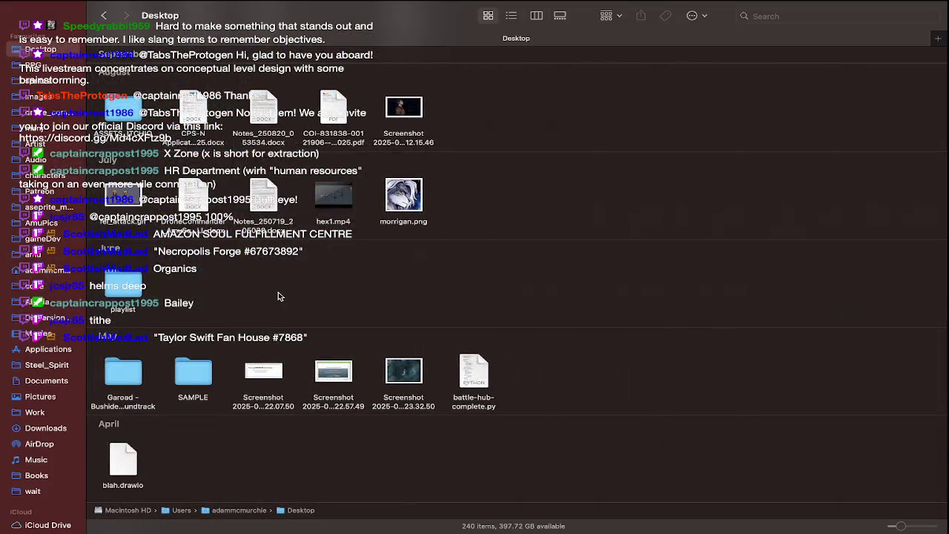
Navigate from the RPG folder through CHARACTERS and _ENEMY into the EVILDRONE_ folder
left_click(65, 65)
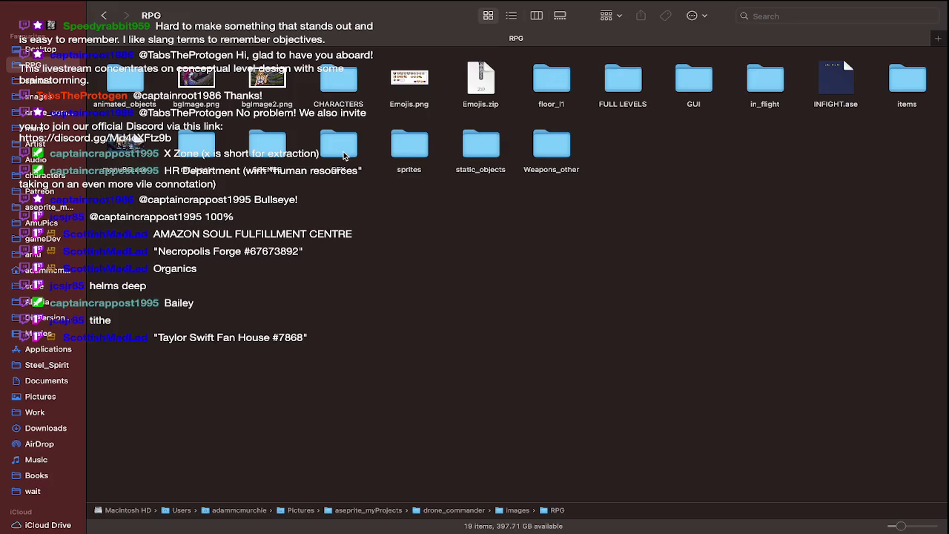
double_click(318, 74)
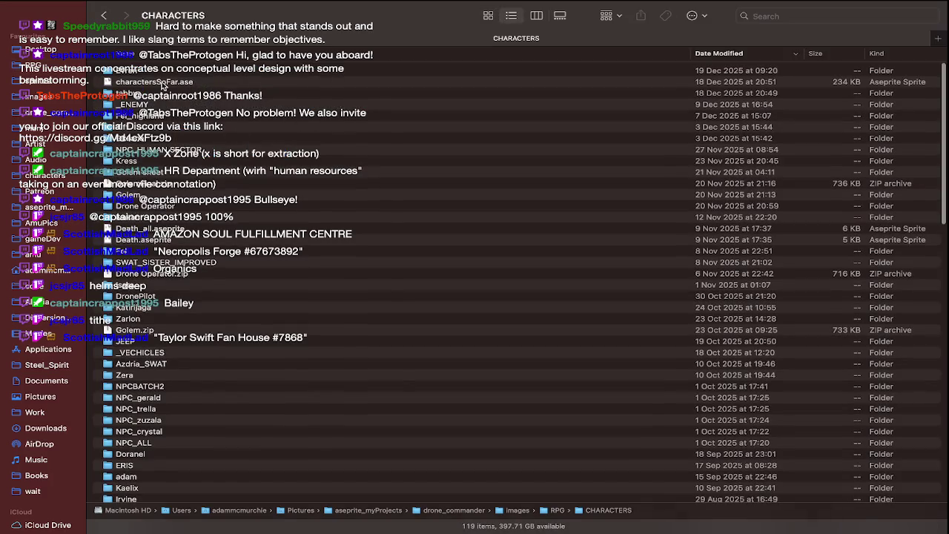
left_click(166, 104)
double_click(167, 104)
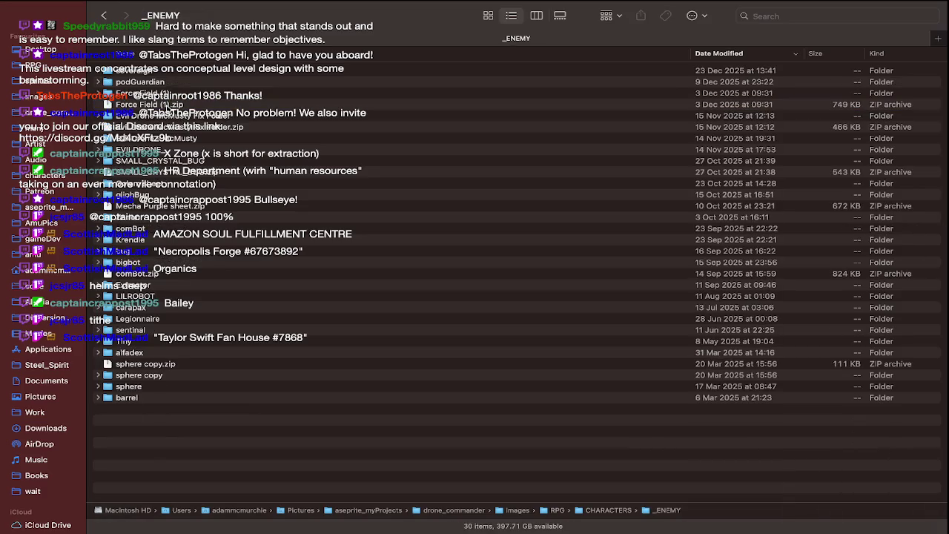
left_click(172, 83)
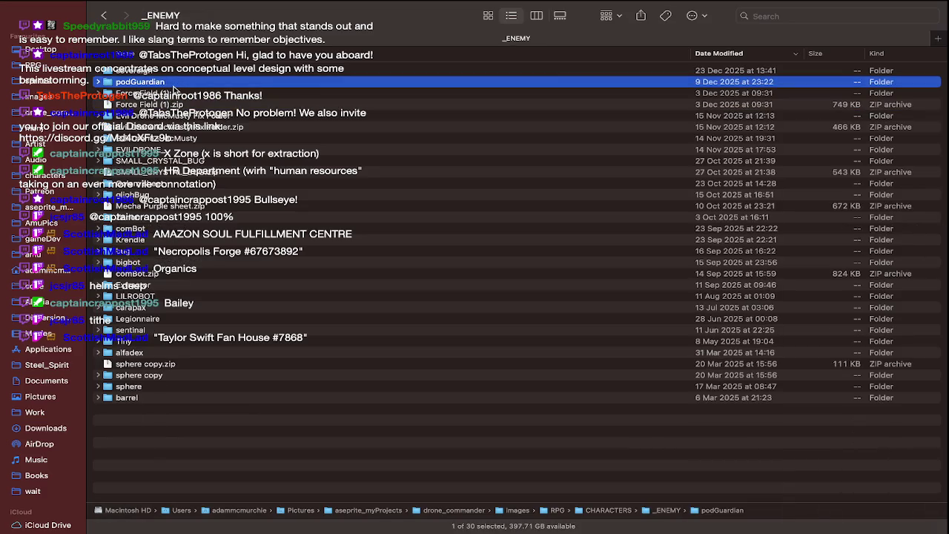
double_click(176, 148)
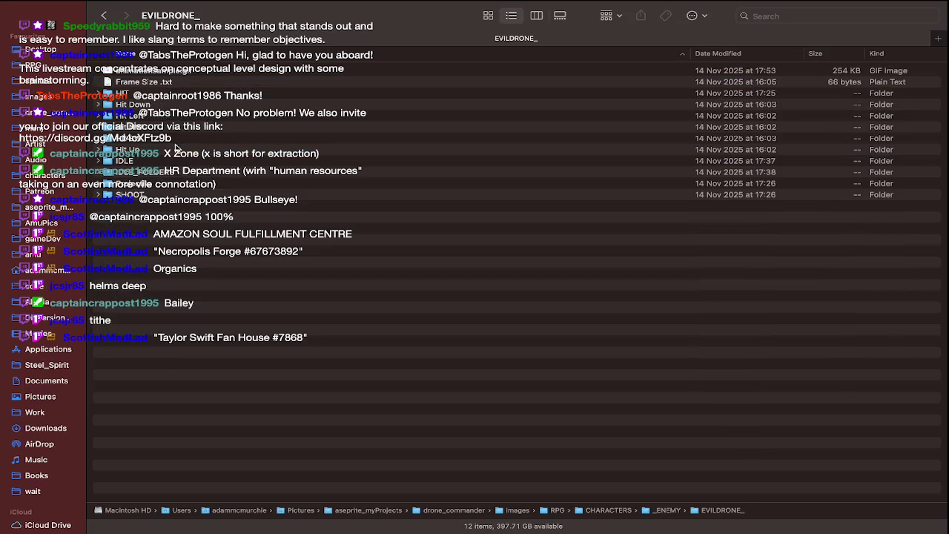
Go back to _ENEMY and open the Evil Drone McMusty Fix Folder's HURT folder
key("super+Up")
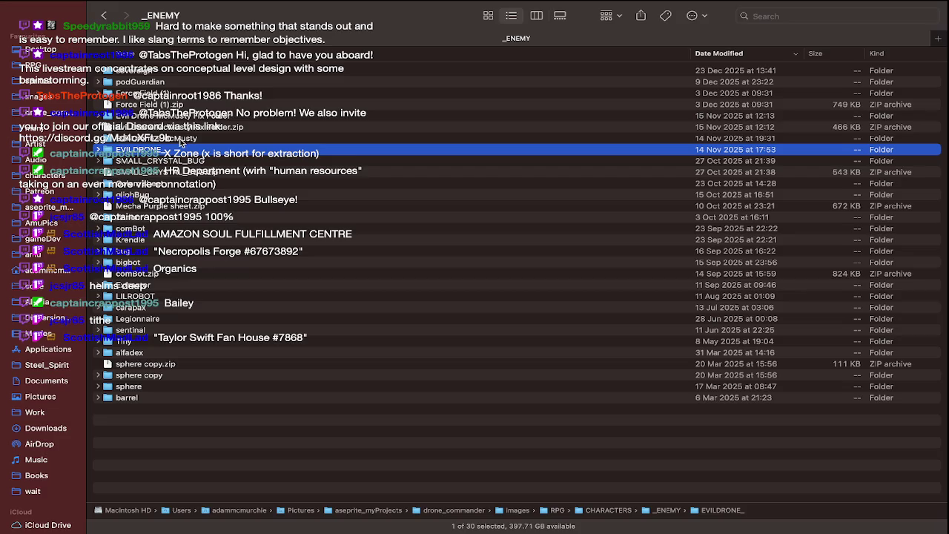
left_click(180, 140)
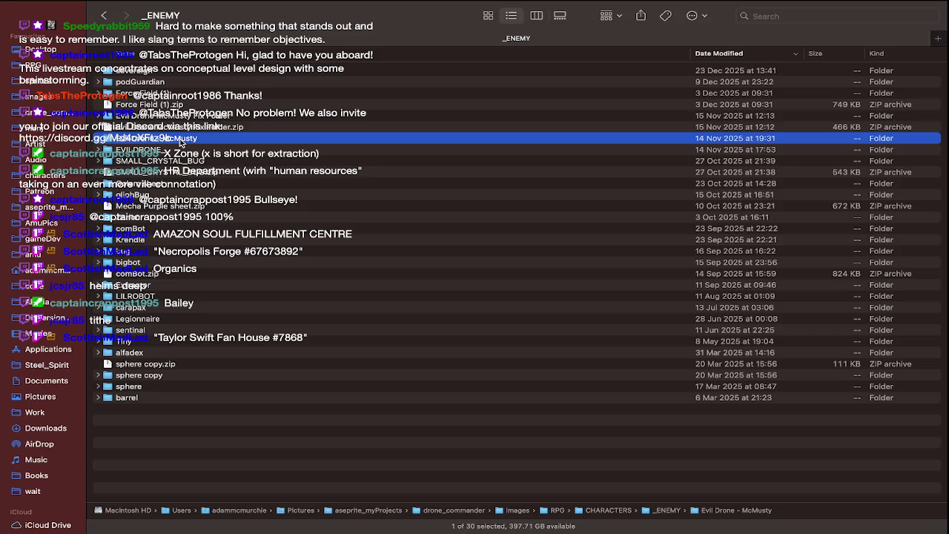
left_click(181, 117)
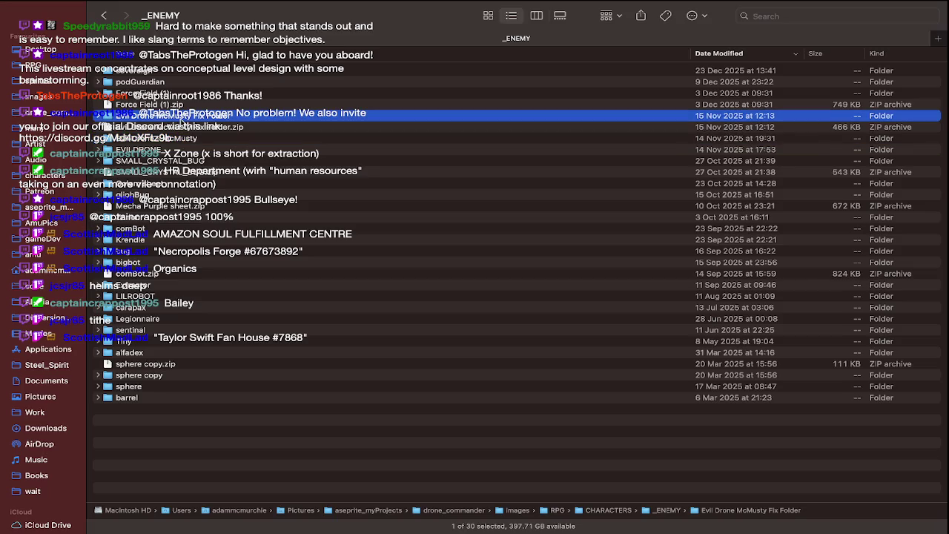
double_click(180, 117)
left_click(161, 81)
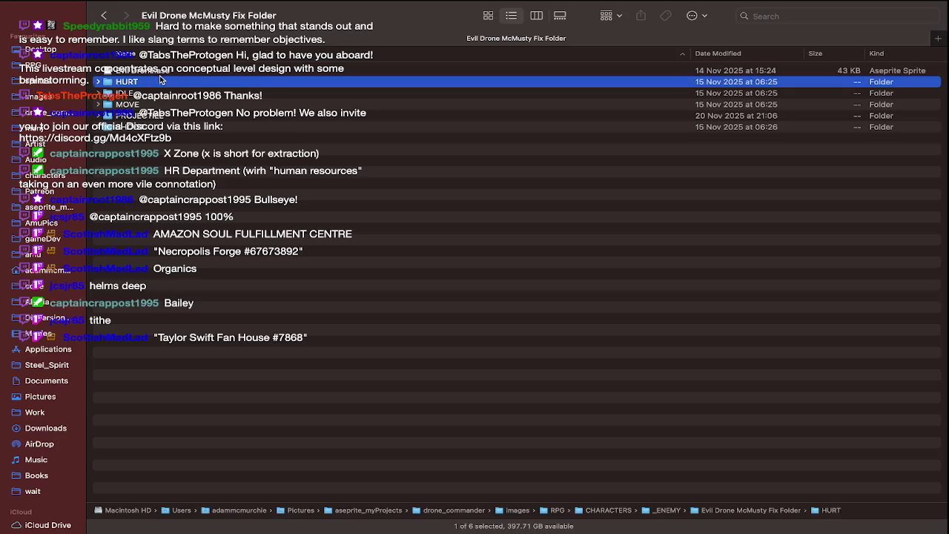
double_click(163, 83)
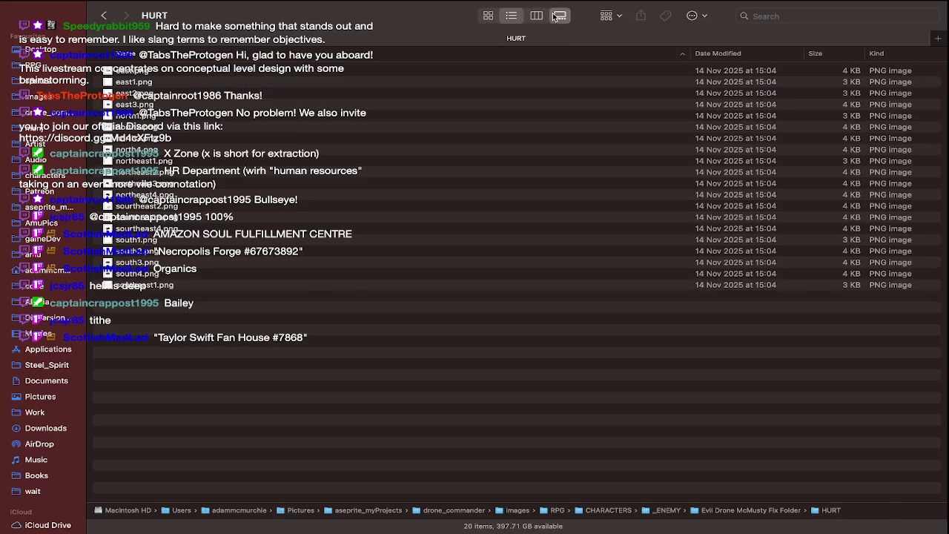
Preview the HURT sprites in gallery view, then return to the fix folder in icon view
left_click(556, 16)
key("Right")
key("Right")
key("Right")
key("Right")
key("Right")
key("Right")
key("Right")
key("Right")
key("super+Up")
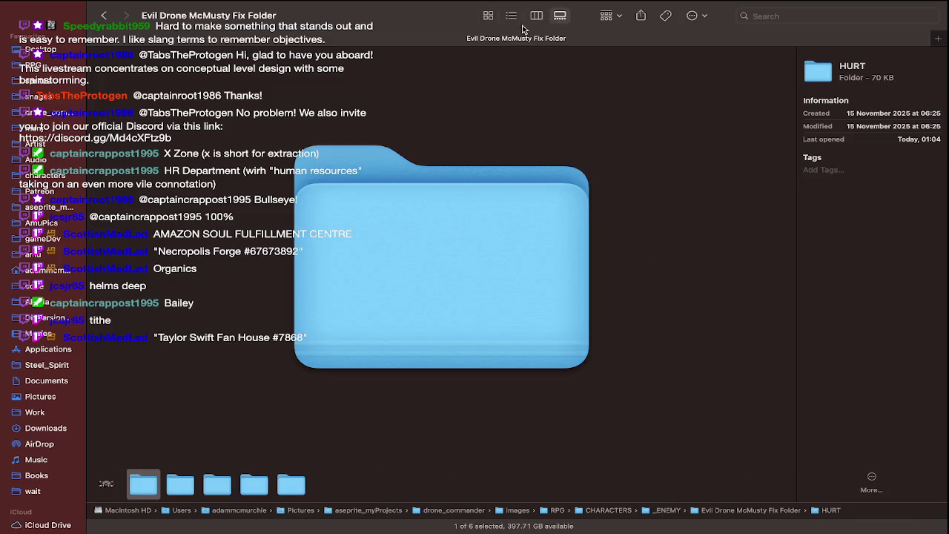
left_click(488, 16)
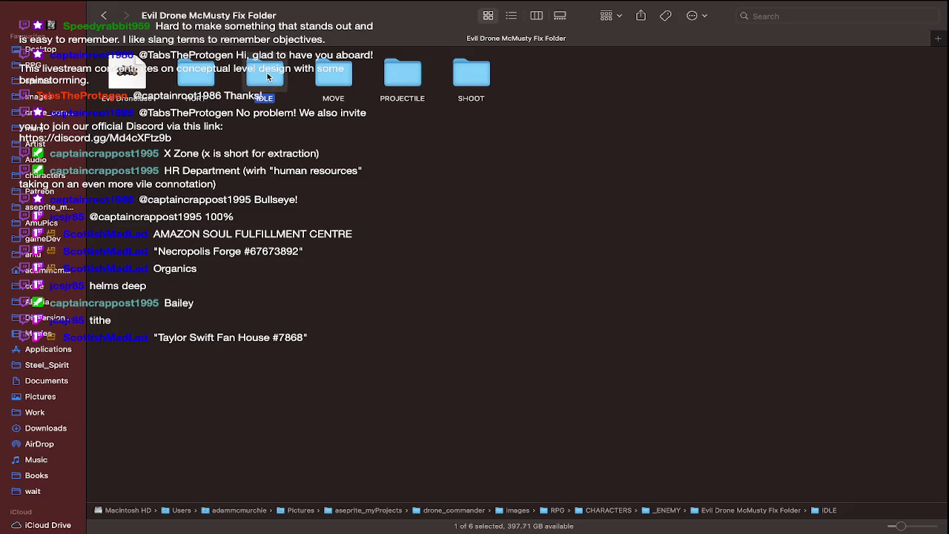
Browse the IDLE sprites in gallery and list views up to northwest3.png, then return
double_click(270, 77)
left_click(545, 15)
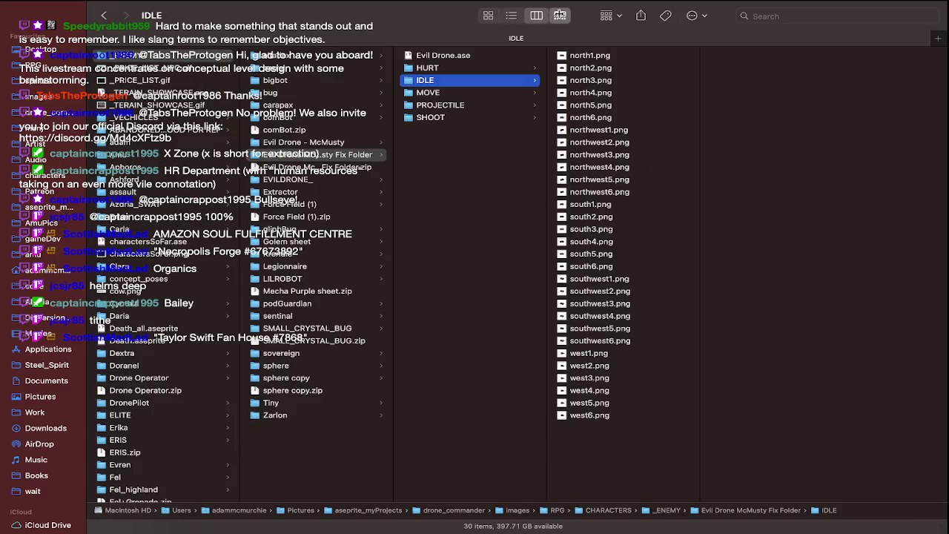
left_click(512, 14)
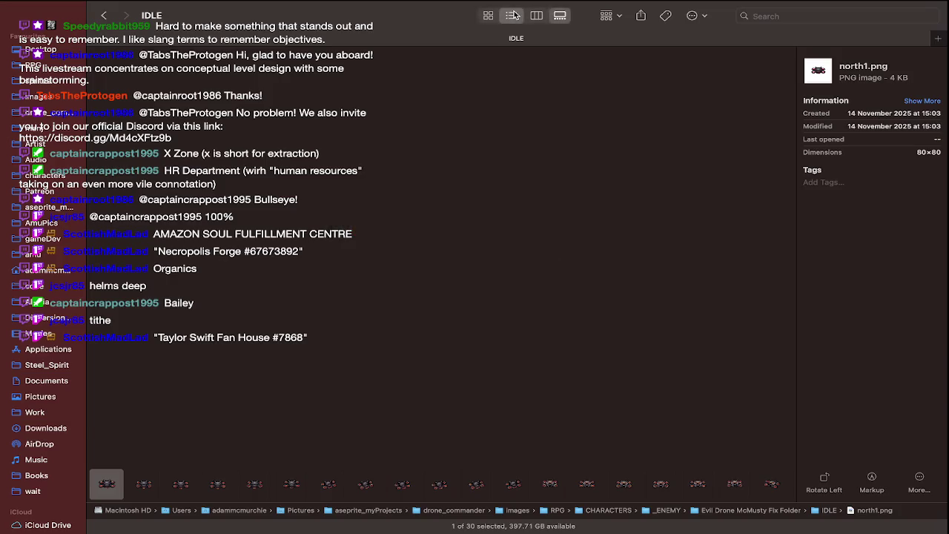
left_click(559, 14)
key("Right")
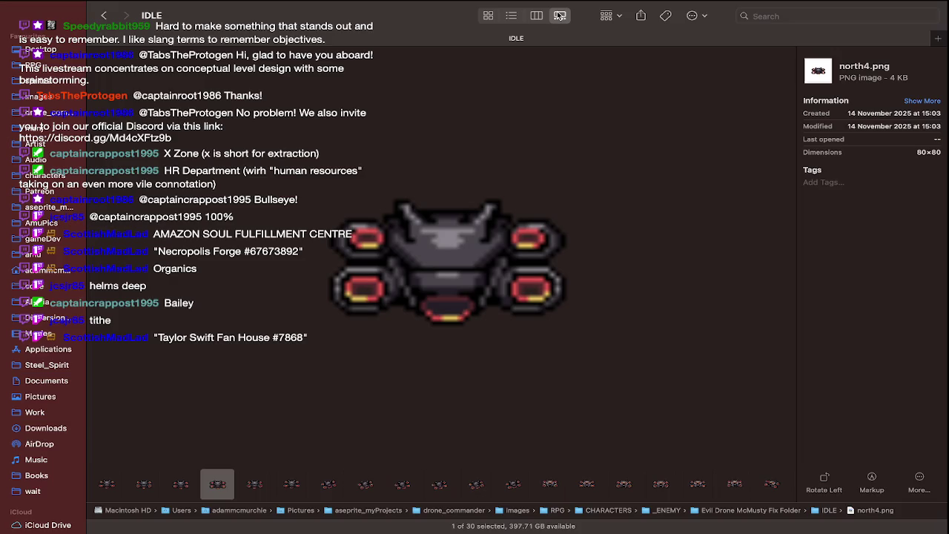
key("Right")
key("Right")
key("Right")
key("Right")
key("Right")
key("super+Up")
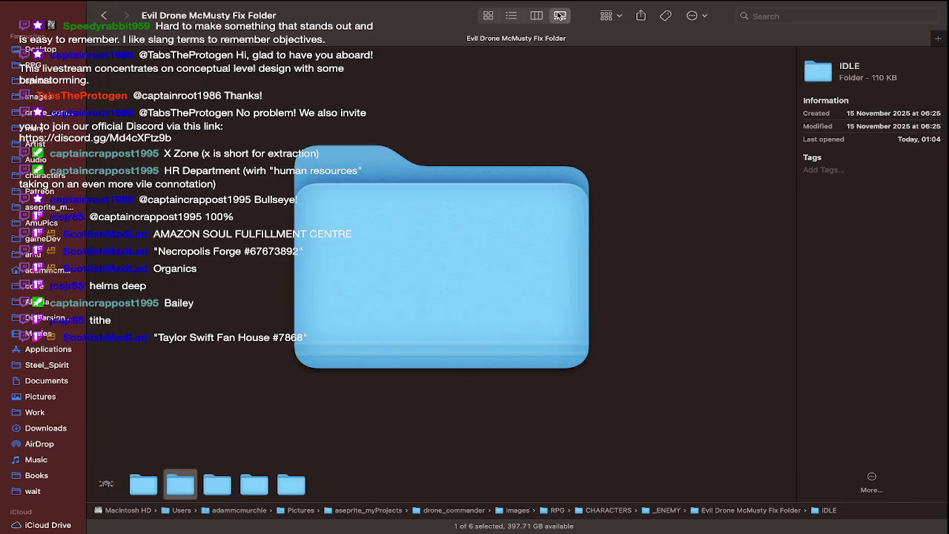
left_click(488, 15)
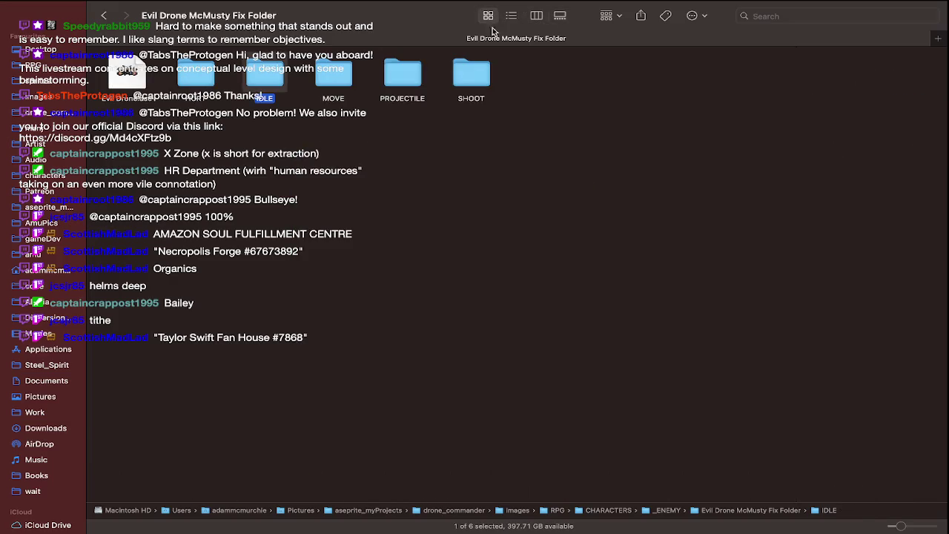
Preview IDLE's south1.png and neighbouring sprites large, then return to the fix folder
double_click(280, 71)
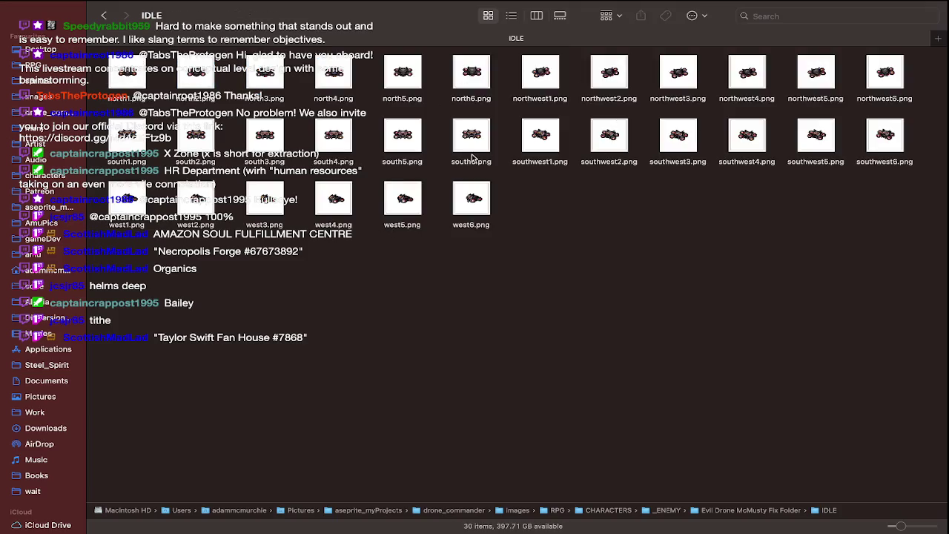
left_click(130, 143)
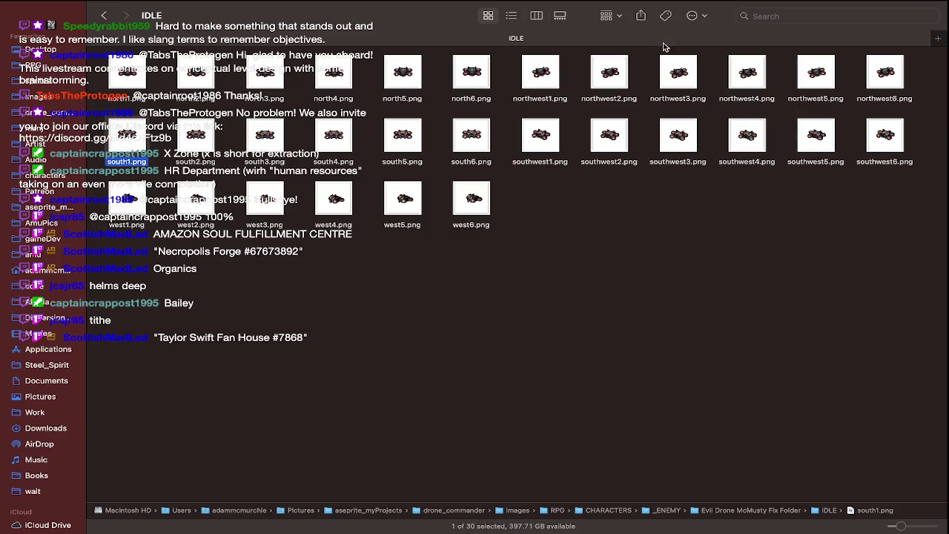
left_click(560, 16)
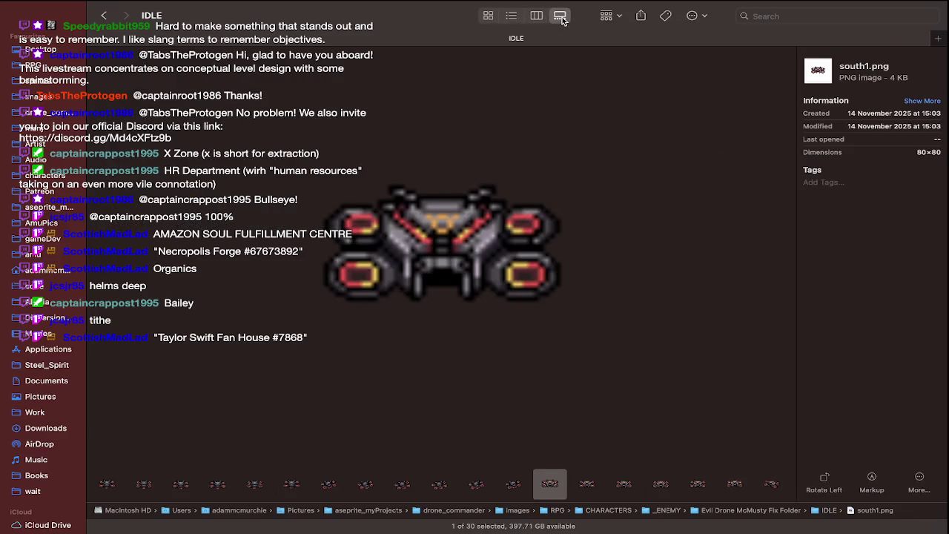
key("Right")
key("Right")
key("Right")
key("Right")
key("Right")
key("Right")
key("Right")
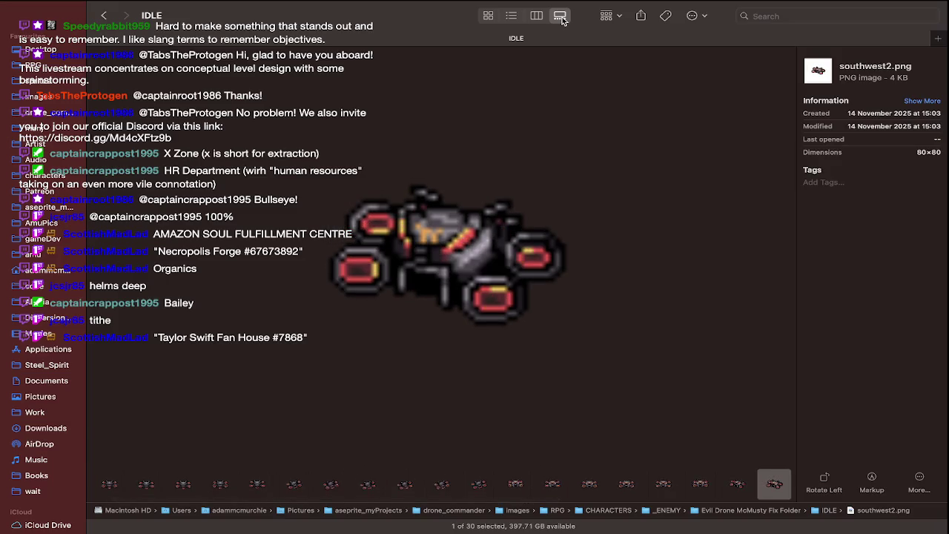
key("Left")
key("Left")
key("Left")
key("Left")
key("Left")
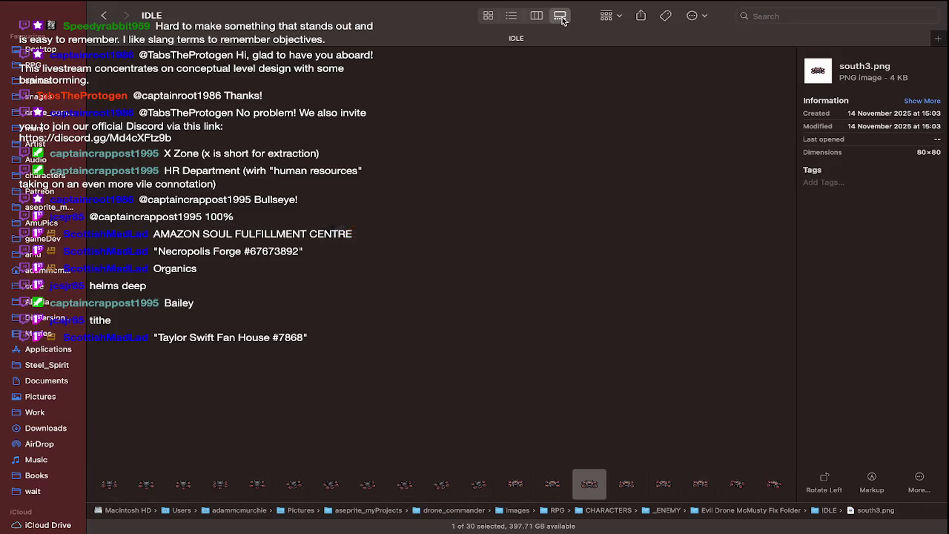
key("super+Up")
left_click(490, 17)
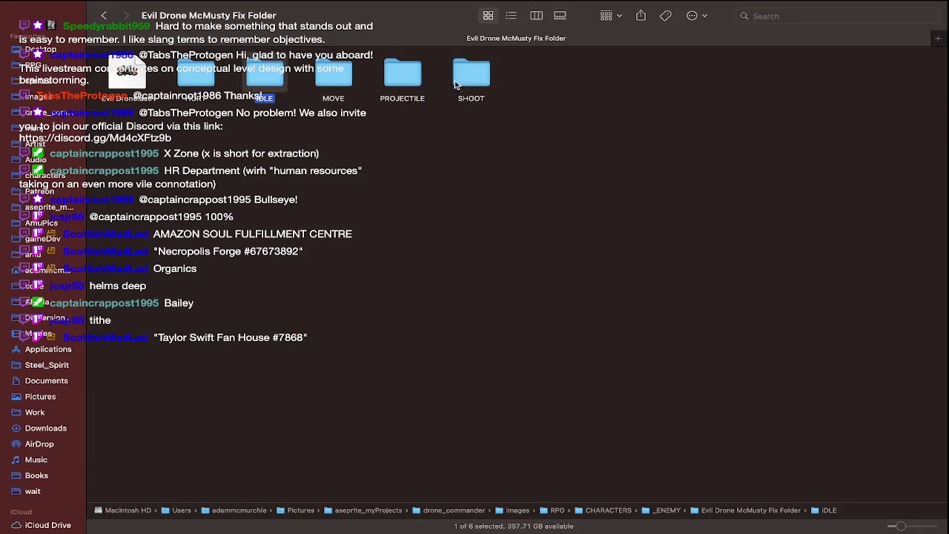
Peek into the PROJECTILE folder's All Frames subfolder and return to the fix folder
double_click(407, 74)
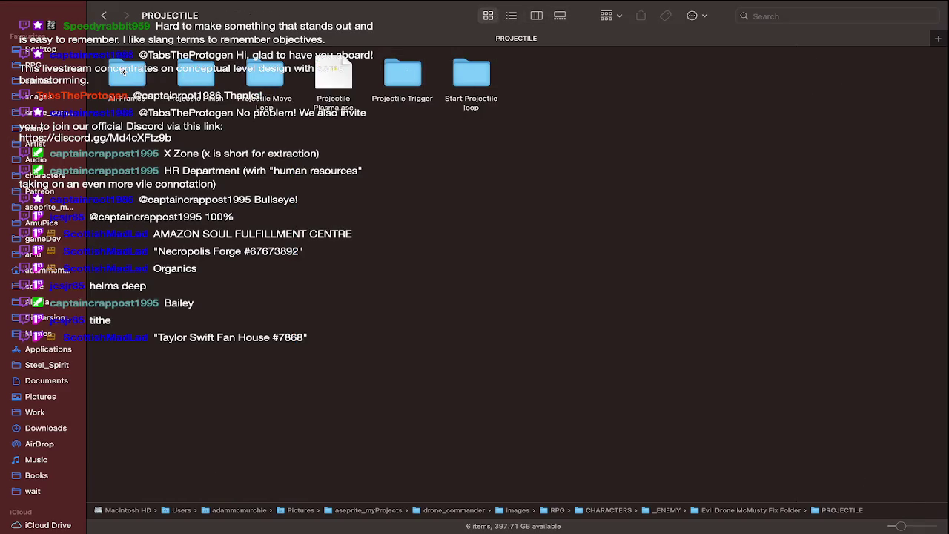
double_click(123, 70)
key("super+Up")
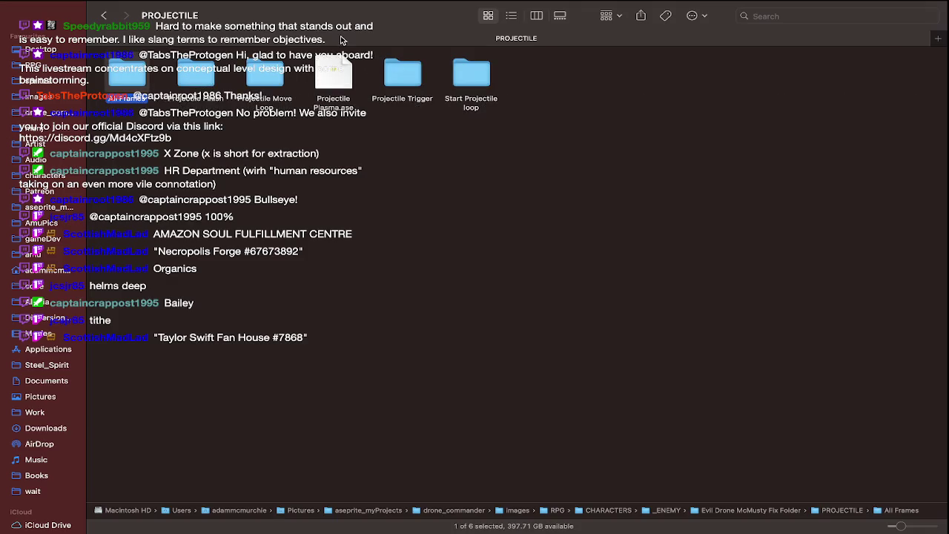
key("super+Up")
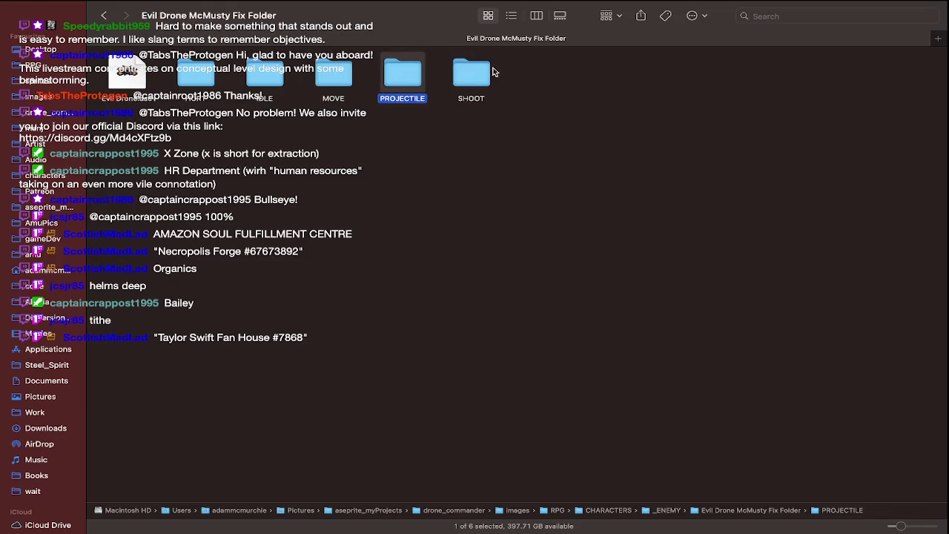
Preview the SHOOT sprites from south1.png to southwest1.png, then return to the fix folder
double_click(481, 71)
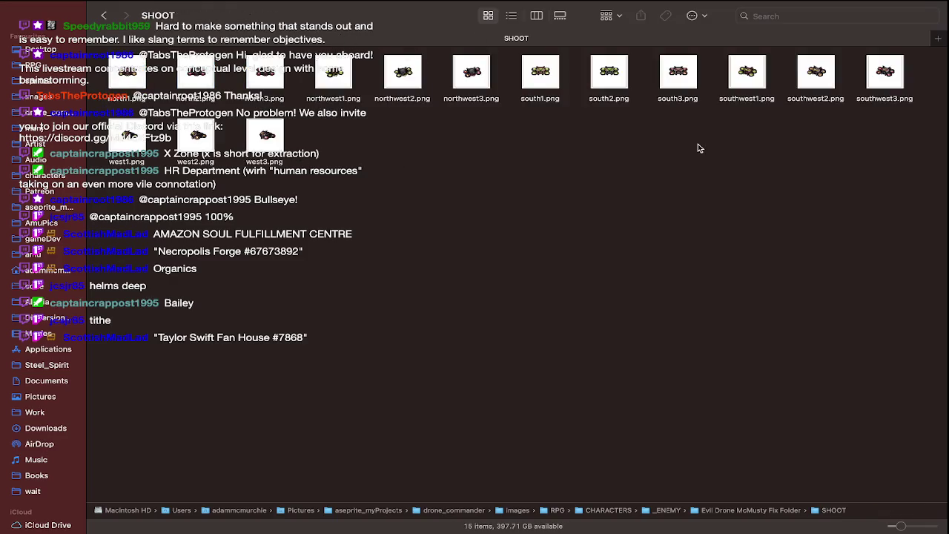
left_click(540, 71)
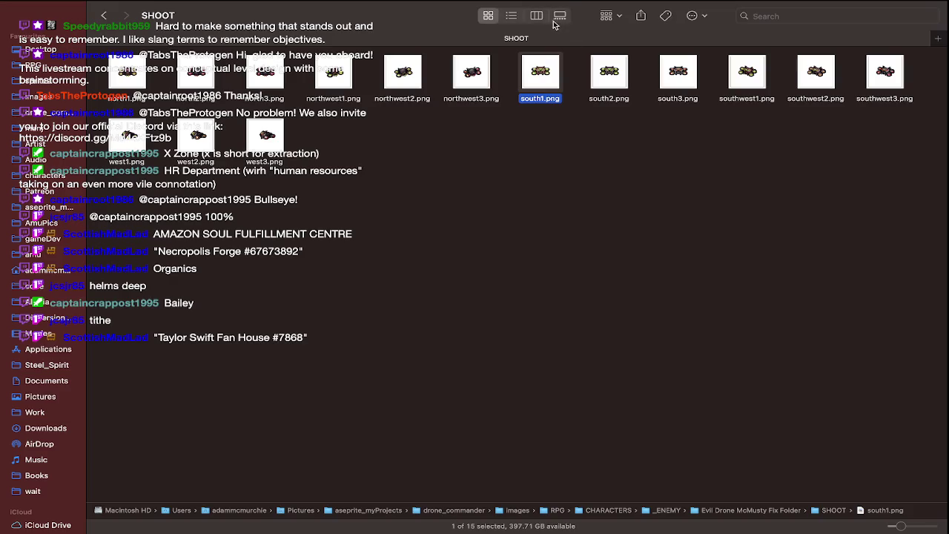
left_click(559, 16)
key("Right")
key("Right")
key("Right")
key("Right")
key("Left")
key("Left")
key("Left")
key("super+Up")
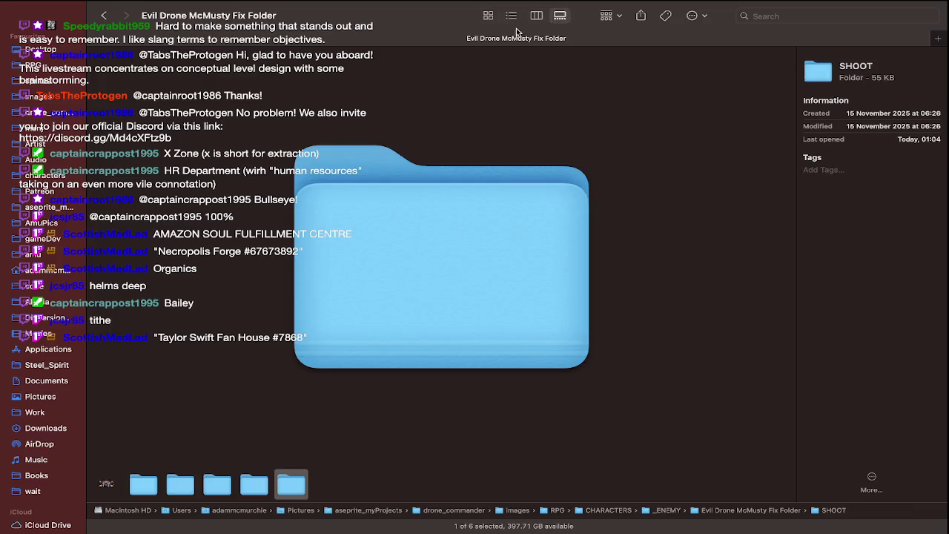
left_click(488, 15)
Open the PROJECTILE folder and launch Projectile Plasma.ase in Aseprite
left_click(392, 93)
double_click(394, 85)
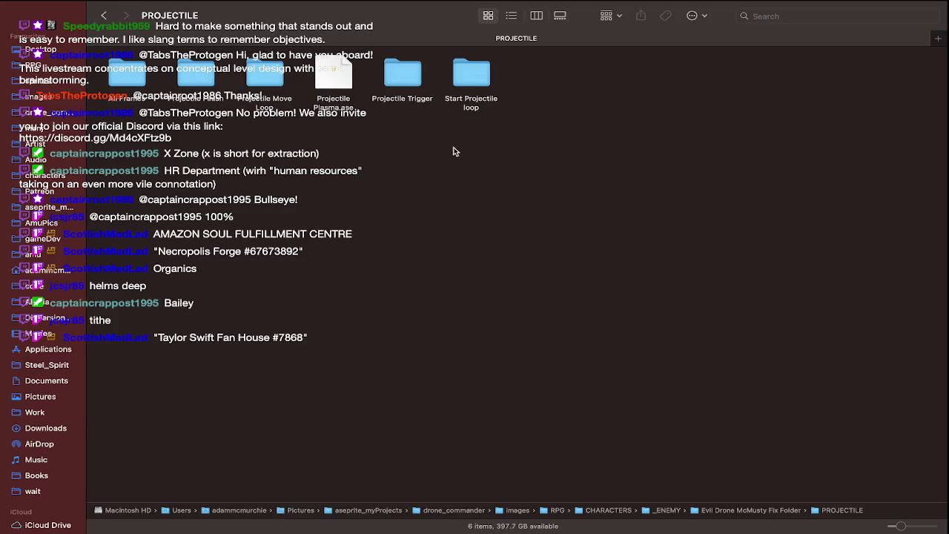
double_click(344, 74)
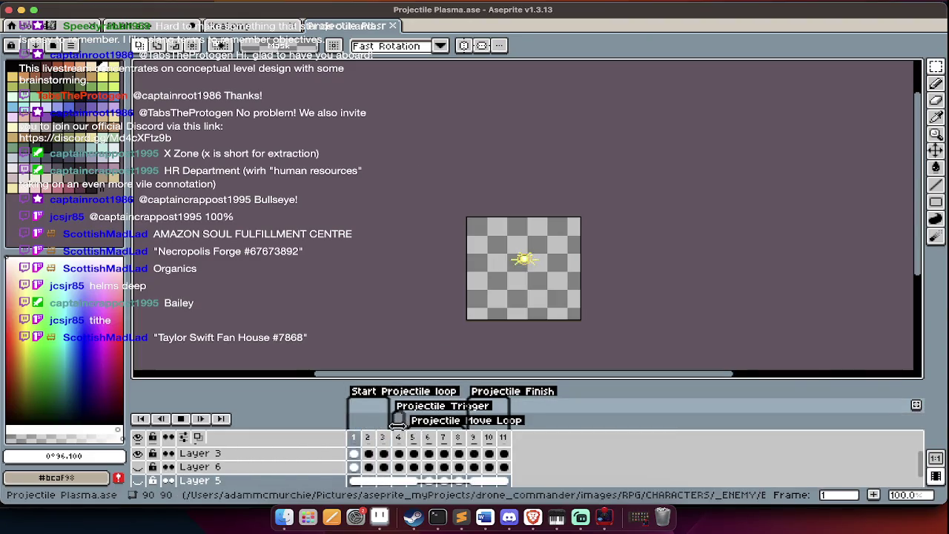
Jump to frame 4, play the yellow plasma animation, then switch back to Finder
left_click(399, 440)
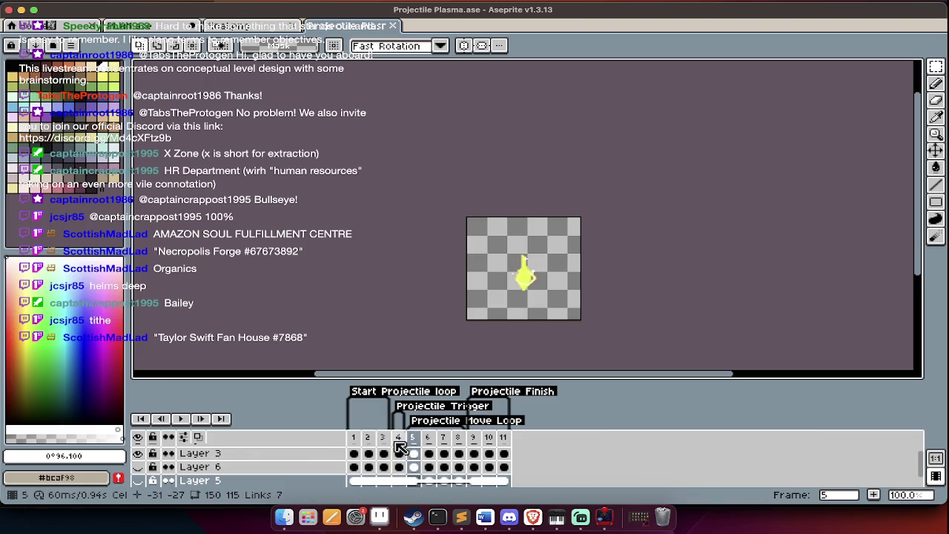
key("Return")
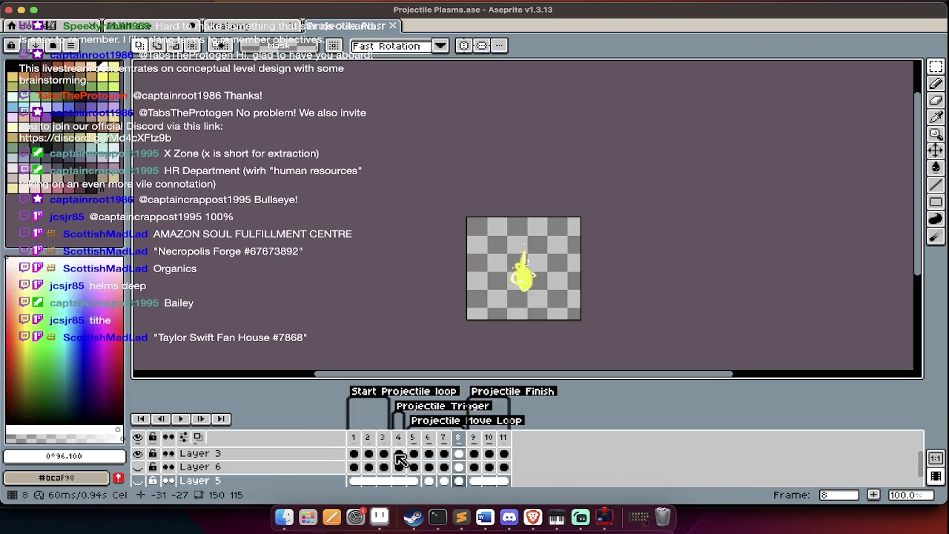
key("ctrl+Tab")
key("ctrl+Right")
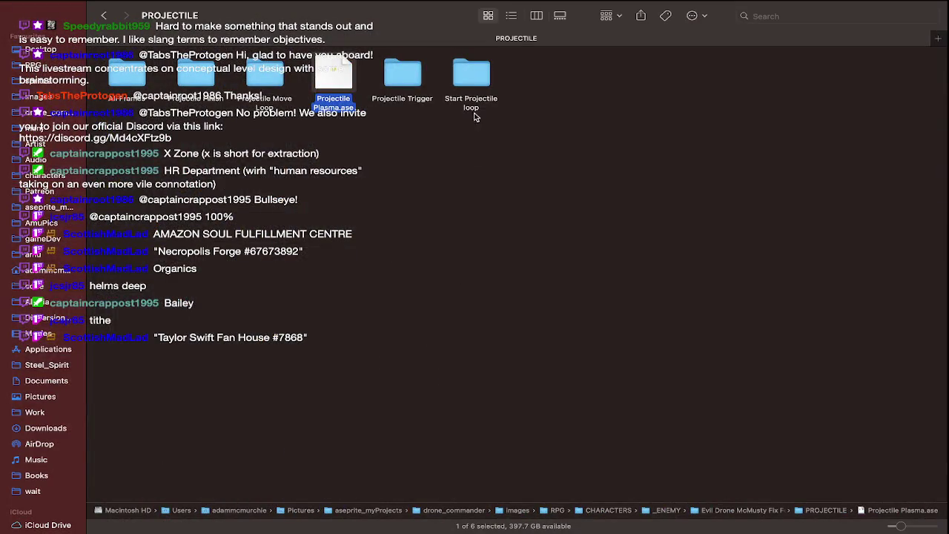
Look inside the Start Projectile loop and Projectile Trigger folders, returning to PROJECTILE
double_click(473, 75)
key("super+Up")
left_click(412, 73)
double_click(412, 73)
key("super+Up")
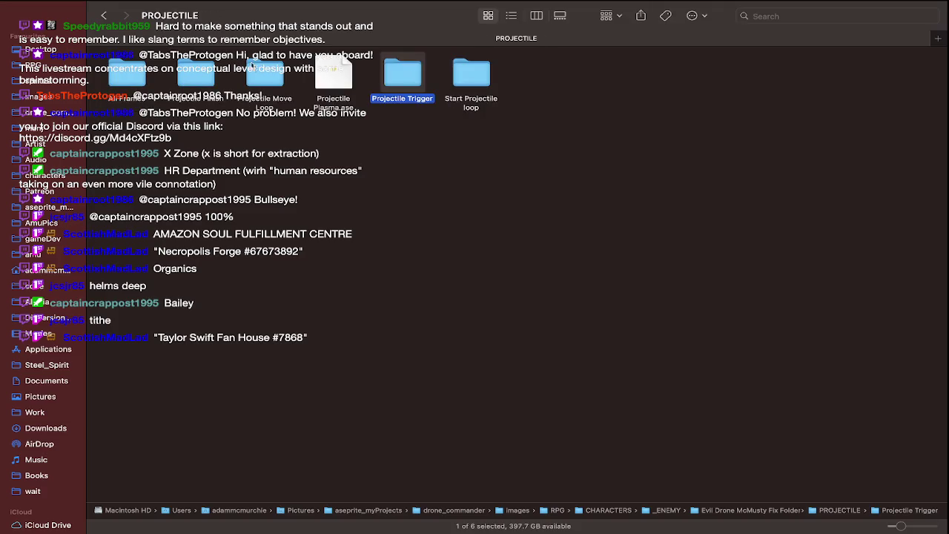
Preview the Projectile Finish frames in gallery view, then return to PROJECTILE in icon view
double_click(209, 77)
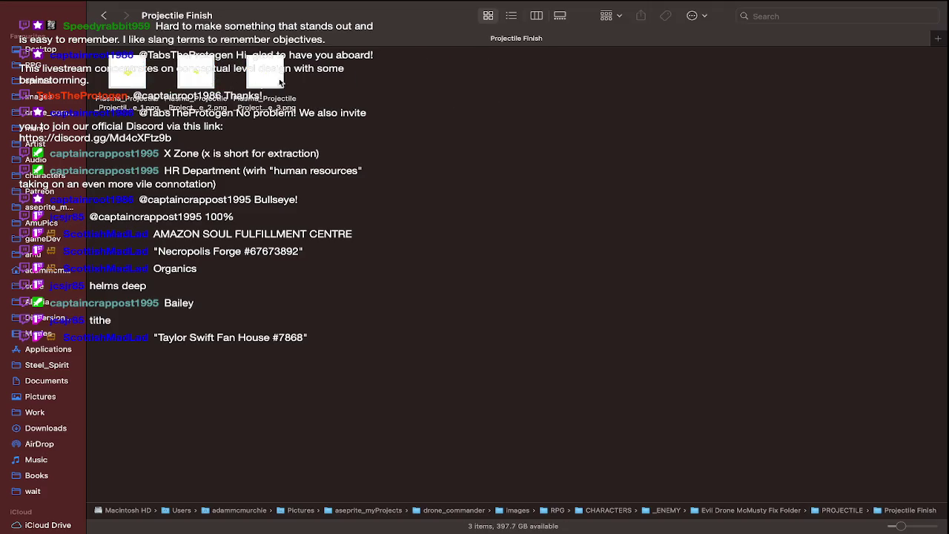
left_click(560, 16)
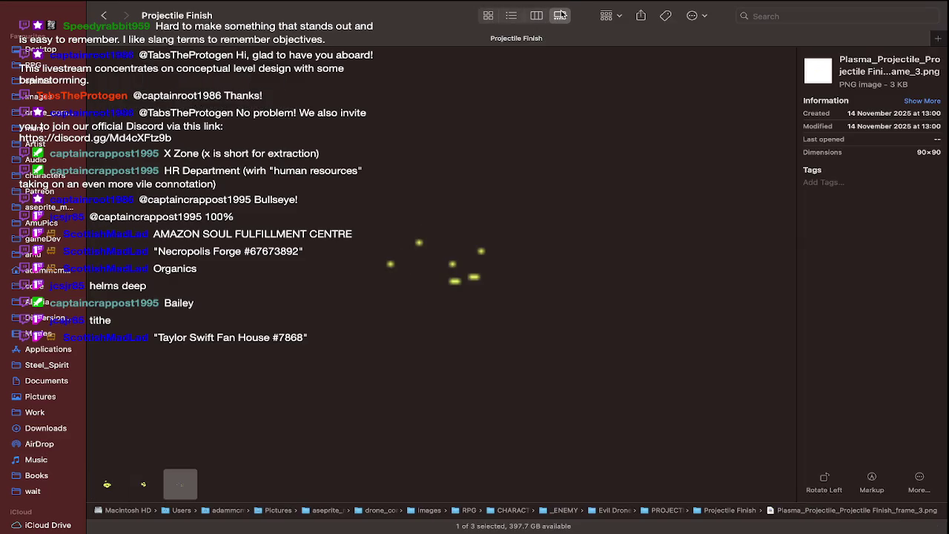
key("Left")
key("Left")
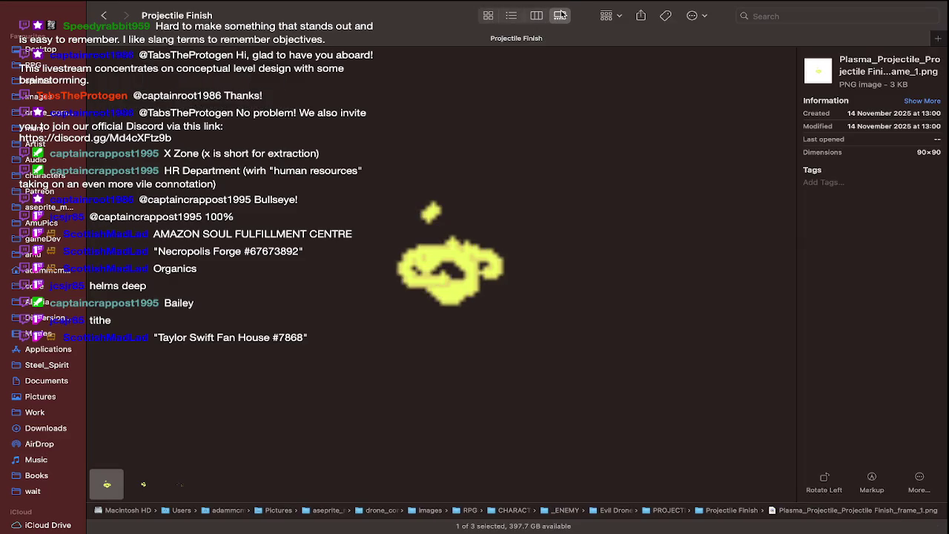
key("super+Up")
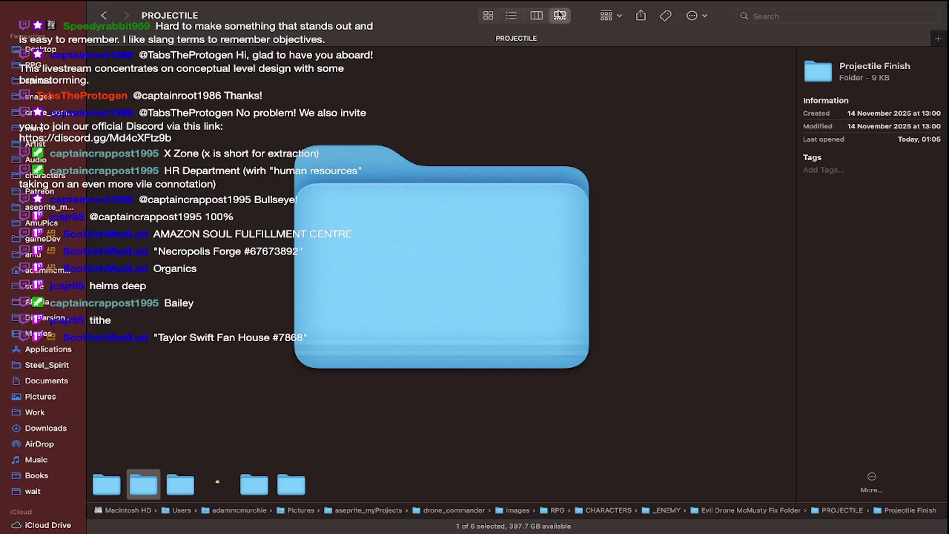
left_click(489, 16)
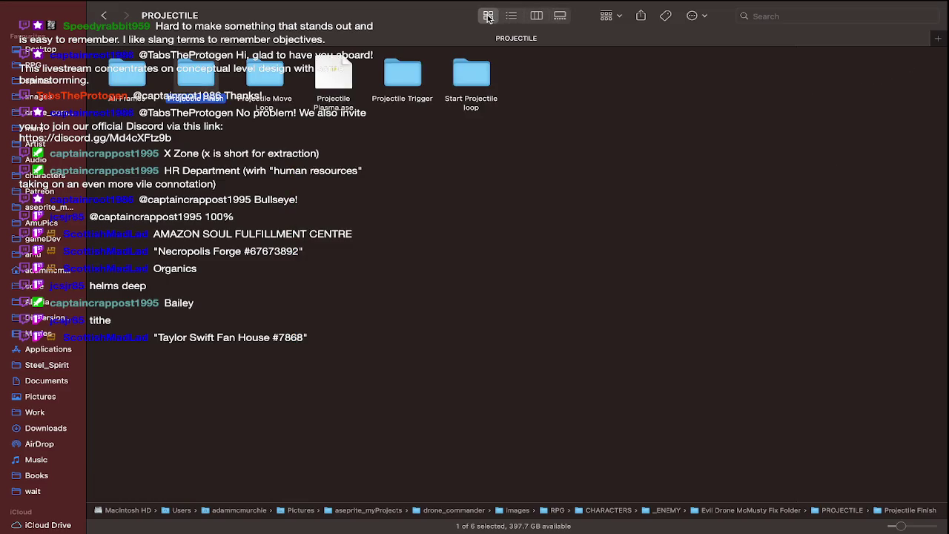
Open the All Frames plasma images, go back to the fix folder, and return to Aseprite
double_click(139, 80)
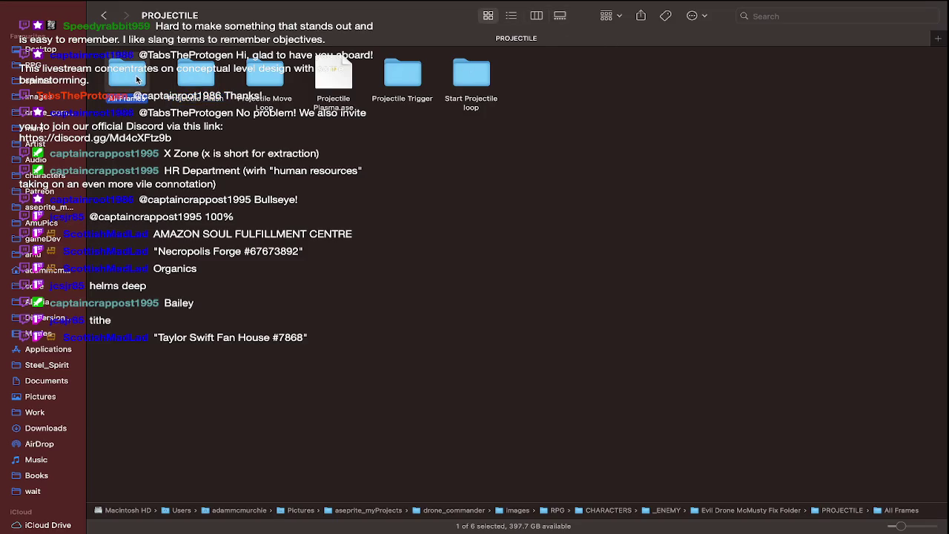
key("Right")
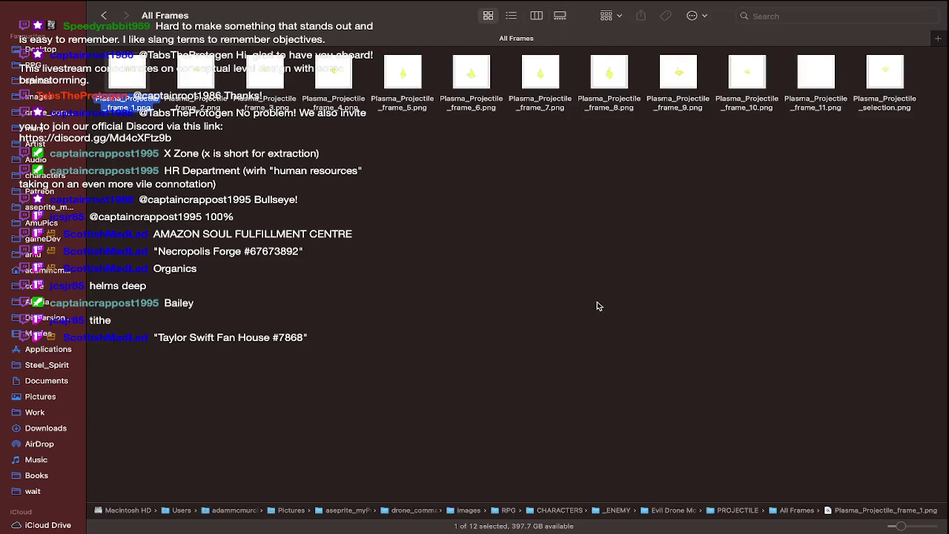
key("super+bracketleft")
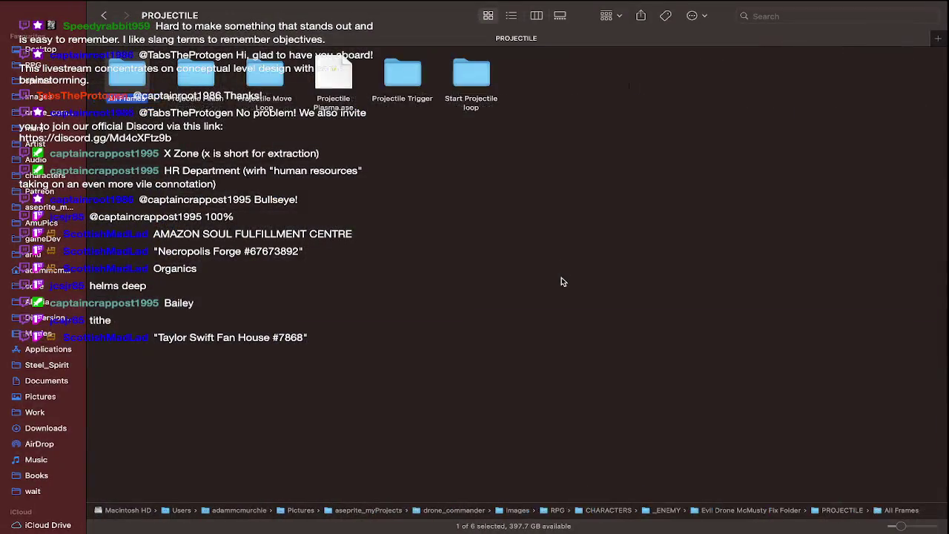
key("super+bracketleft")
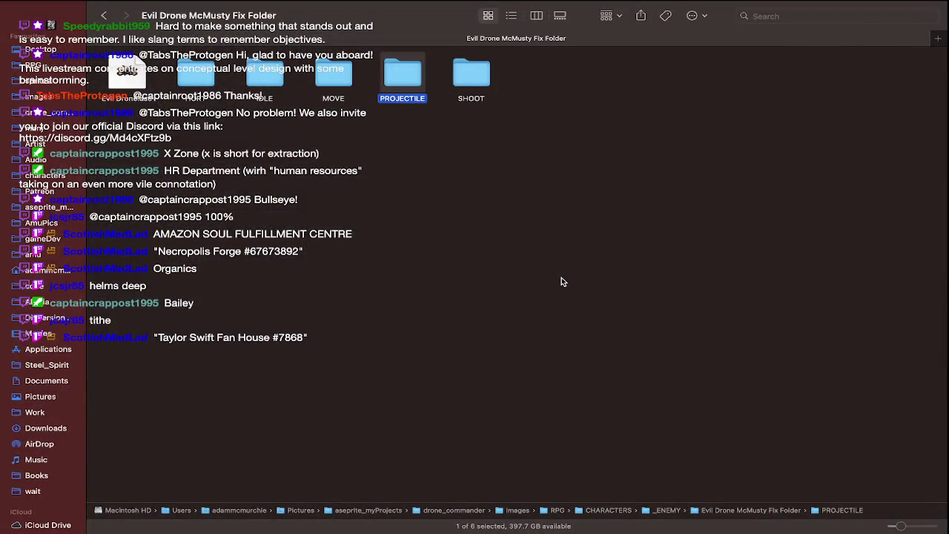
key("super+Tab")
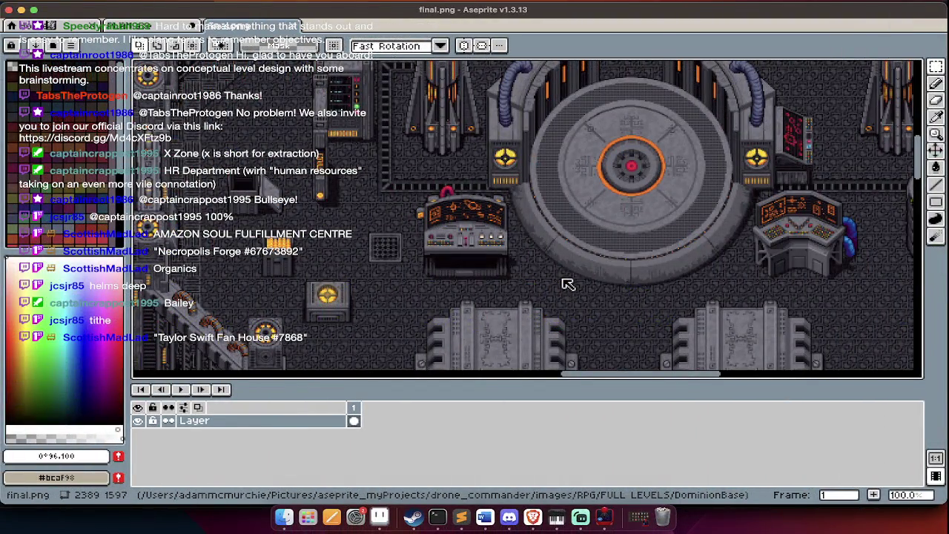
Use the app switcher to move from Aseprite's final.png to Streamlabs Desktop
key("super+Tab")
key("super+Tab")
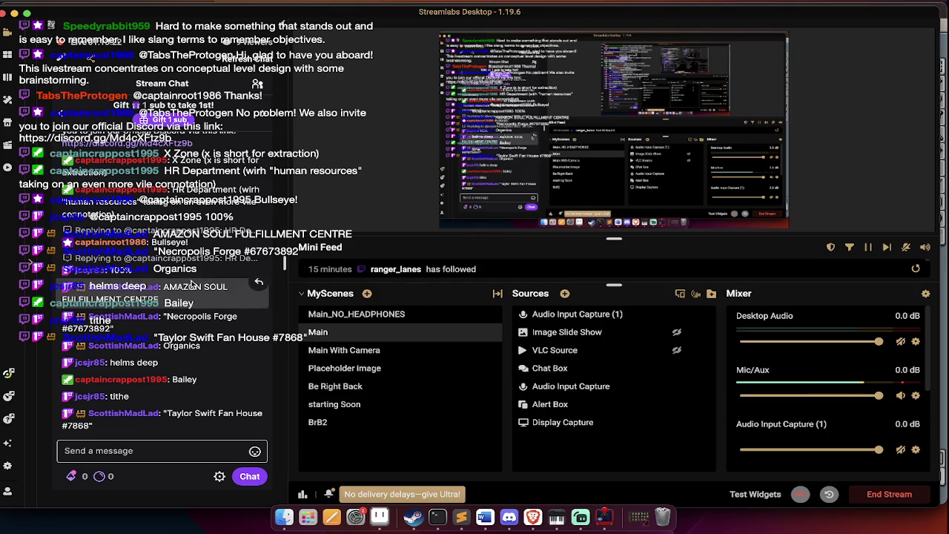
mouse_move(163, 260)
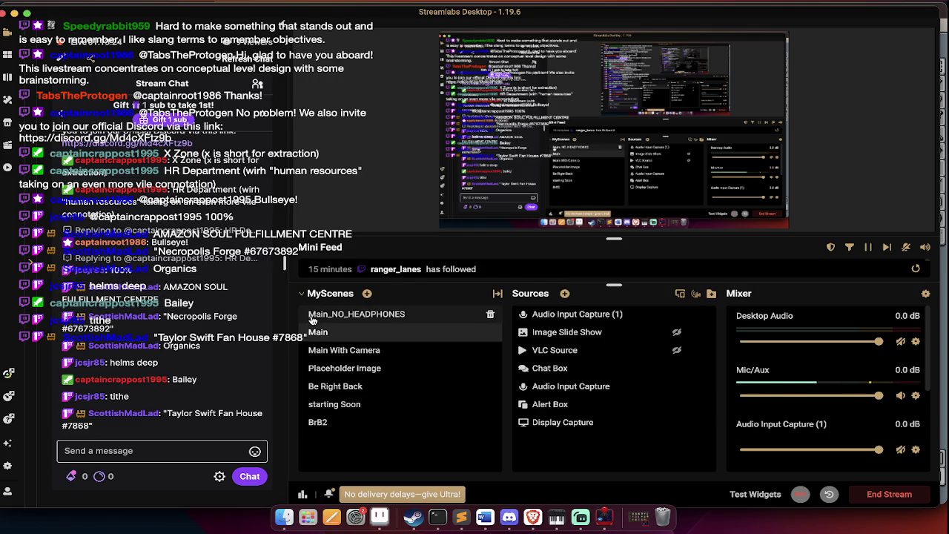
Load the Reddit profile page in a new browser tab
mouse_move(356, 314)
key("super+Tab")
key("super+Tab")
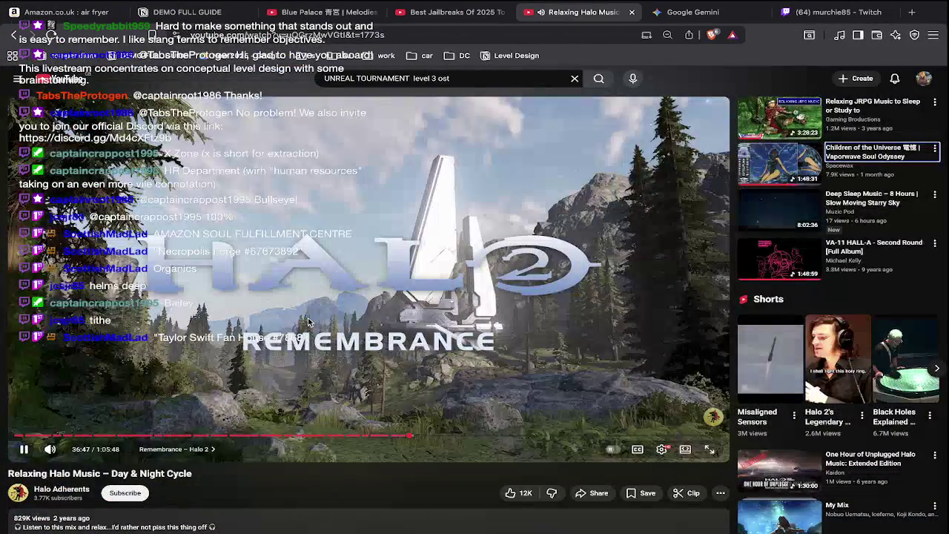
key("super+t")
type("reddit")
key("Return")
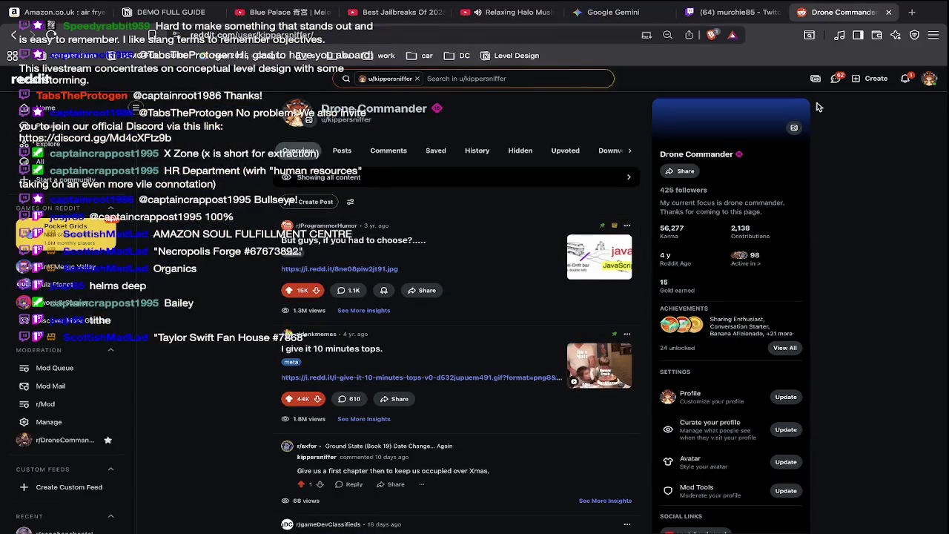
Open Reddit Chats and click through conversations to the one with game screenshots
left_click(836, 78)
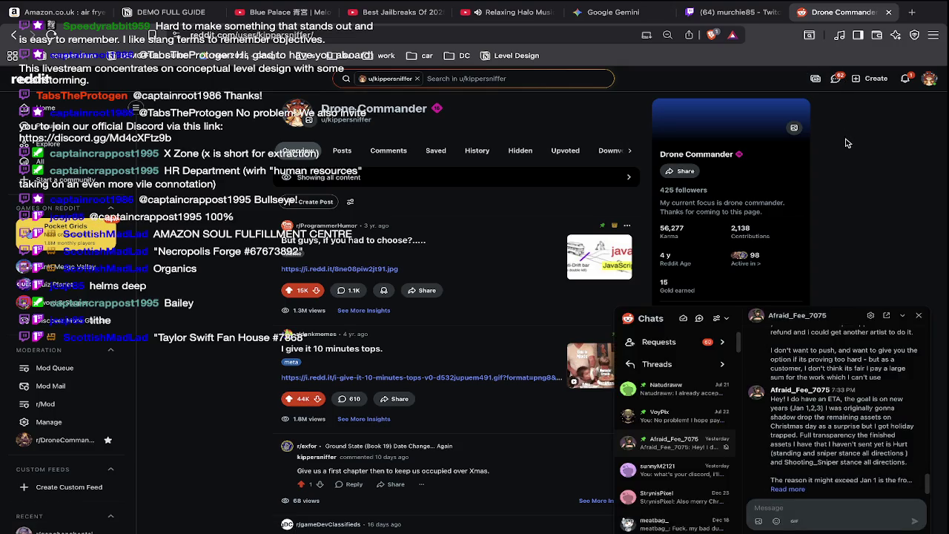
left_click(690, 490)
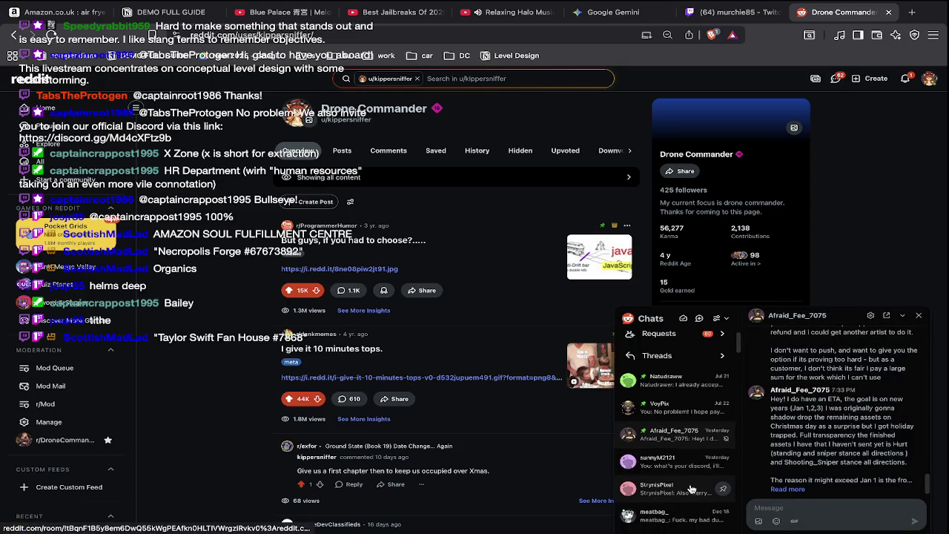
left_click(685, 515)
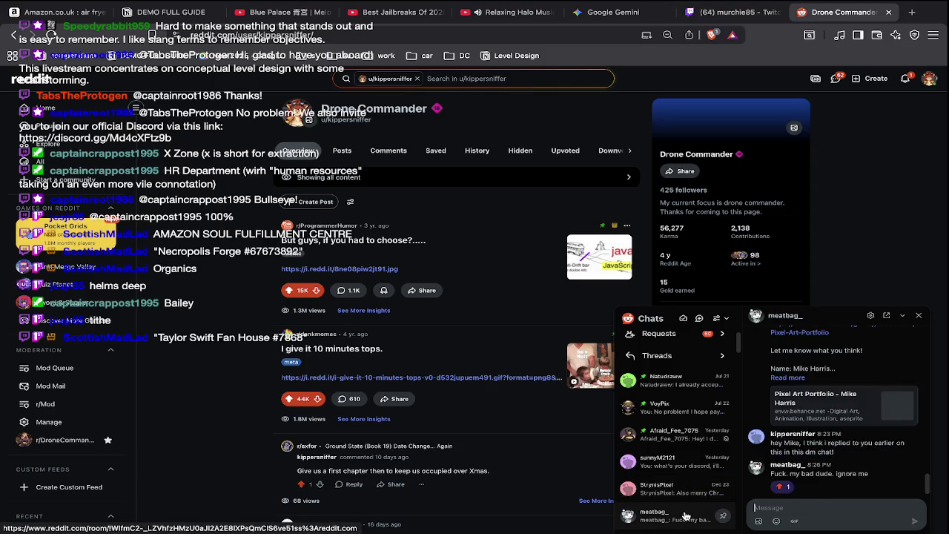
scroll(685, 515, "down", 1)
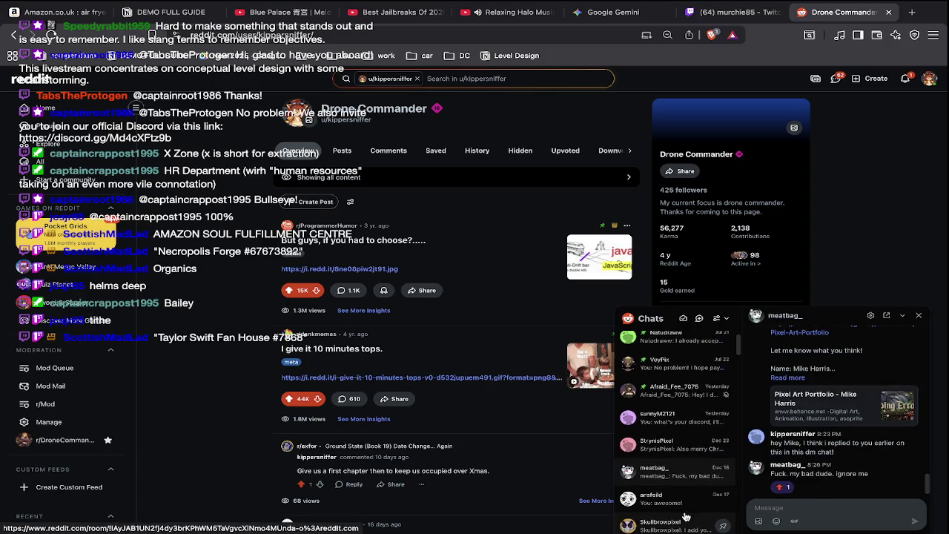
left_click(656, 520)
left_click(678, 417)
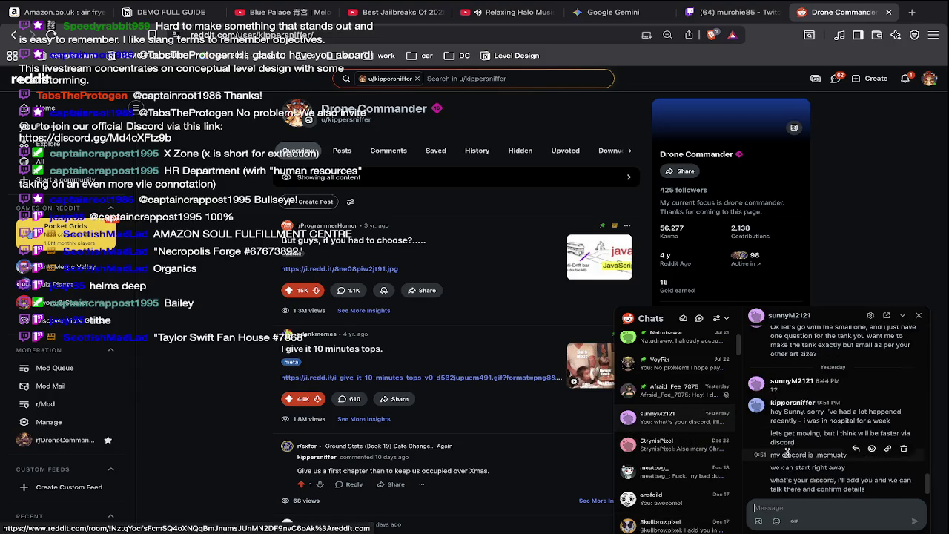
scroll(821, 415, "up", 2)
View the screenshot full-screen, zooming on the red vehicle and green gunship
left_click(822, 415)
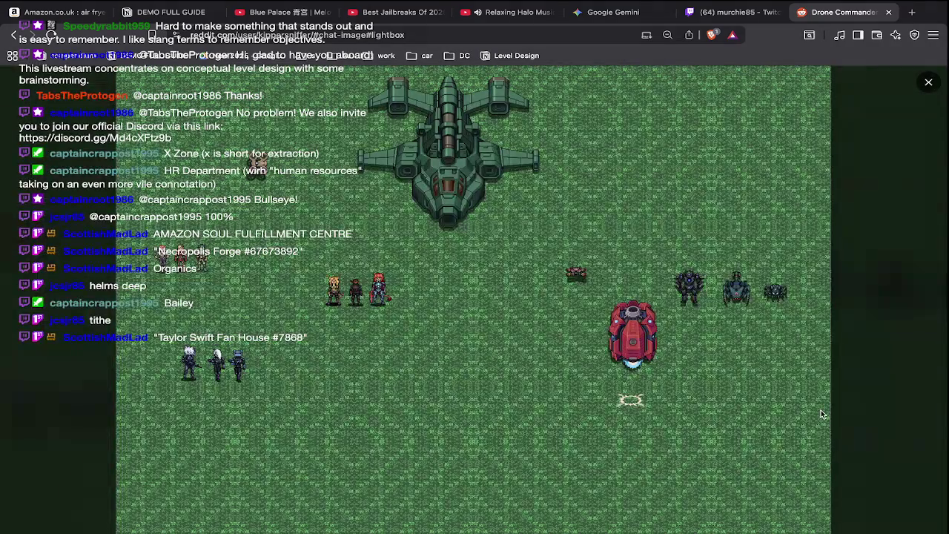
left_click(689, 350)
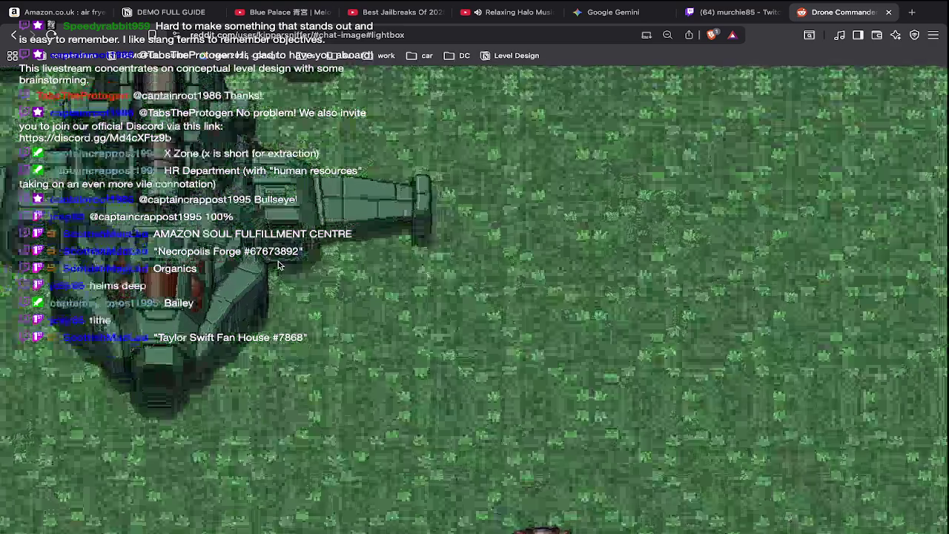
left_click(279, 266)
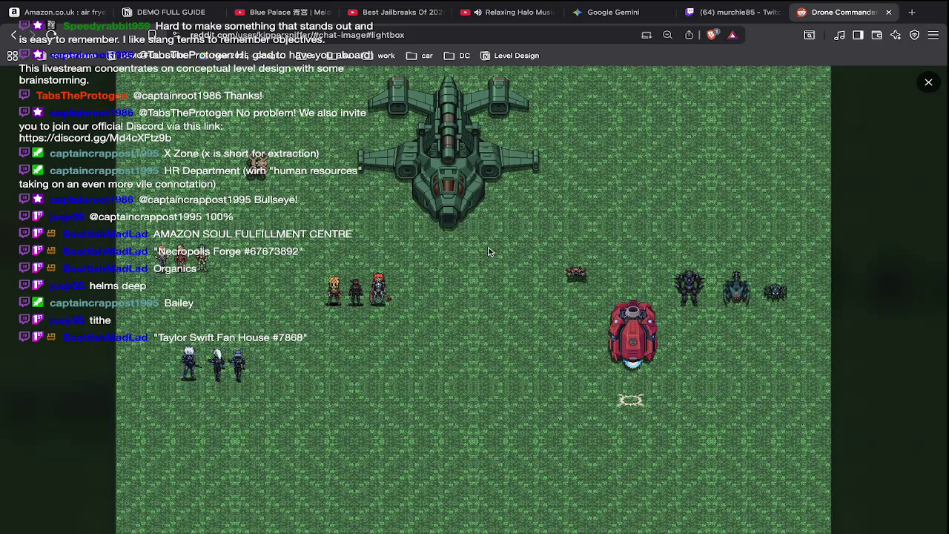
left_click(323, 146)
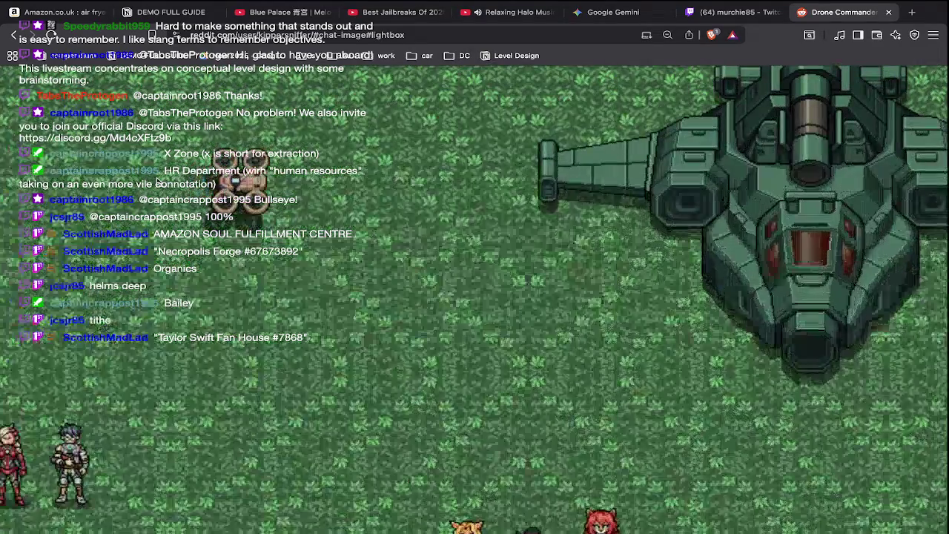
left_click(157, 181)
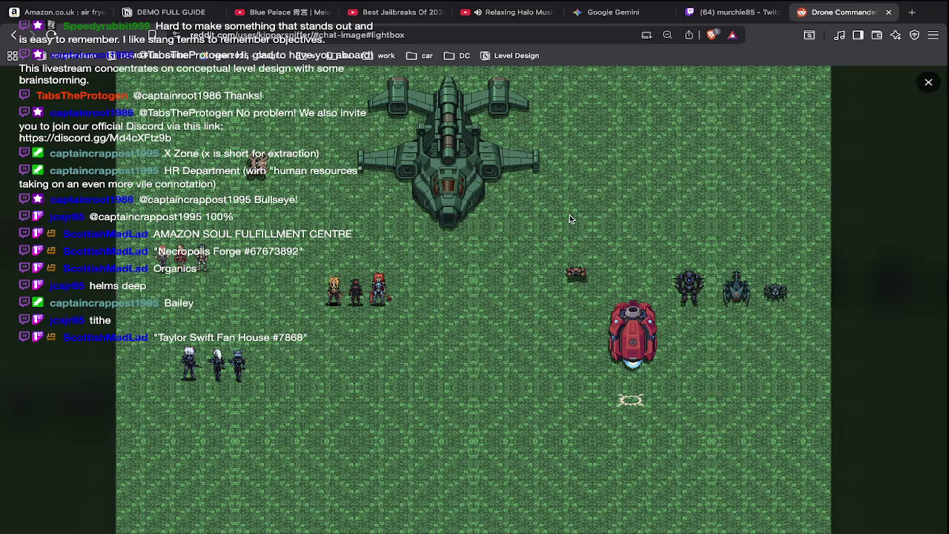
key("super+Tab")
key("super+Tab")
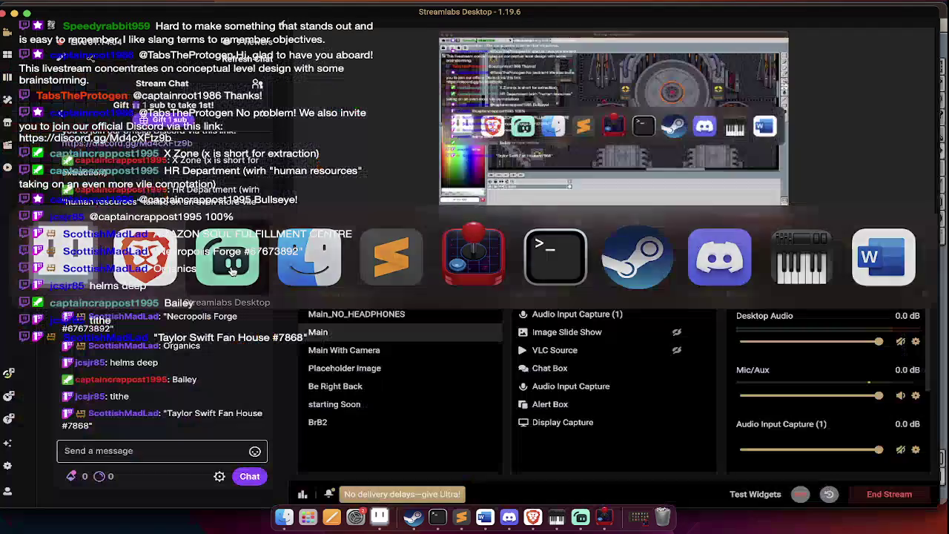
Bring Aseprite forward with PLAN.ase showing frame 1
key("super+Tab")
left_click(156, 26)
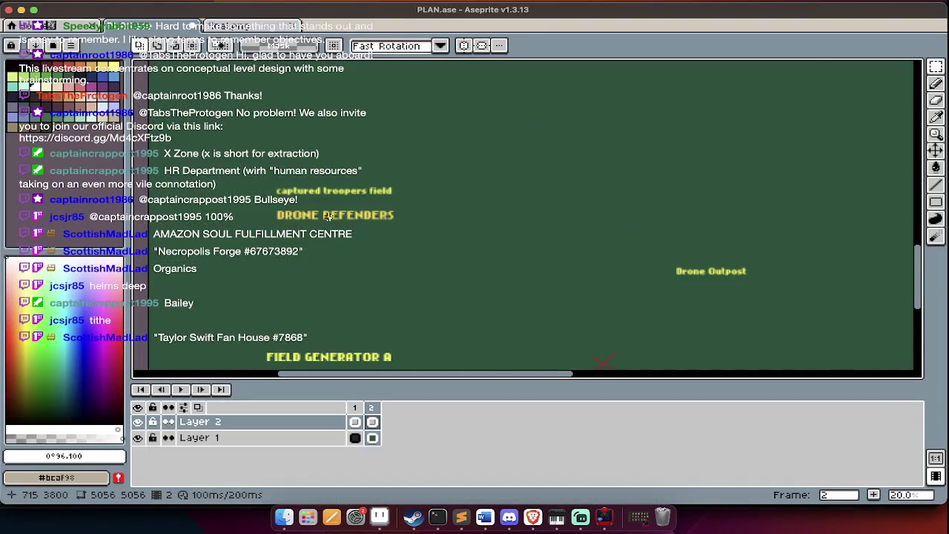
scroll(332, 223, "up", 3)
scroll(332, 223, "up", 3)
scroll(334, 225, "up", 2)
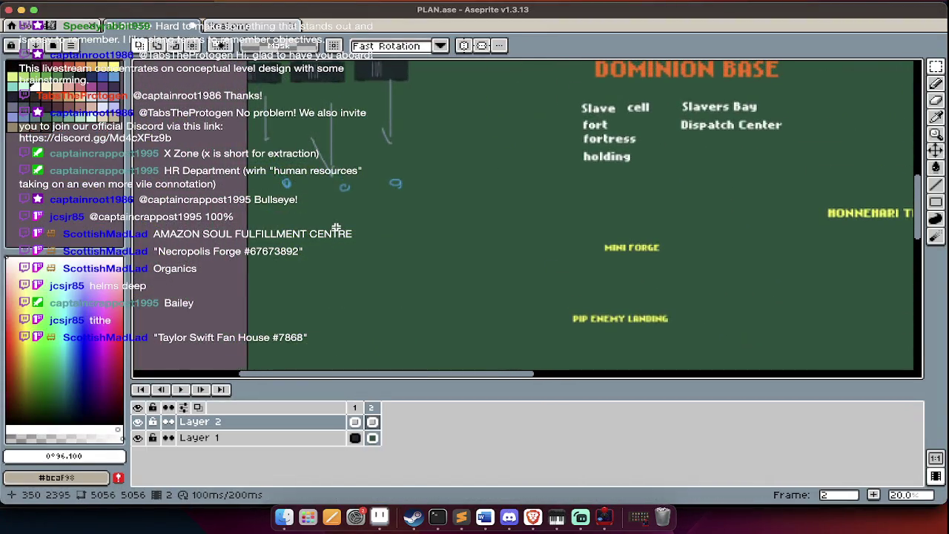
key("Left")
scroll(336, 227, "down", 1)
Insert a first VECHICES text on the canvas via Insert Text
key("Tab")
scroll(335, 228, "down", 3)
scroll(349, 232, "right", 5)
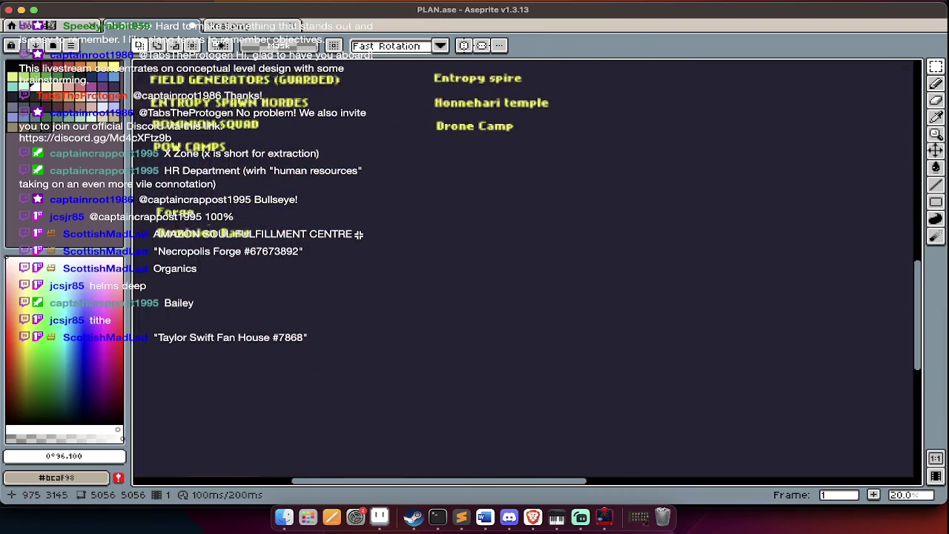
key("super+t")
left_click(572, 189)
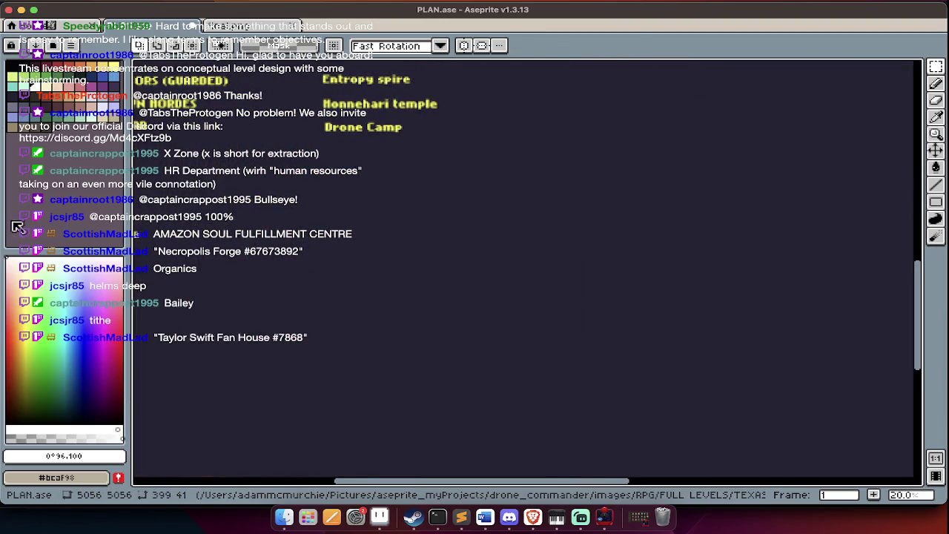
scroll(360, 158, "right", 5)
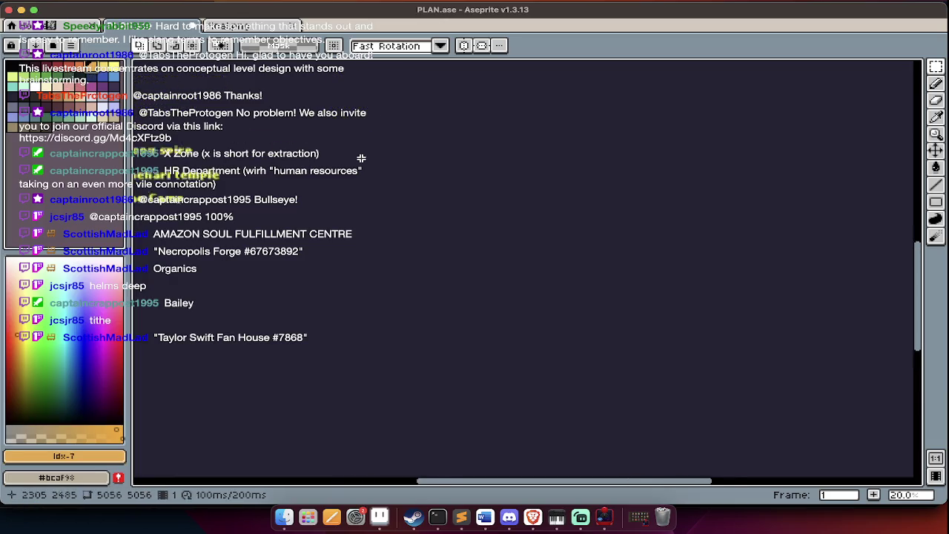
key("super+t")
type("VECHI")
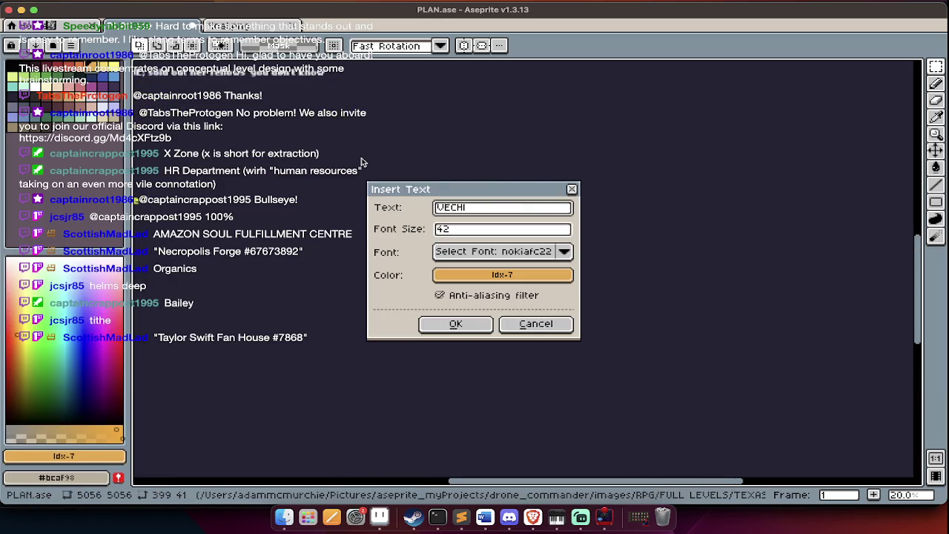
key("Return")
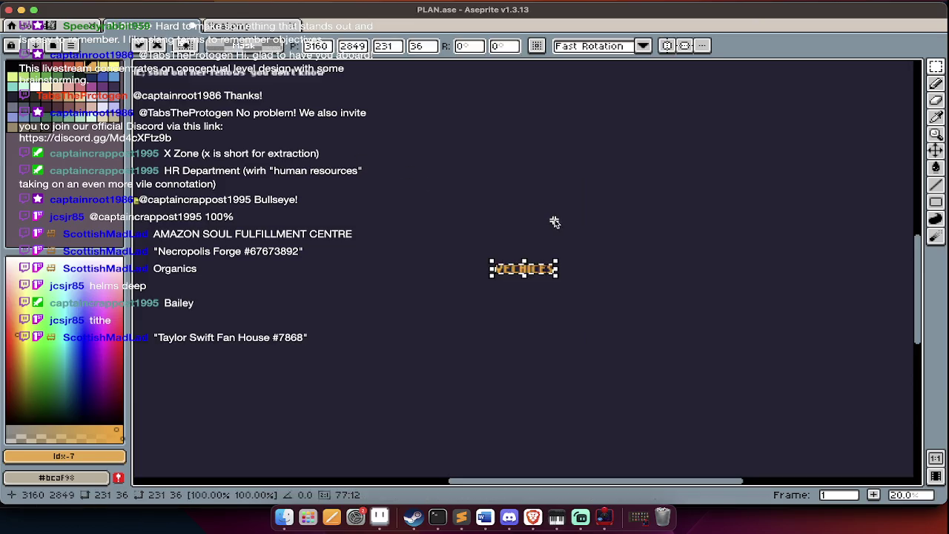
Undo the too-small text and reinsert VECHICES at font size 100
key("ctrl+z")
key("Tab")
key("super+t")
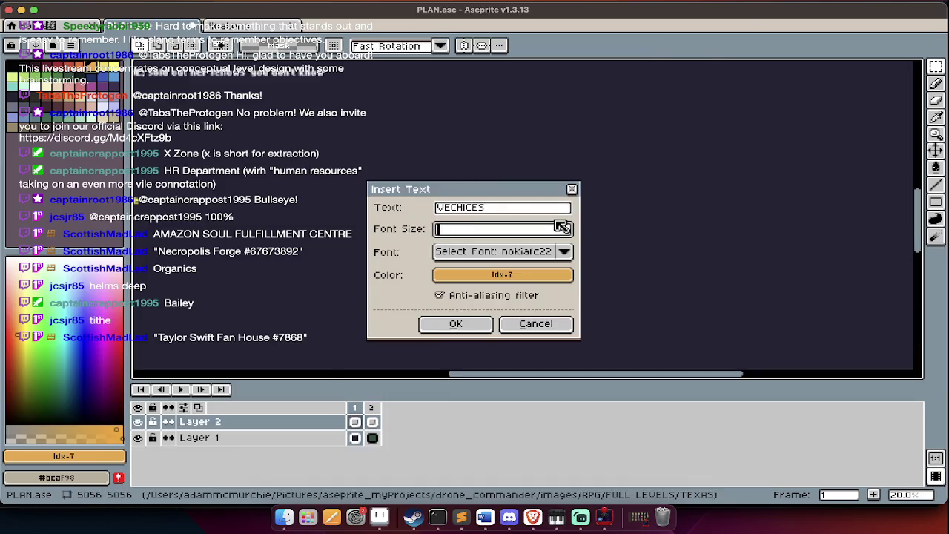
type("0")
key("Return")
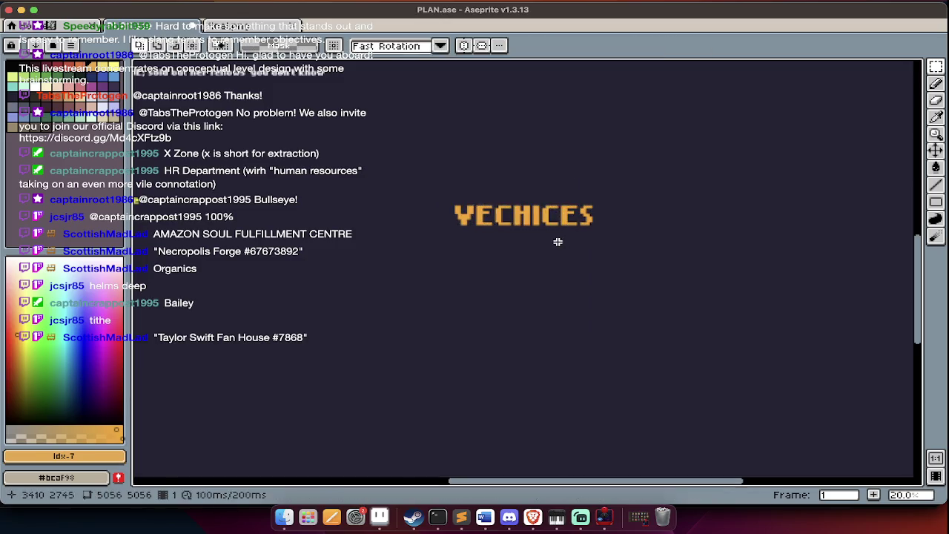
key("Tab")
Add 'Dominion Transports' at size 80 and place it below the VECHICES heading
key("super+t")
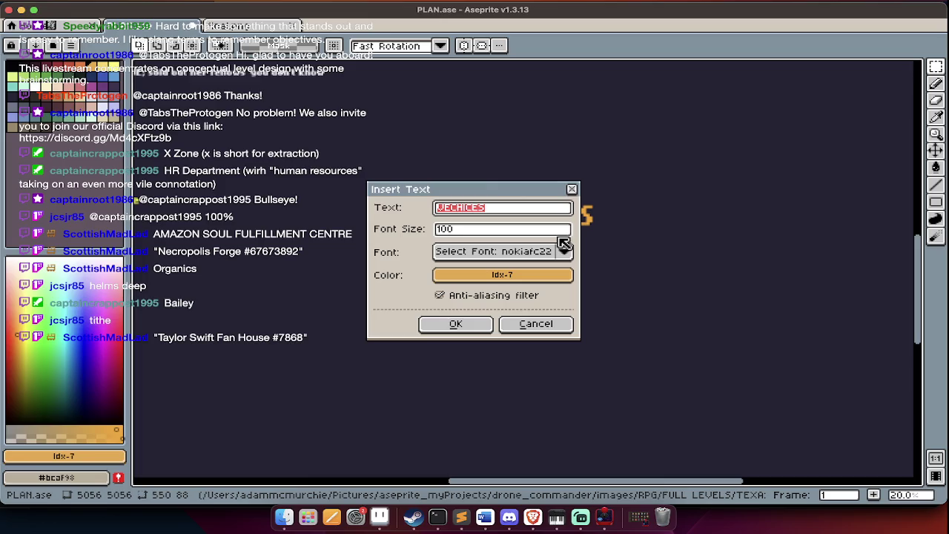
type("D")
type("sports")
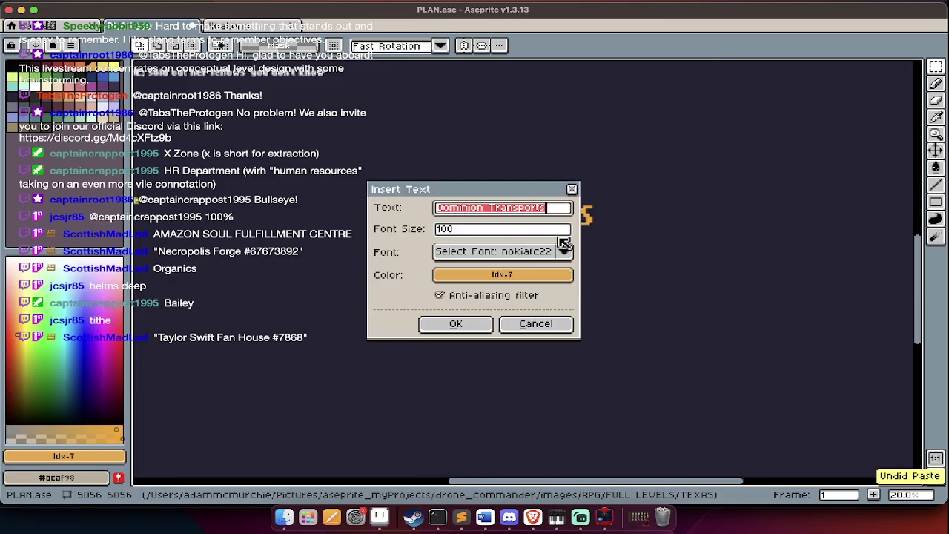
key("Tab")
type("8")
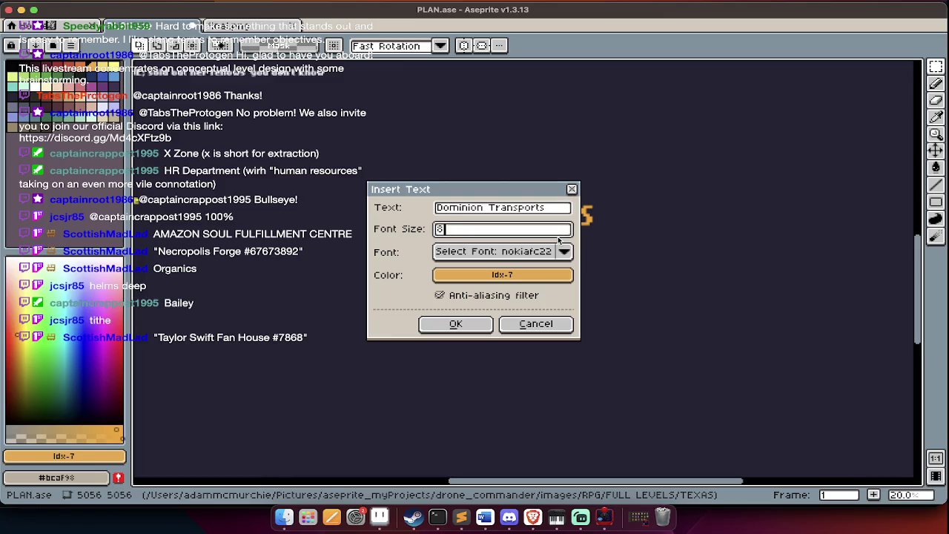
key("Return")
left_click_drag(584, 272, 643, 275)
left_click(617, 318)
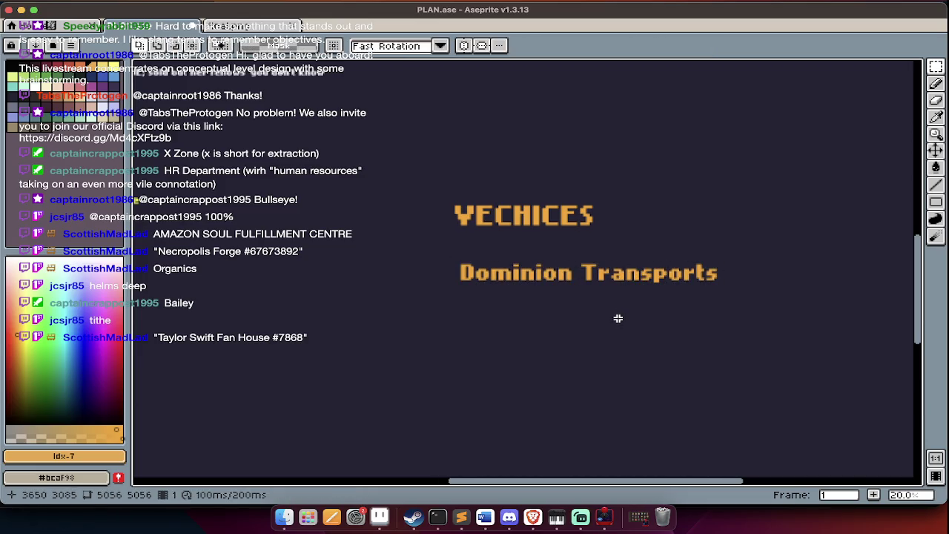
Add 'Dominion DropShip' and place it below Dominion Transports
scroll(618, 318, "up", 1)
key("ctrl+t")
type("D")
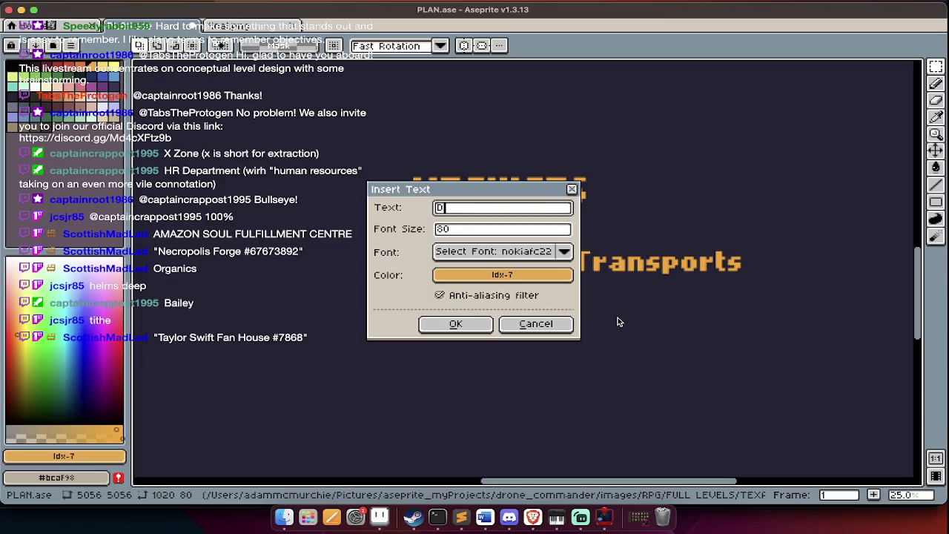
type("DropShip")
key("Return")
mouse_move(571, 270)
left_mouse_down()
mouse_move(621, 305)
mouse_move(616, 311)
left_mouse_up()
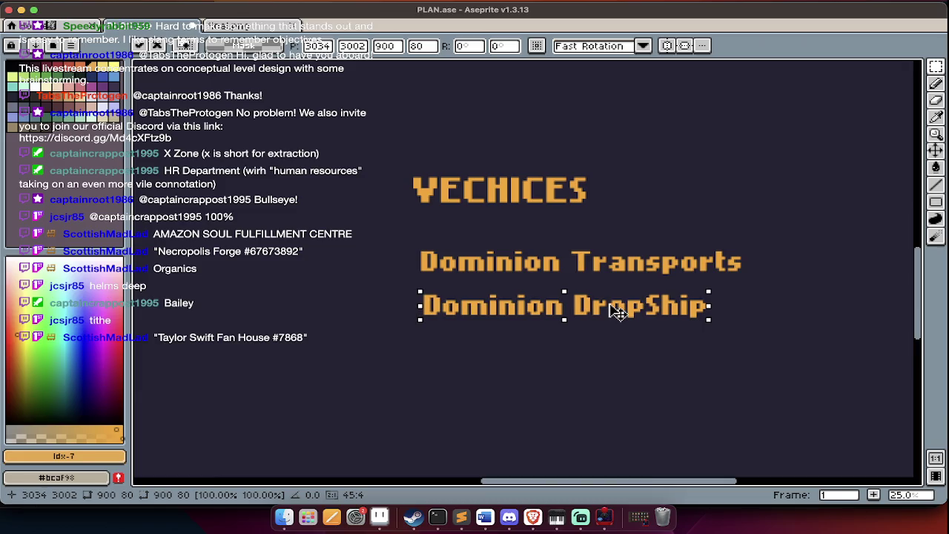
key("Return")
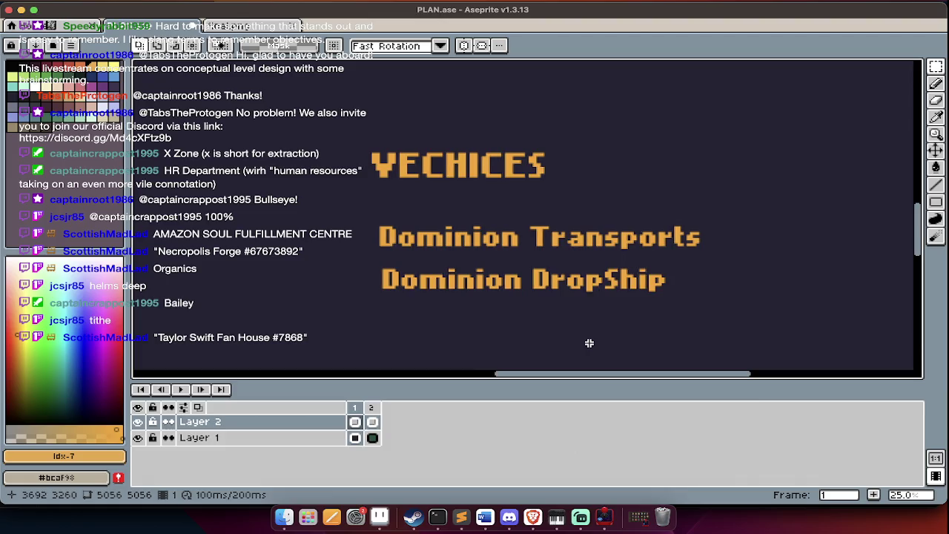
scroll(596, 349, "down", 5)
scroll(597, 349, "right", 5)
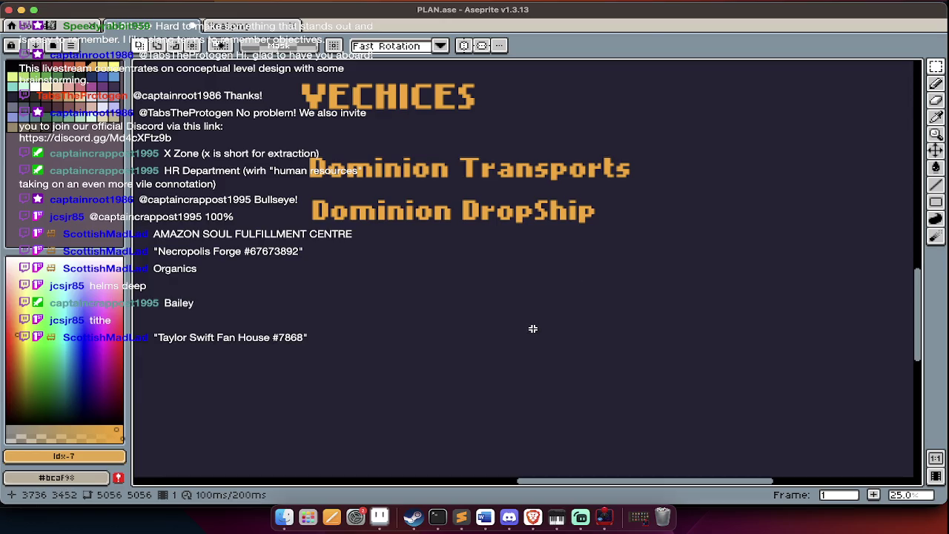
key("super+Tab")
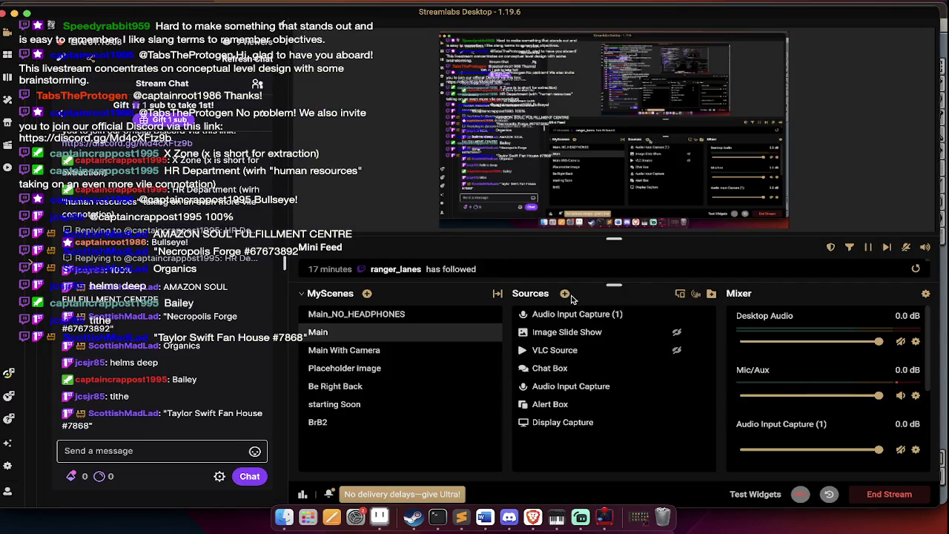
Back in the Reddit chat, close the screenshot and briefly enlarge the pixel-art image
key("super+Tab")
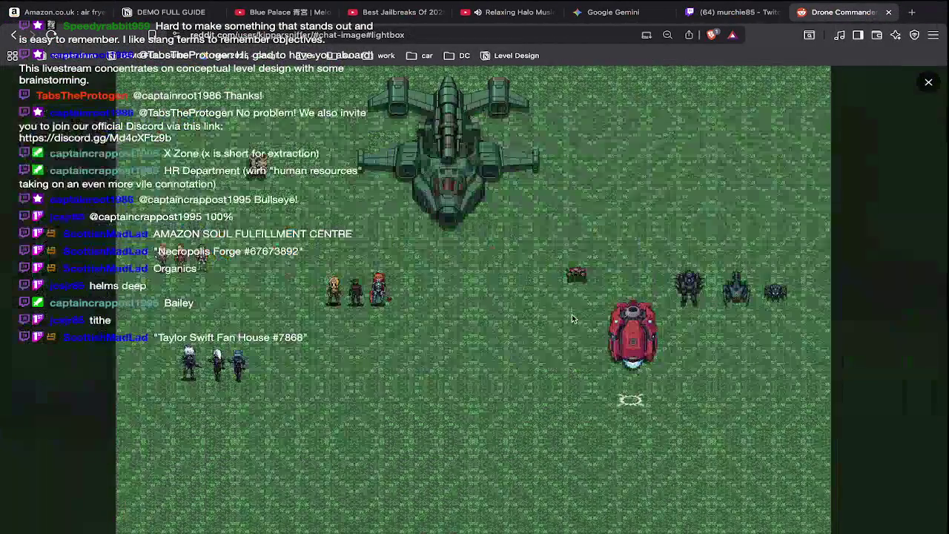
key("Escape")
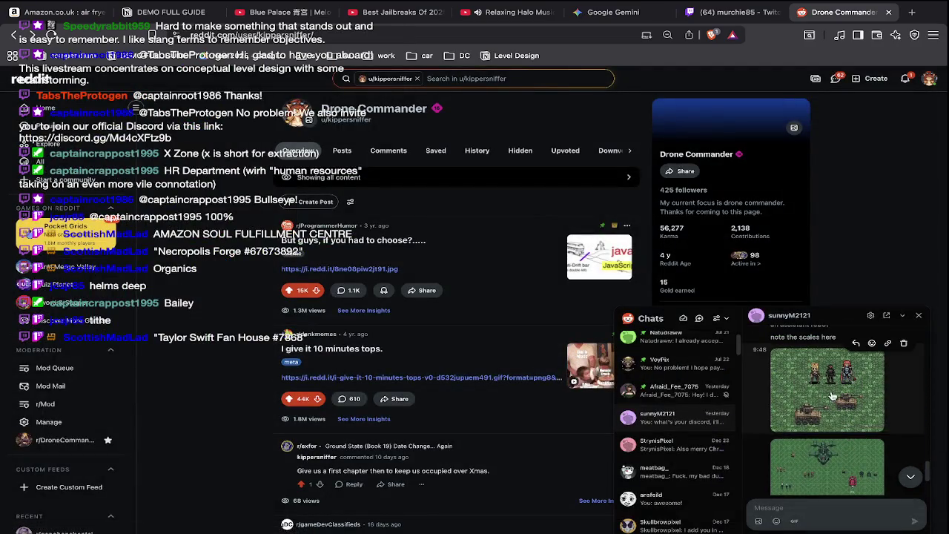
left_click(832, 397)
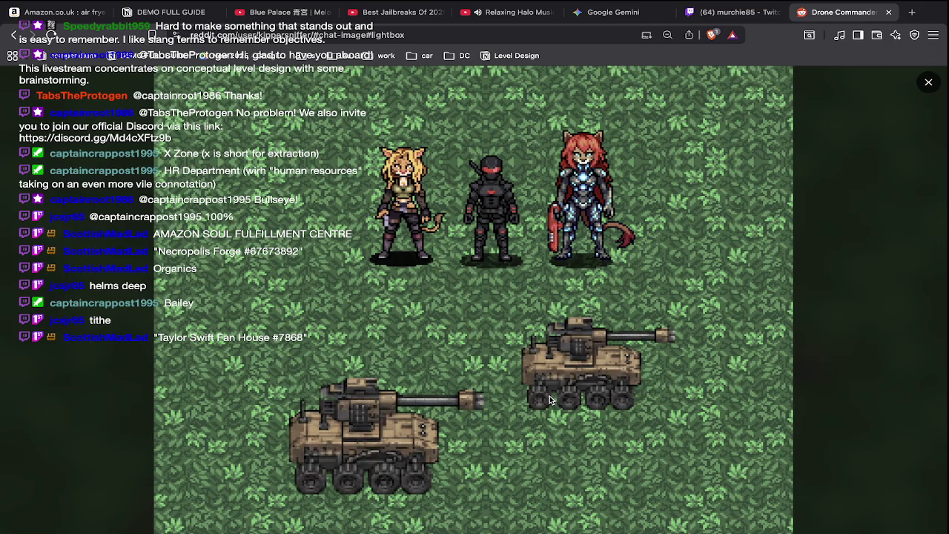
key("Escape")
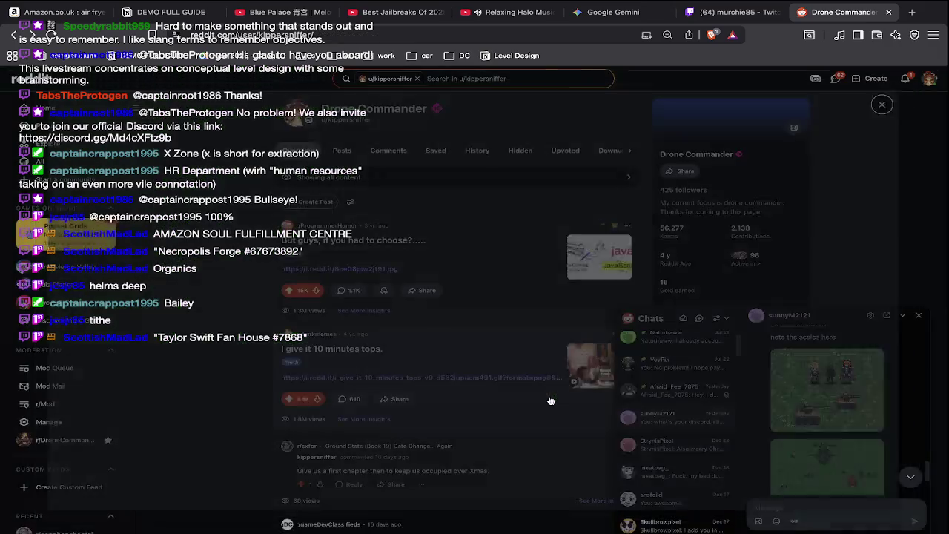
Enlarge the green tank concept artwork and copy the image
scroll(878, 429, "up", 5)
scroll(879, 429, "up", 2)
scroll(878, 428, "down", 2)
left_click(841, 430)
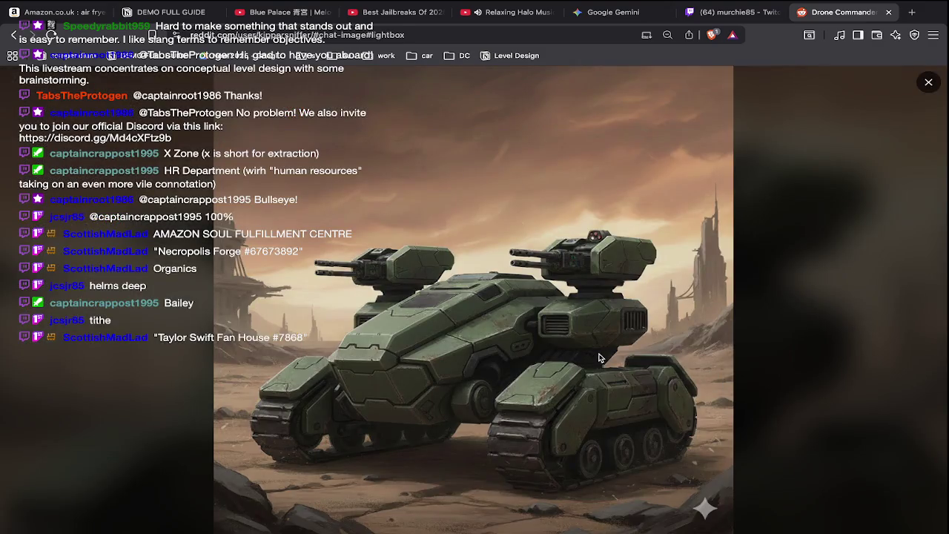
right_click(525, 357)
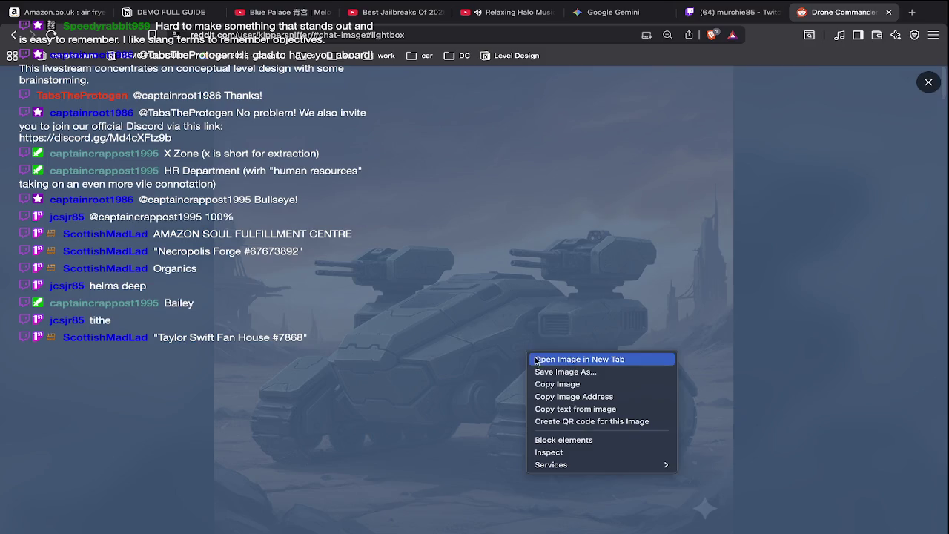
left_click(556, 389)
key("super+Tab")
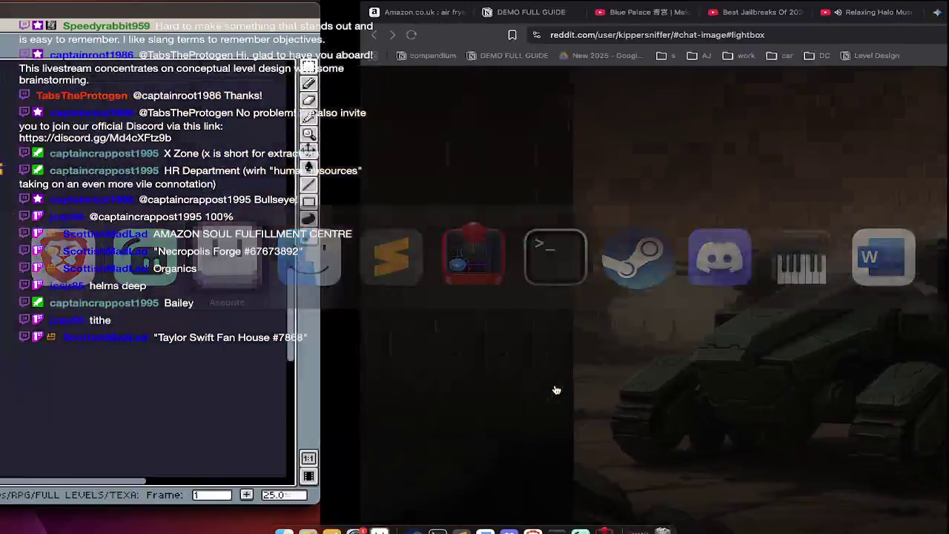
Create a new 1024x1024 sprite and paste the tank concept art into it
key("super+n")
key("Return")
key("super+v")
scroll(502, 286, "down", 2)
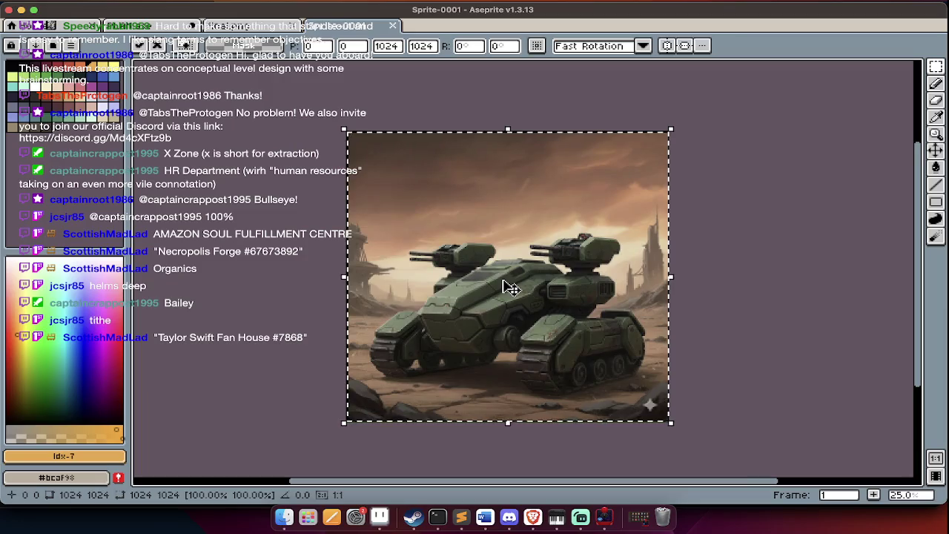
In the browser, find the forest scene of characters and tanks and copy the image
key("super+Tab")
key("Escape")
scroll(821, 413, "up", 2)
scroll(821, 413, "up", 2)
scroll(821, 413, "up", 2)
scroll(821, 413, "up", 2)
scroll(821, 413, "up", 2)
scroll(821, 413, "up", 2)
scroll(820, 413, "up", 2)
scroll(820, 413, "up", 2)
scroll(821, 408, "up", 2)
scroll(822, 400, "up", 2)
left_click(822, 399)
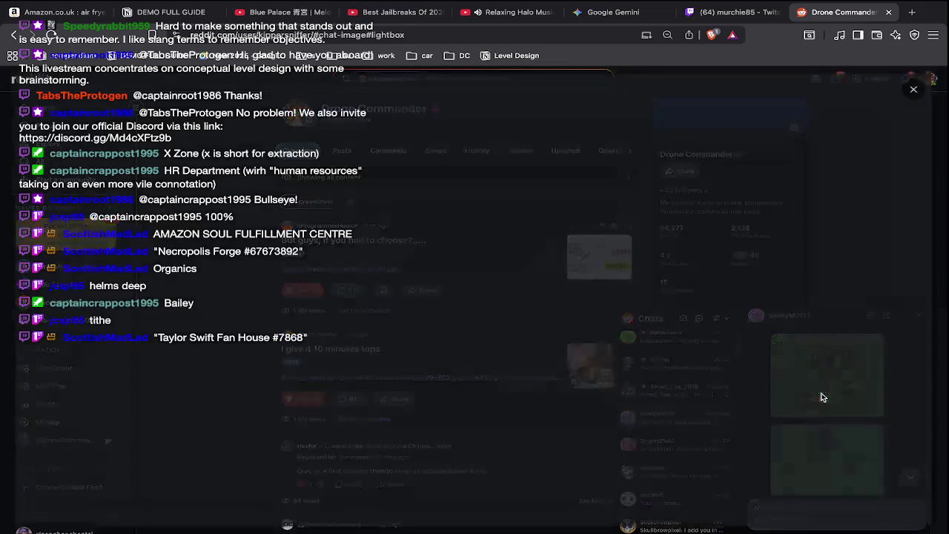
right_click(690, 397)
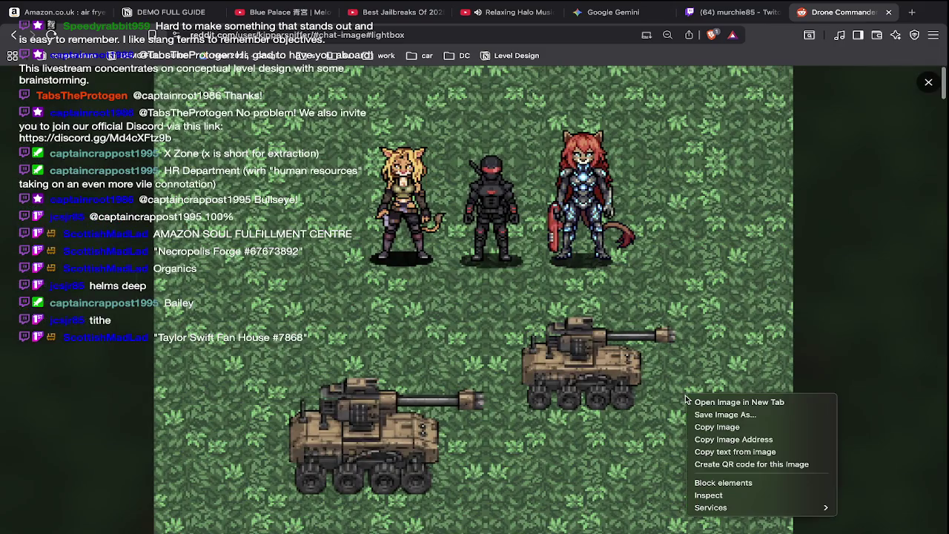
left_click(723, 426)
Add a second frame and paste the forest scene into it, positioned over the canvas
key("super+Tab")
key("Tab")
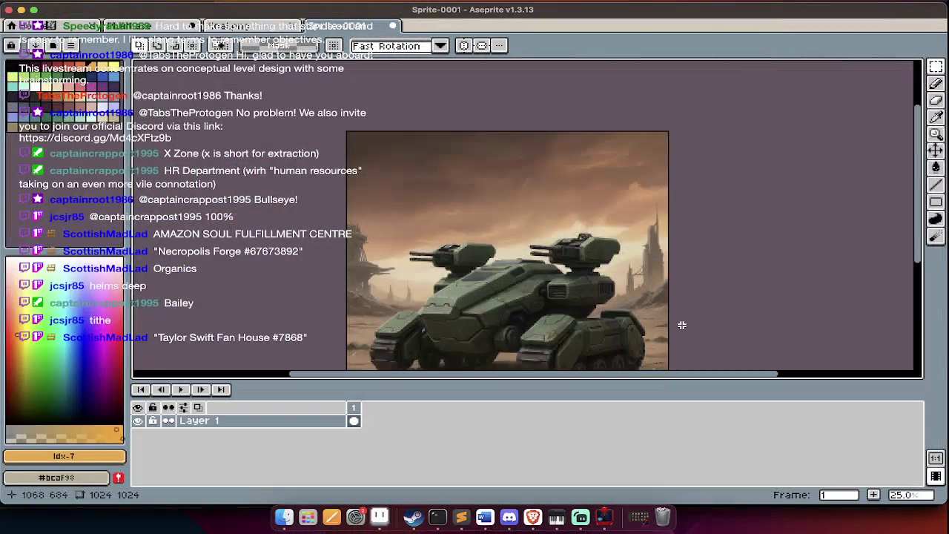
key("alt+n")
key("ctrl+v")
key("Return")
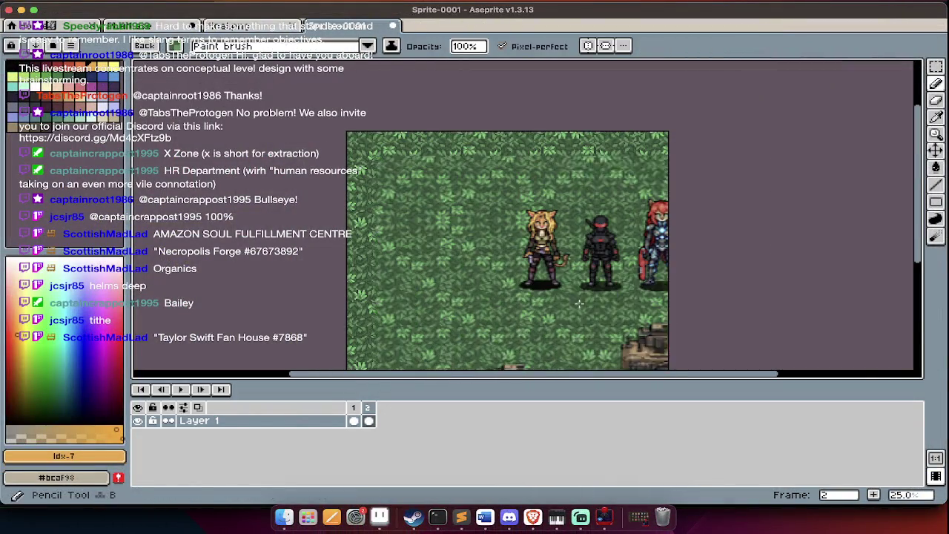
scroll(592, 275, "down", 1)
left_click_drag(591, 275, 593, 238)
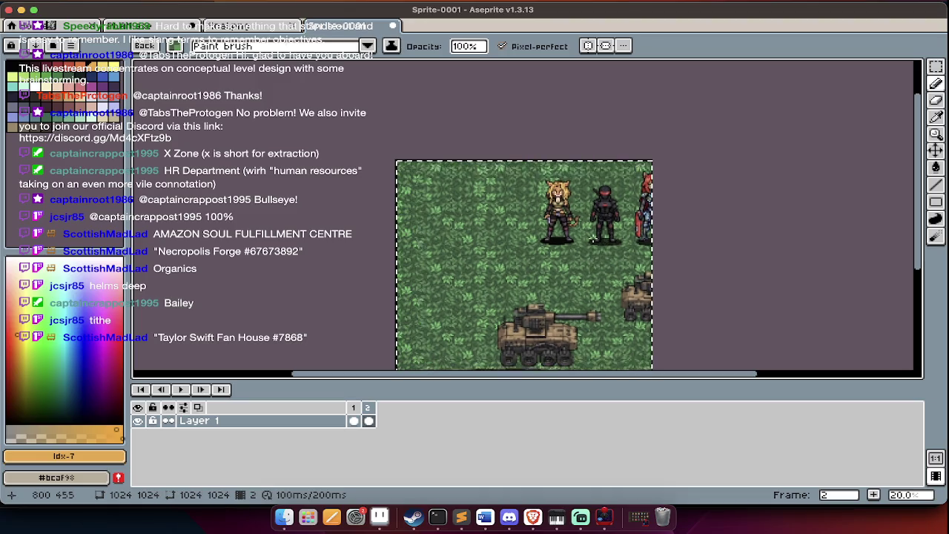
key("Delete")
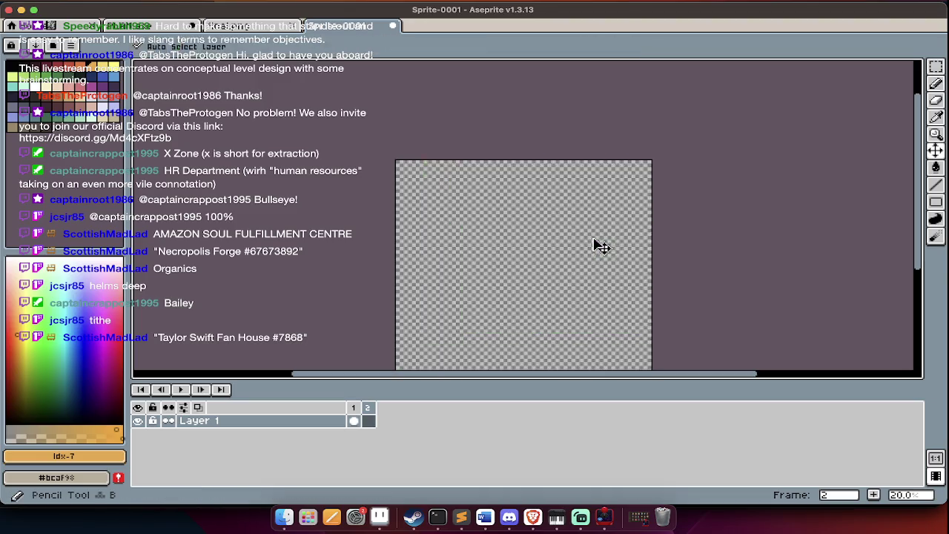
key("ctrl+d")
key("ctrl+v")
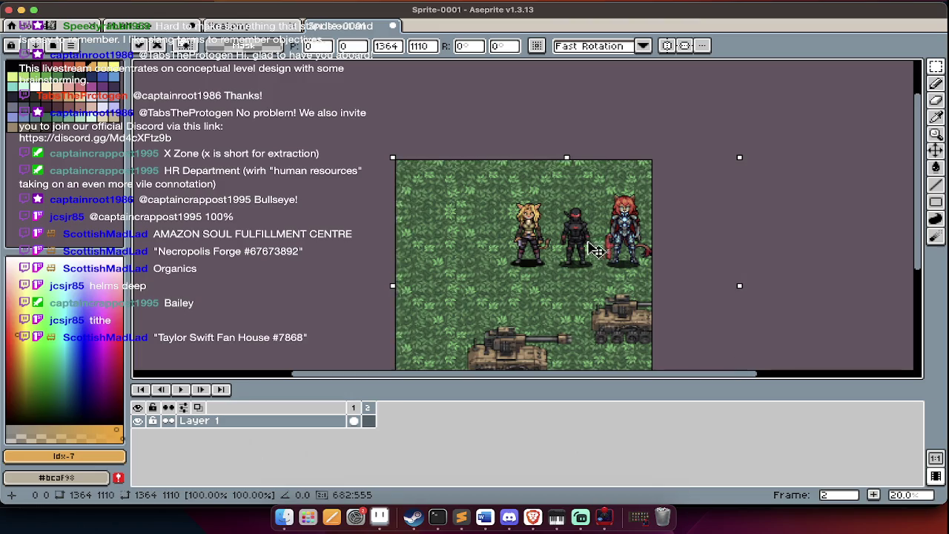
left_click_drag(593, 238, 552, 239)
key("Return")
Flip between the tank frame and the forest scene frame to compare them
scroll(580, 307, "down", 5)
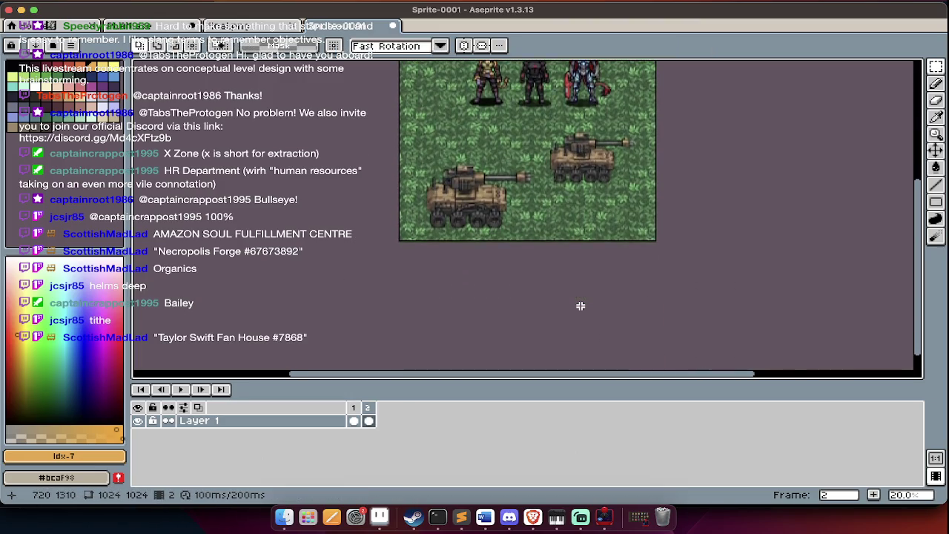
key("Left")
scroll(580, 305, "up", 5)
key("Right")
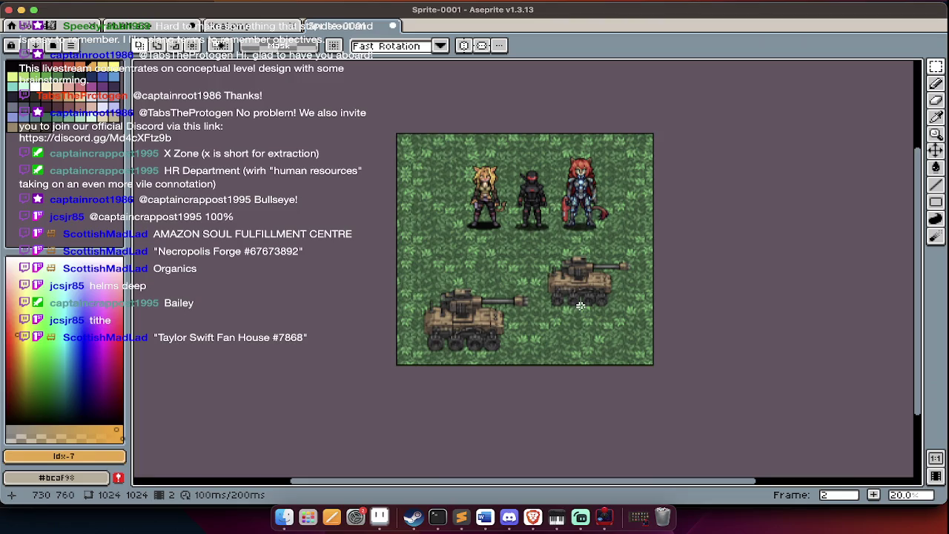
scroll(531, 224, "up", 2)
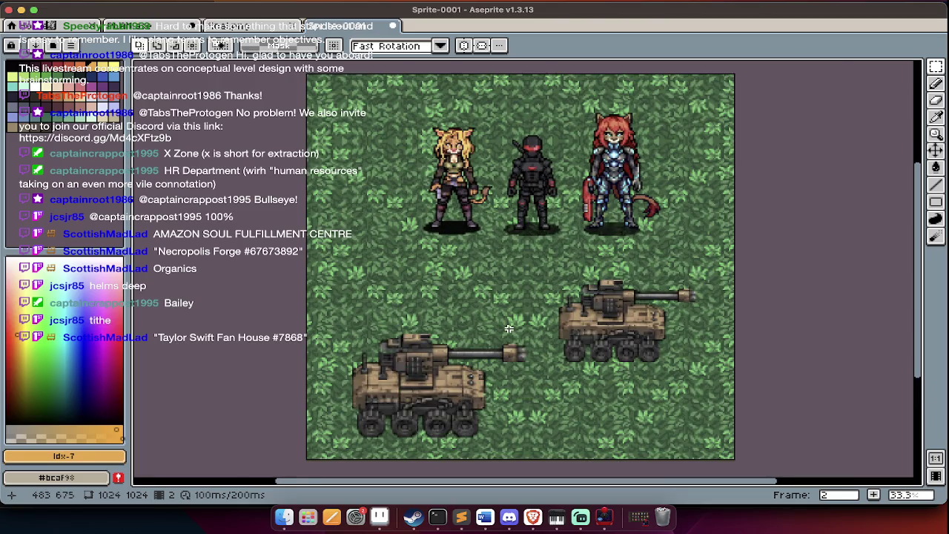
scroll(519, 282, "up", 1)
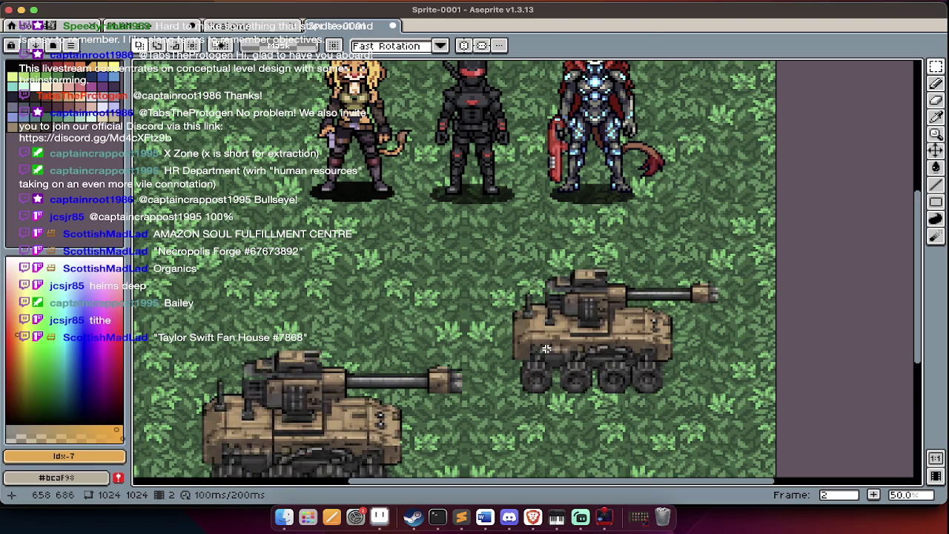
scroll(545, 349, "down", 3)
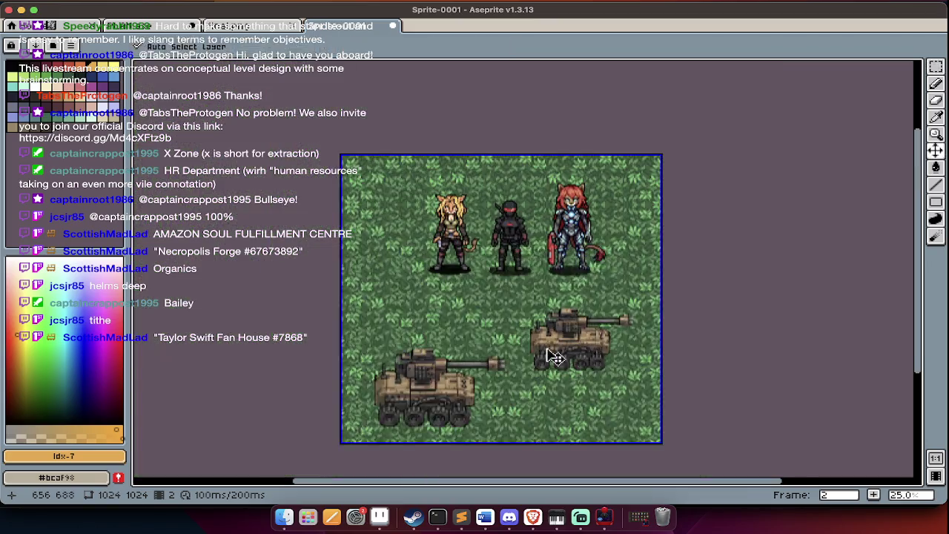
Bring Aseprite back to the front and switch to the PLAN.ase document
key("super+Tab")
key("super+Tab")
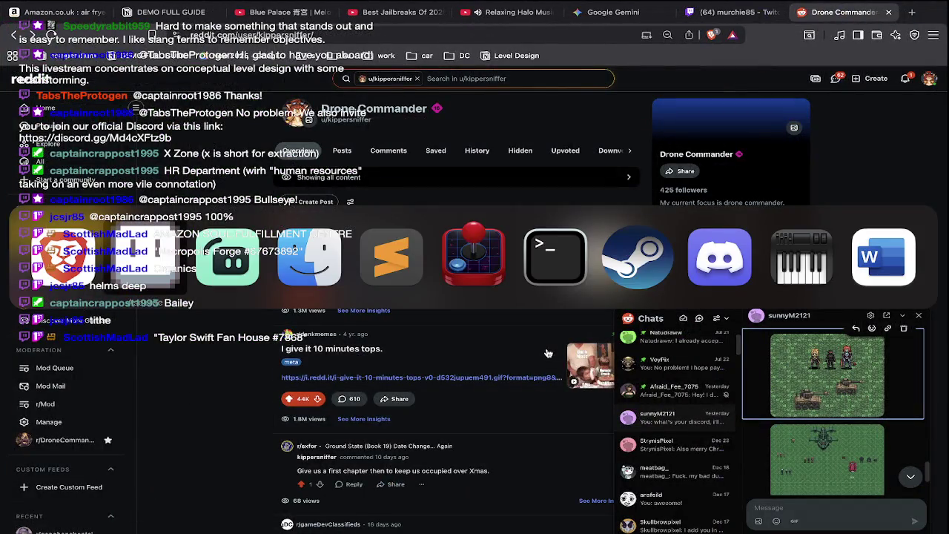
key("super+Tab")
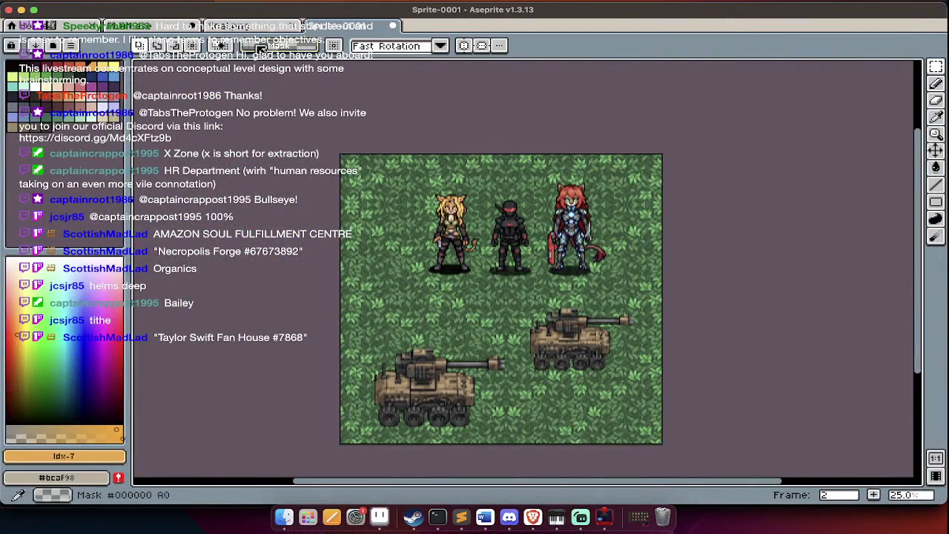
left_click(252, 27)
left_click(170, 28)
key("super+t")
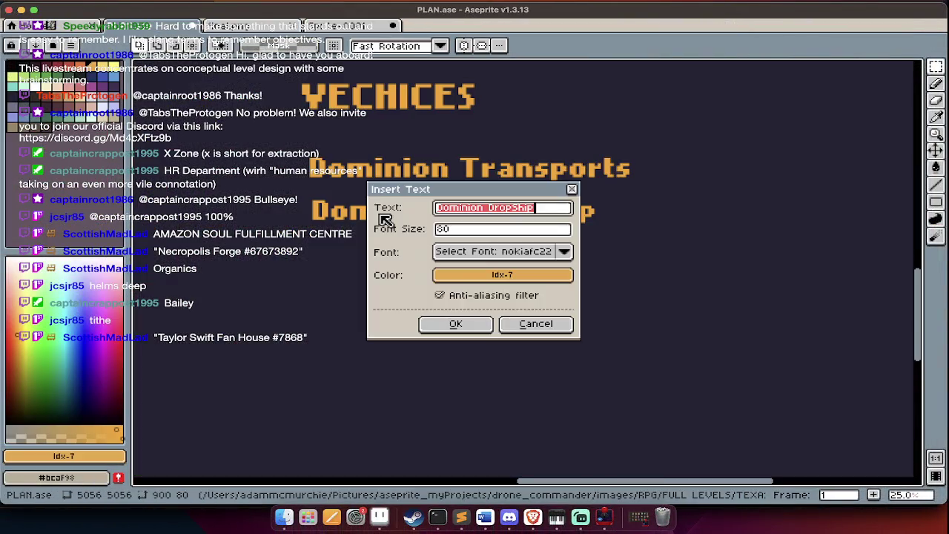
Place an 'Assist Battle Rover' text label, then undo it to fix a typo
type("Assist Rover")
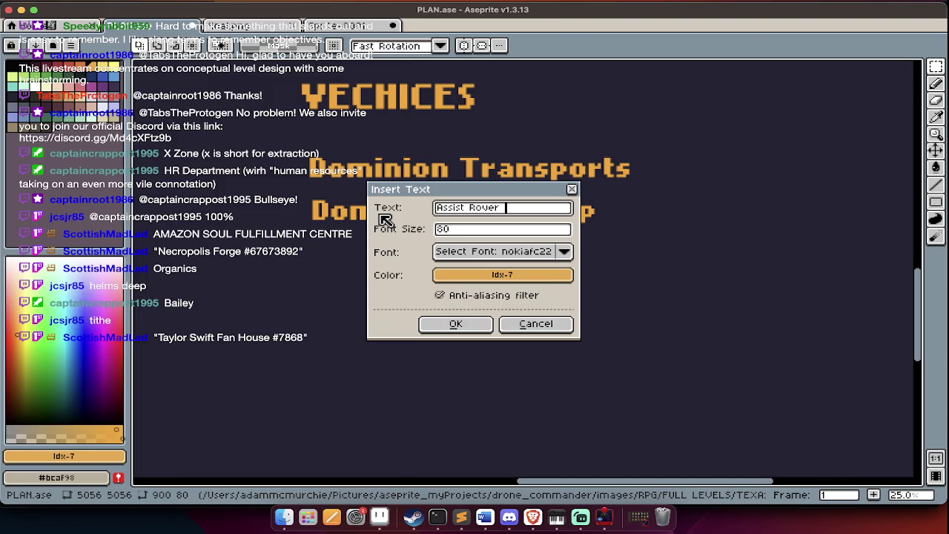
left_click(470, 207)
type("Battle")
key("Return")
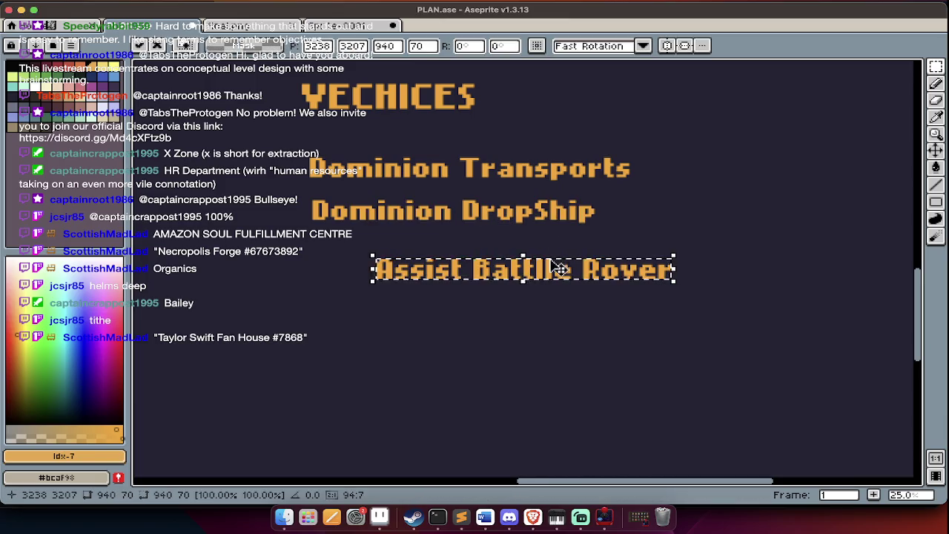
key("z")
key("ctrl+z")
Re-insert the corrected 'Assist Battle Rover' label aligned under Dominion DropShip
key("ctrl+t")
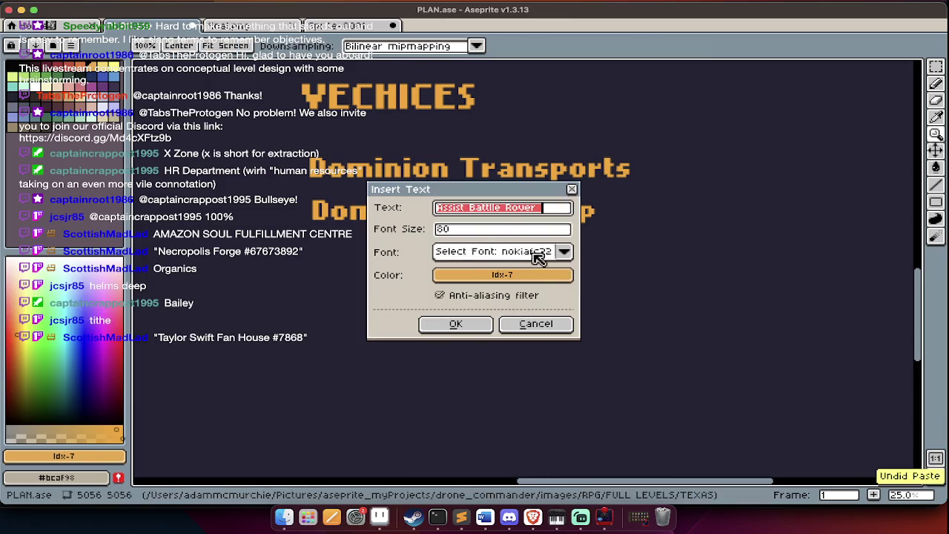
left_click(491, 208)
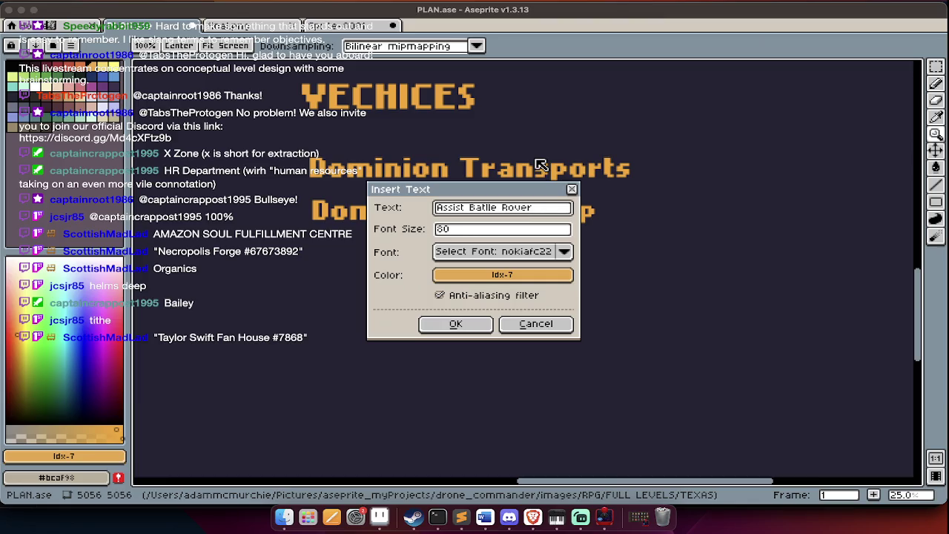
type("z")
key("BackSpace")
type("t")
key("Return")
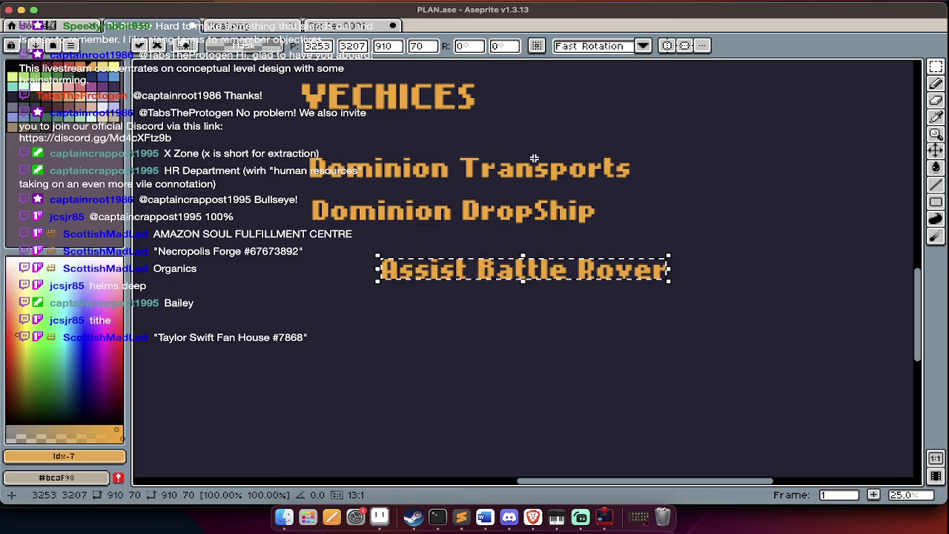
left_click_drag(543, 265, 472, 258)
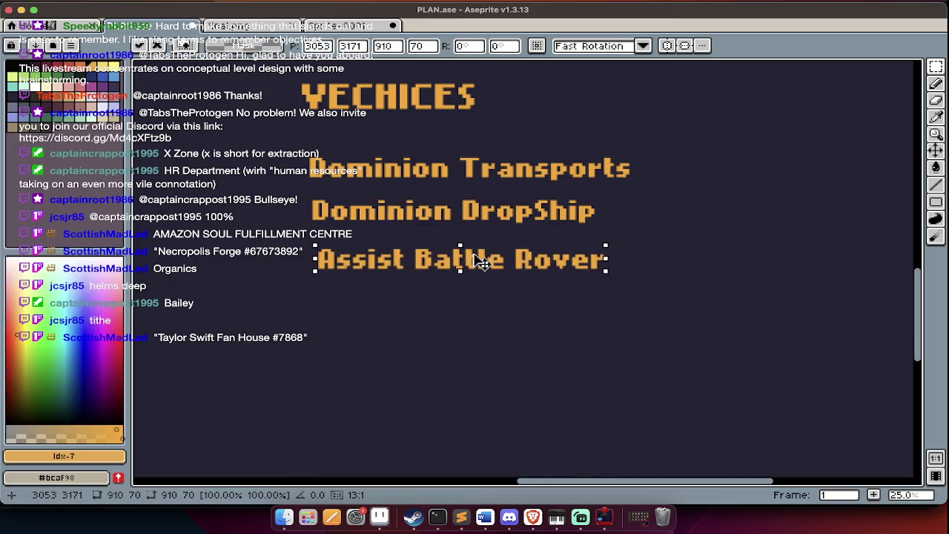
key("Return")
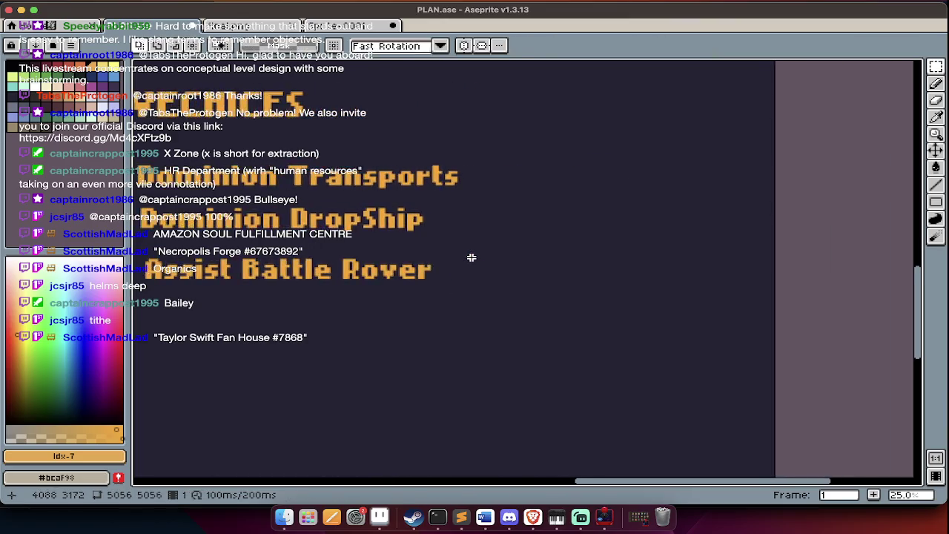
key("ctrl+t")
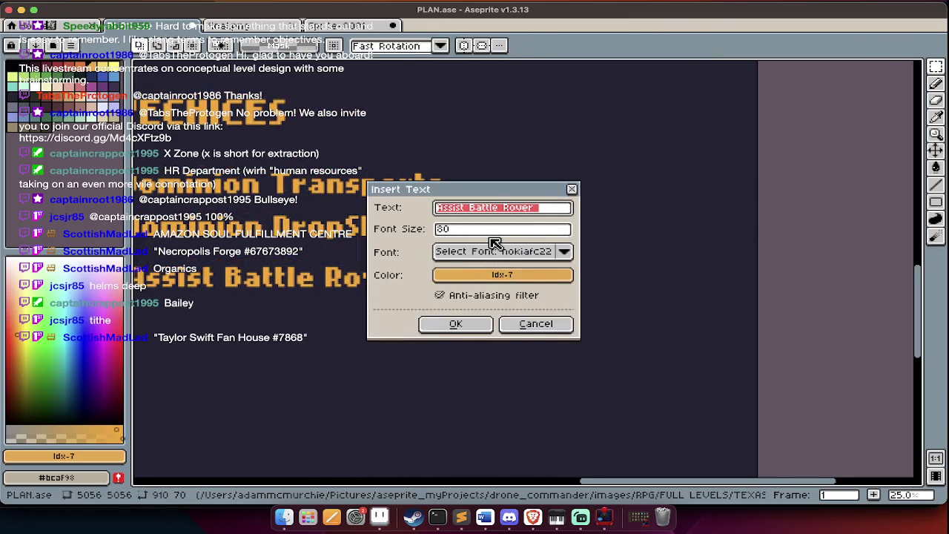
Place a 'Humvee' label beside Dominion Transports, then undo it
type("Humvee")
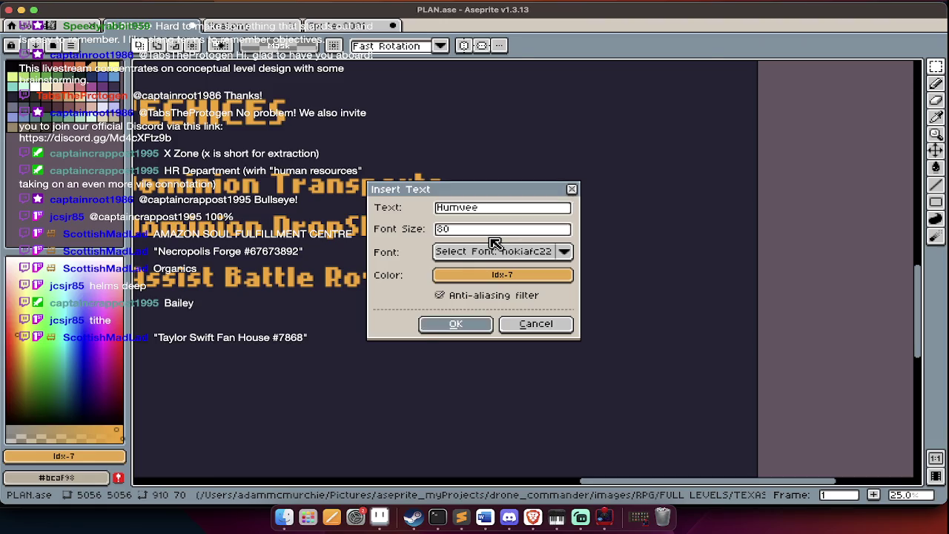
key("Return")
mouse_move(501, 262)
left_mouse_down()
mouse_move(622, 182)
mouse_move(653, 177)
left_mouse_up()
key("Return")
key("ctrl+t")
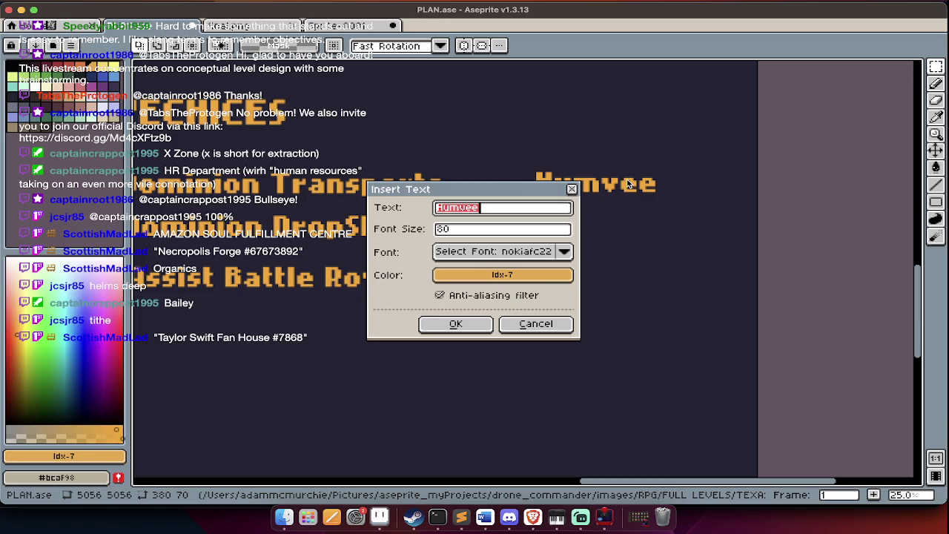
key("Escape")
key("ctrl+z")
key("ctrl+z")
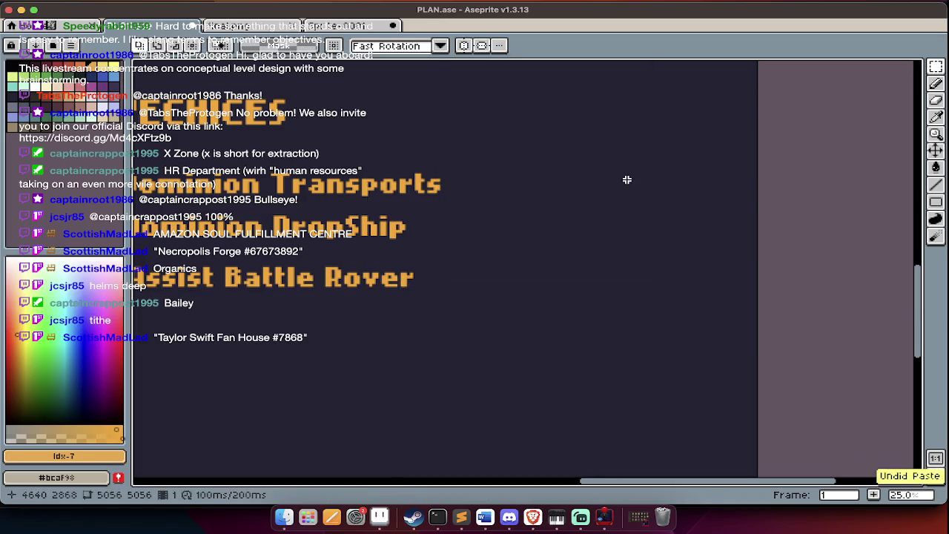
key("ctrl+t")
Add a 'Humvee/Jeep' label beside Dominion Transports in the right column
type("Humvee/Jeep")
key("Return")
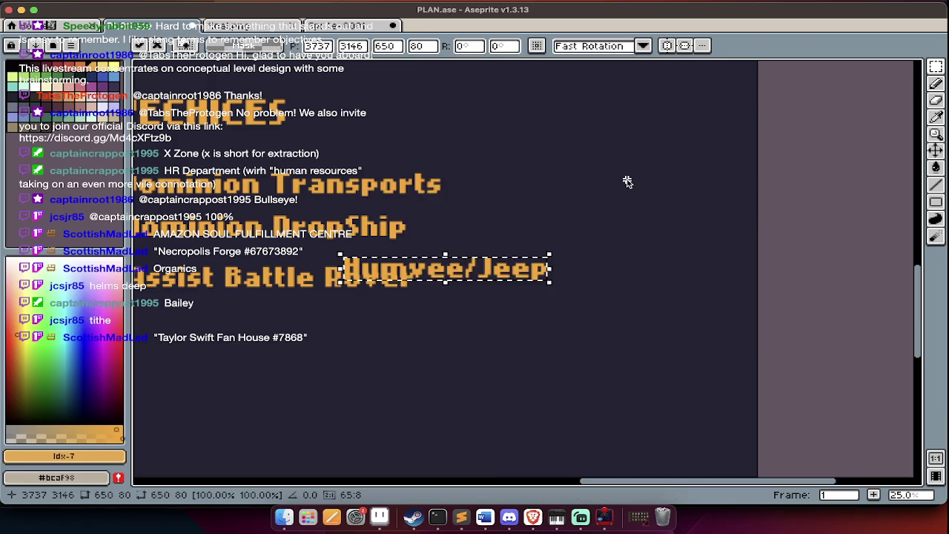
left_click_drag(504, 271, 652, 182)
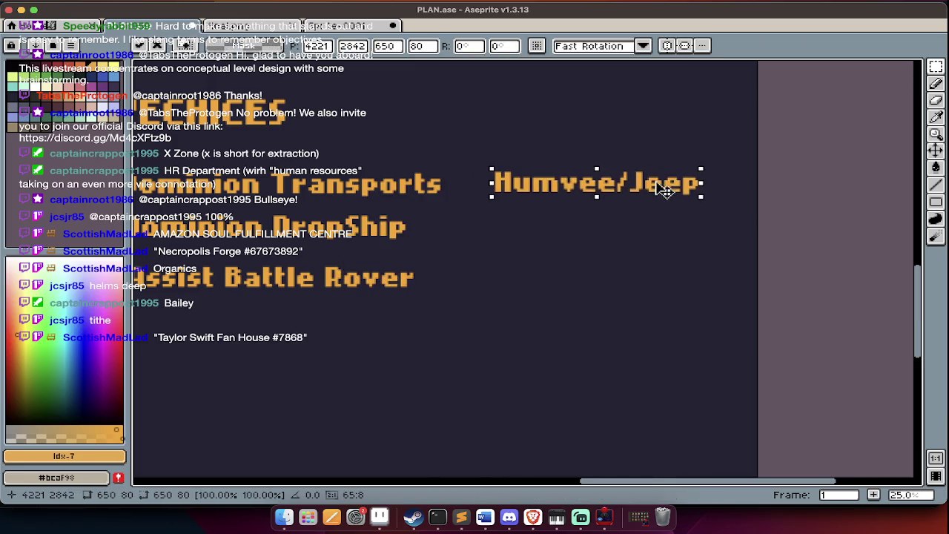
key("Return")
Add a 'Tank' label below Humvee/Jeep and clear the selection
key("ctrl+t")
type("Tank")
key("Return")
mouse_move(467, 266)
left_mouse_down()
mouse_move(567, 231)
mouse_move(561, 222)
left_mouse_up()
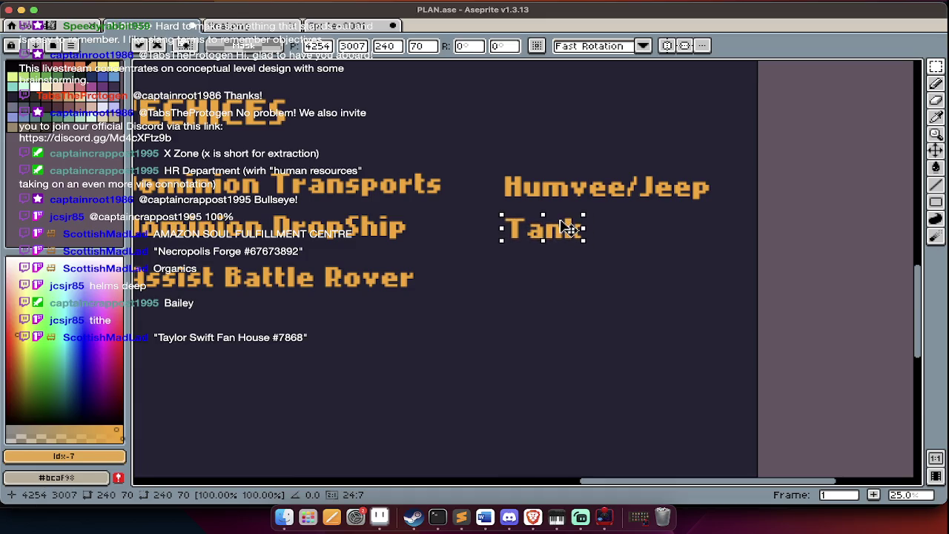
key("Return")
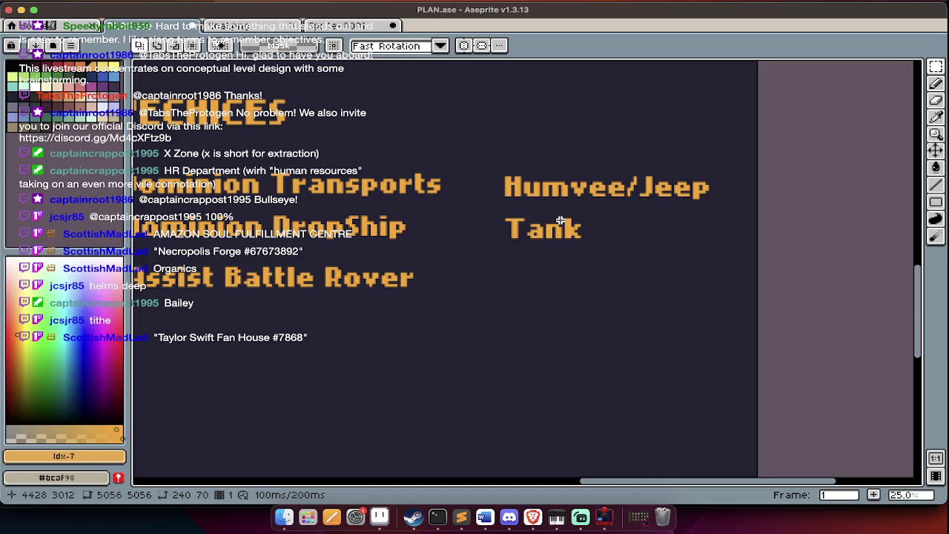
key("super+d")
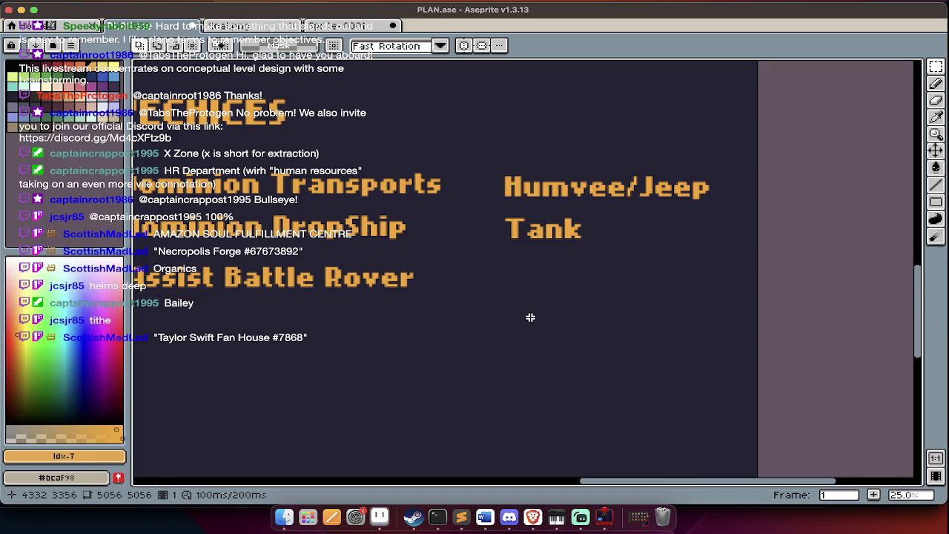
scroll(528, 317, "down", 3)
scroll(529, 315, "down", 1)
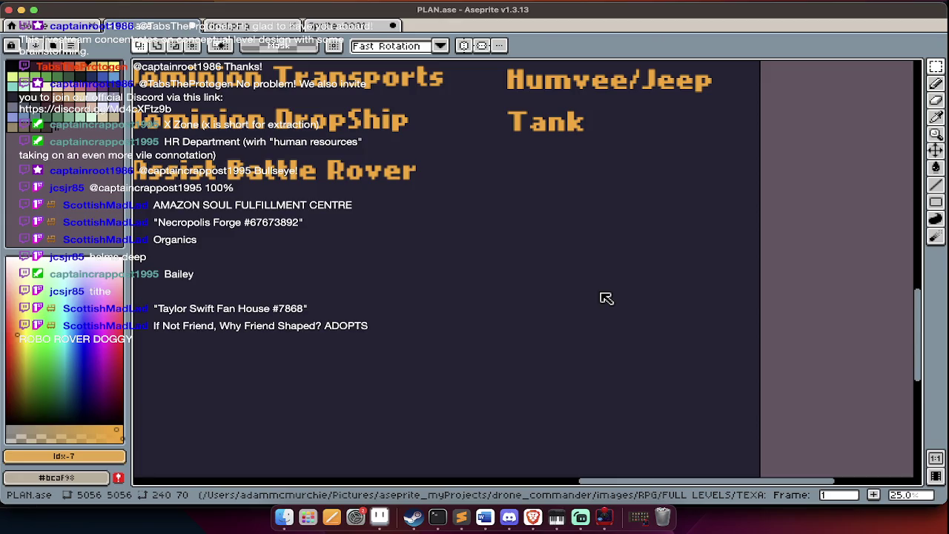
Switch from Aseprite to the Reddit profile page in the Brave browser
key("super+Tab")
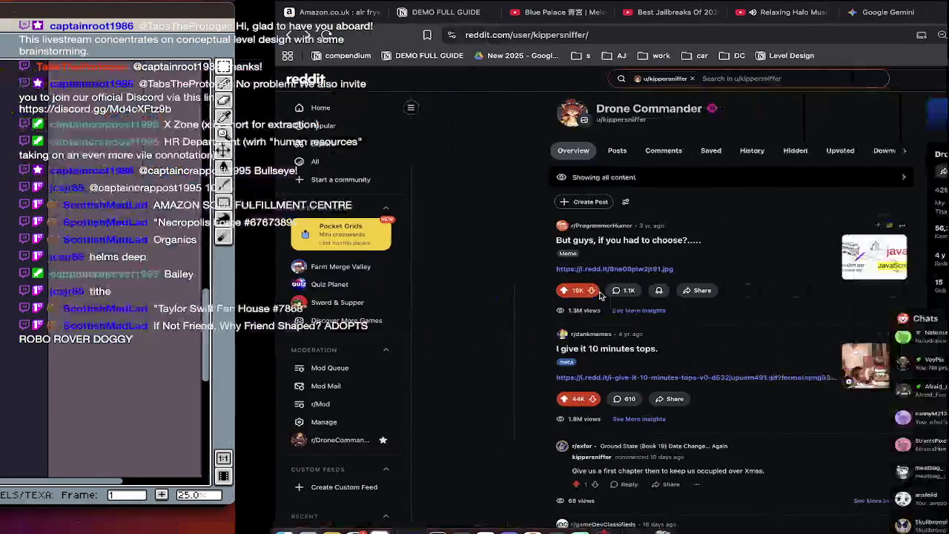
Bring Finder to the front and scroll its sidebar up toward the RPG folder
key("super+Tab")
left_click(309, 260)
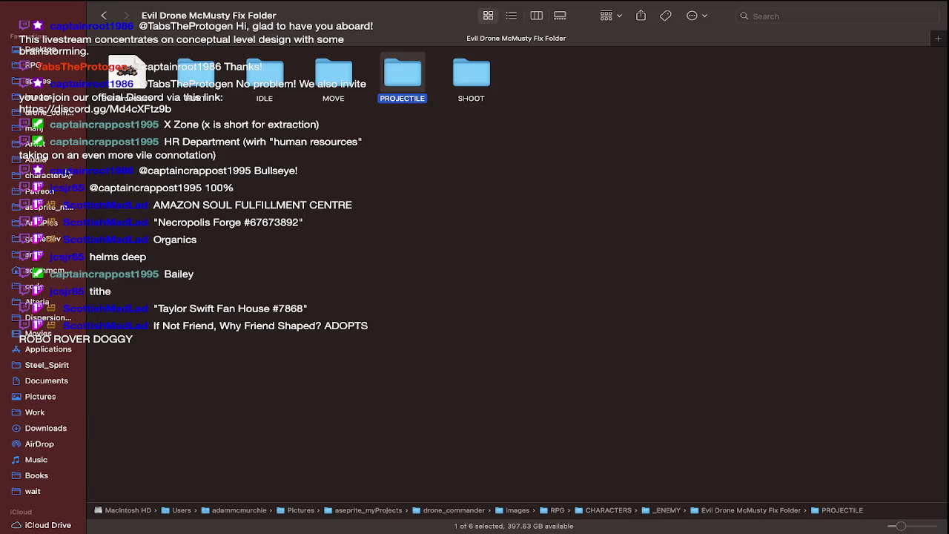
key("super+Tab")
key("super+Tab")
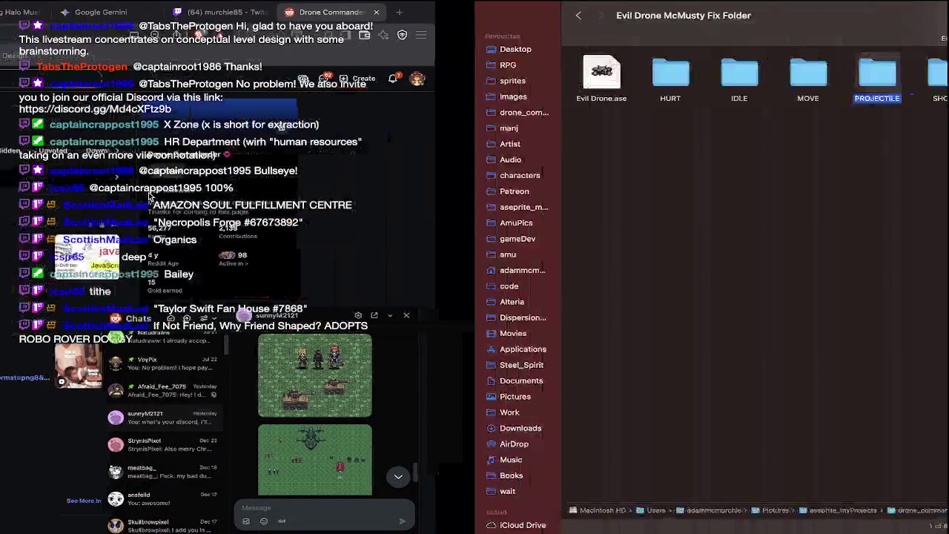
left_click(44, 175)
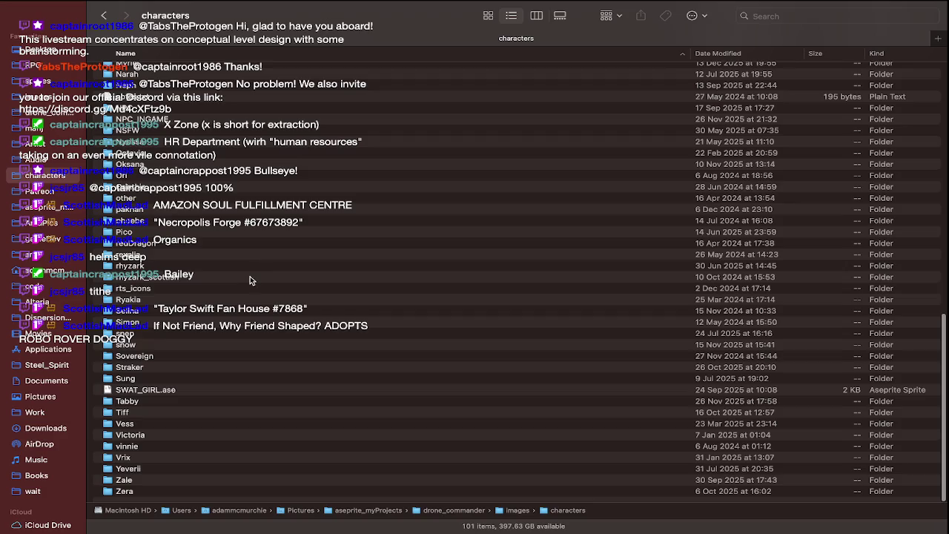
scroll(250, 278, "up", 3)
scroll(250, 278, "up", 3)
scroll(249, 278, "up", 4)
scroll(250, 278, "up", 3)
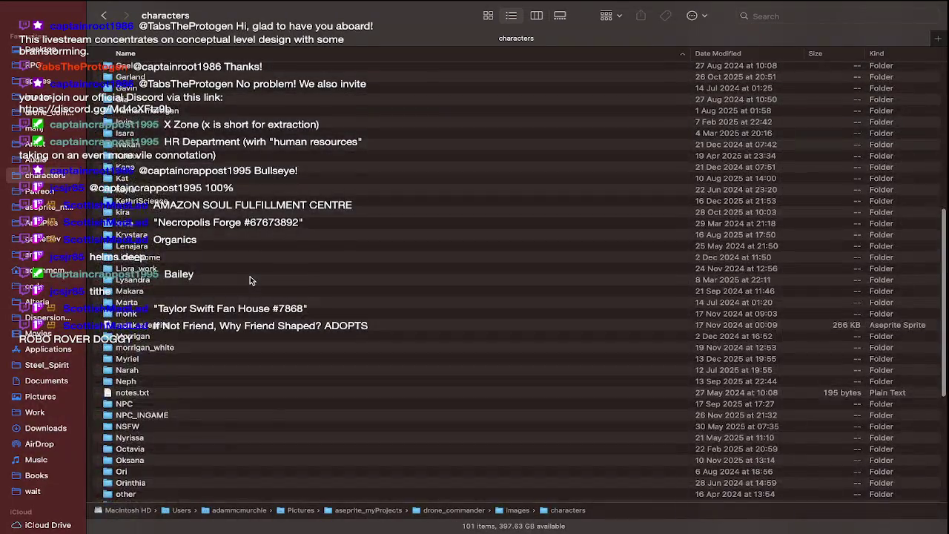
scroll(249, 278, "up", 3)
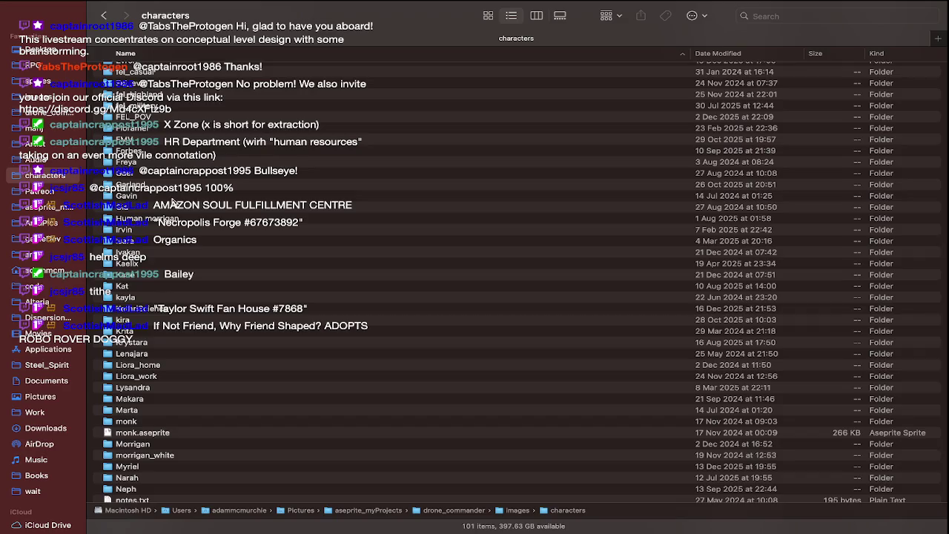
scroll(172, 201, "up", 2)
scroll(163, 185, "up", 2)
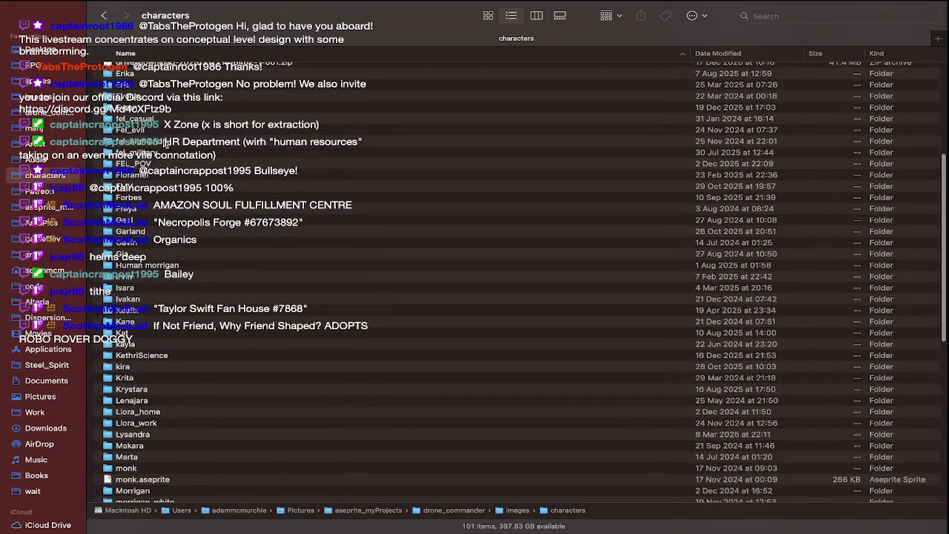
scroll(165, 145, "up", 1)
scroll(162, 322, "up", 2)
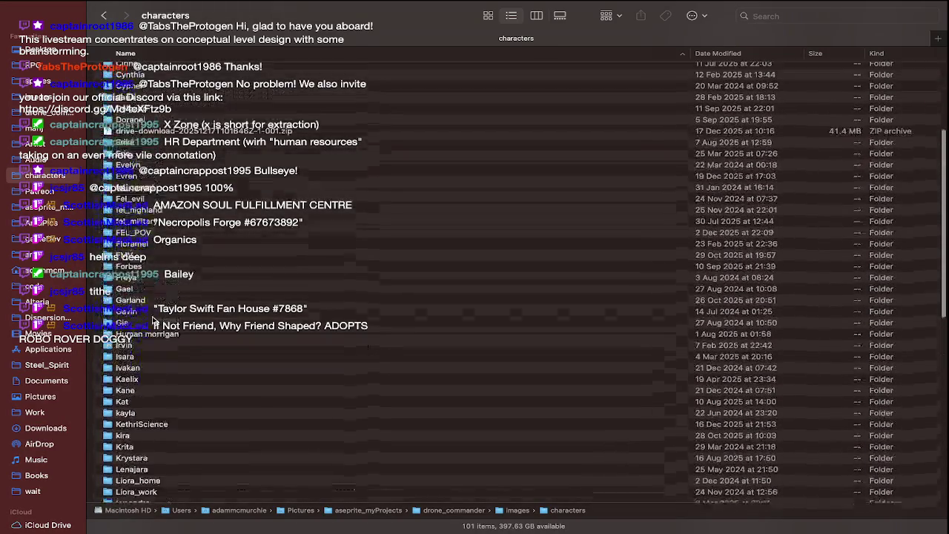
scroll(157, 319, "up", 2)
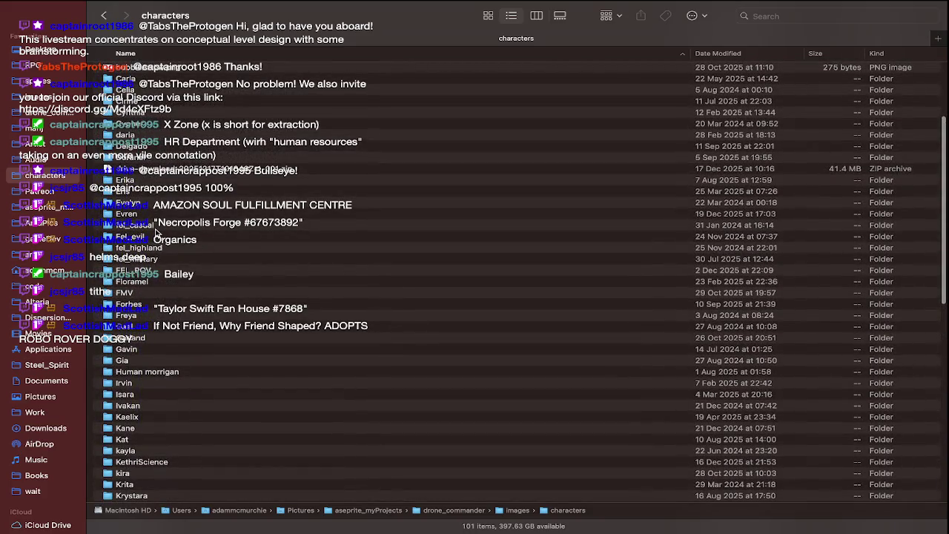
scroll(157, 222, "up", 2)
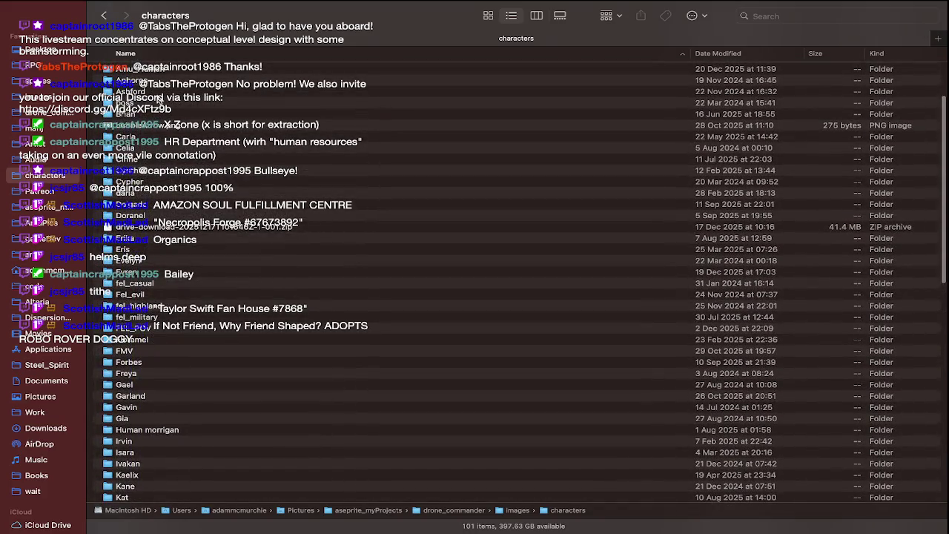
scroll(157, 99, "up", 2)
scroll(158, 117, "up", 2)
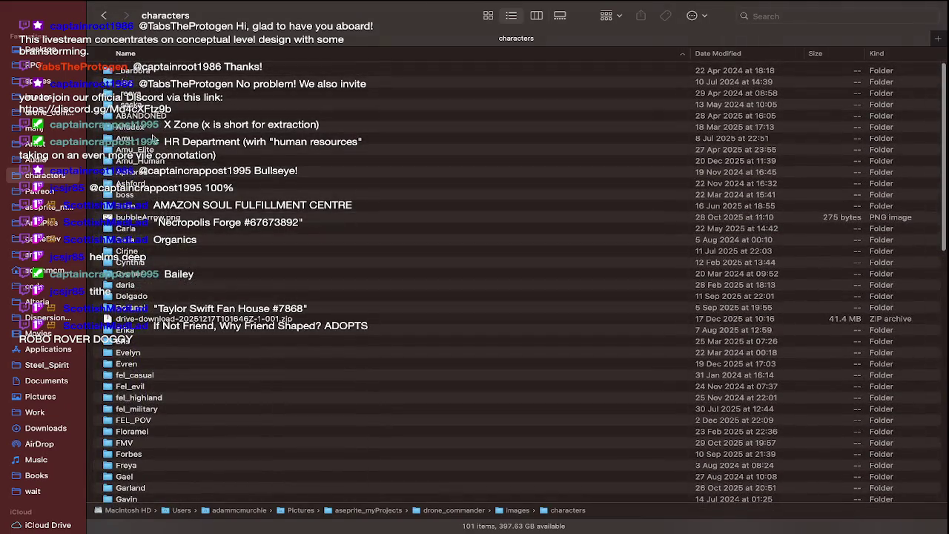
Navigate RPG > CHARACTERS > gatling-gun > Alien-gun > adam and browse its sprite frames in Gallery view
left_click(53, 52)
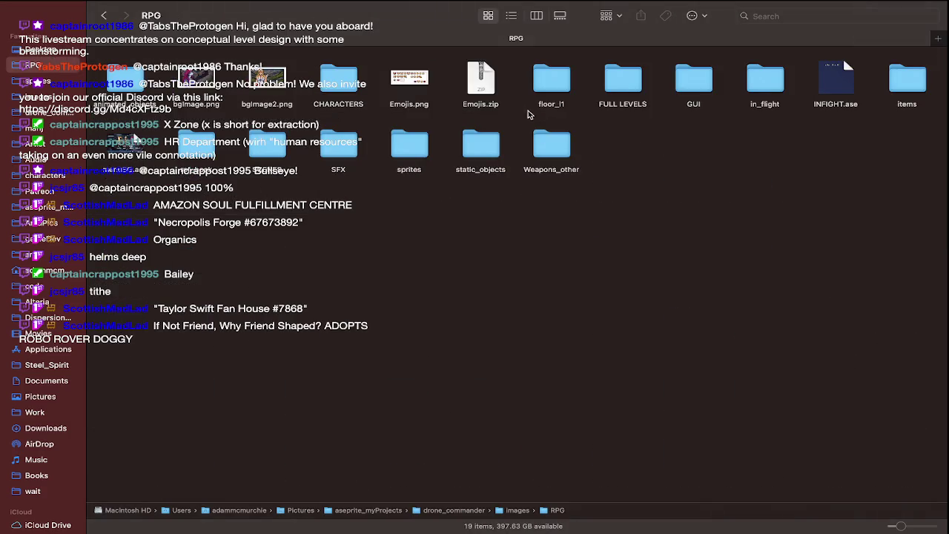
double_click(338, 82)
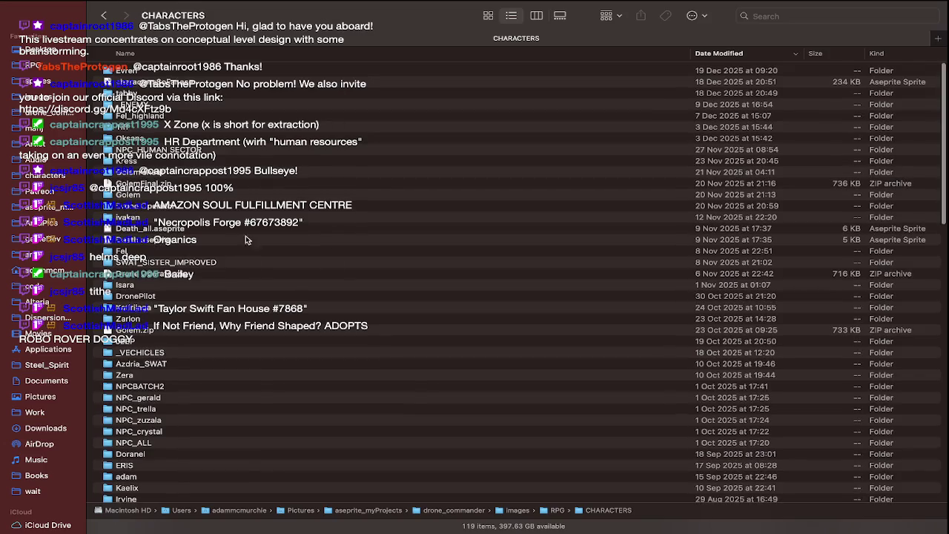
left_click(275, 54)
scroll(256, 197, "down", 7)
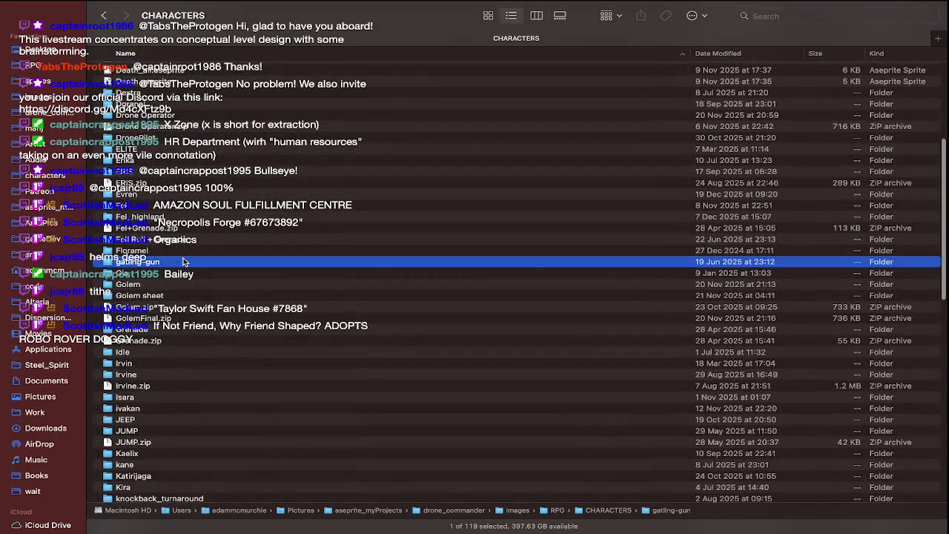
double_click(187, 259)
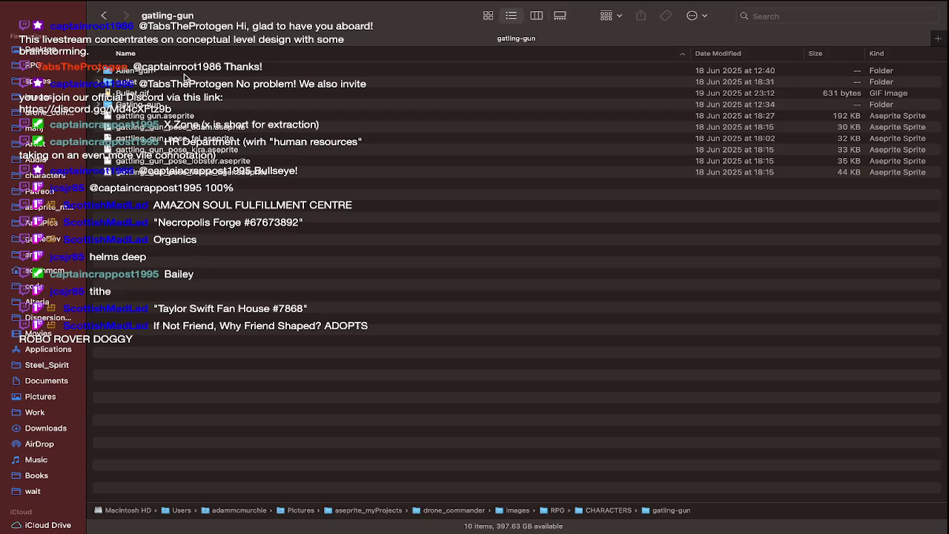
double_click(185, 72)
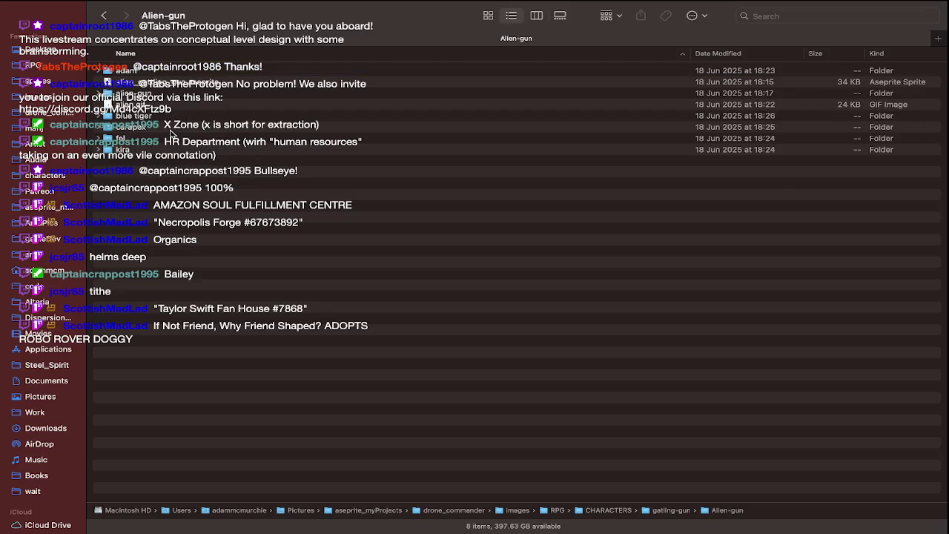
double_click(175, 73)
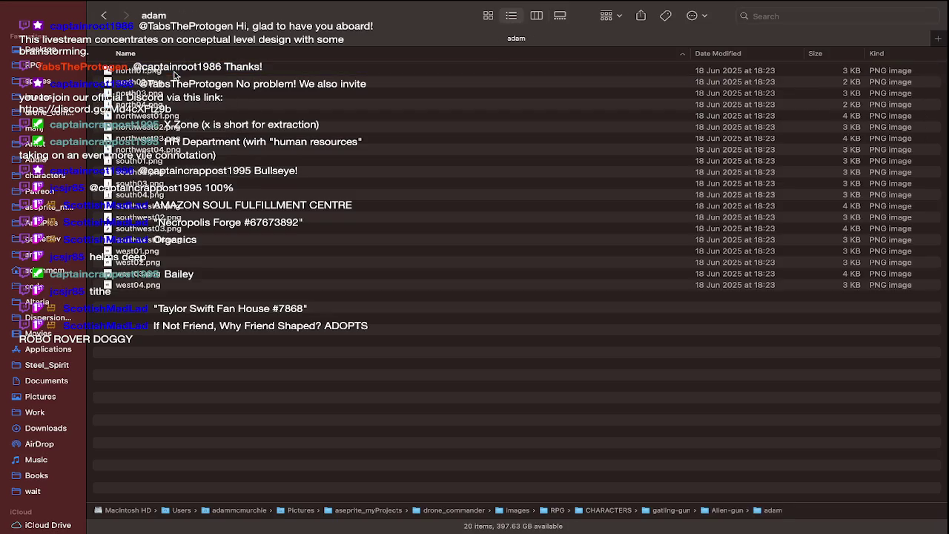
left_click(562, 15)
key("Right")
key("Right")
key("Right")
key("Right")
key("Right")
key("Right")
key("Right")
key("Right")
key("Right")
key("Right")
key("Right")
key("Right")
key("Right")
key("Right")
key("Right")
key("Right")
key("Right")
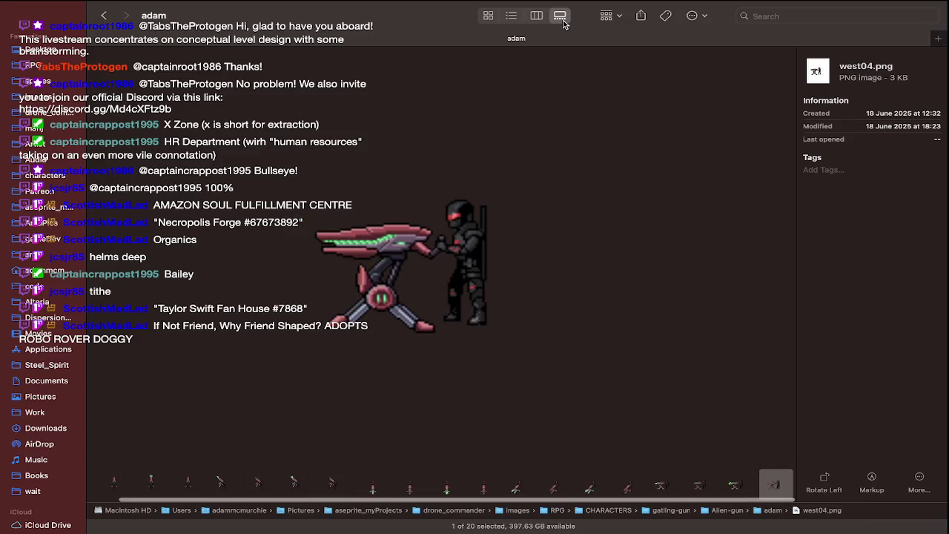